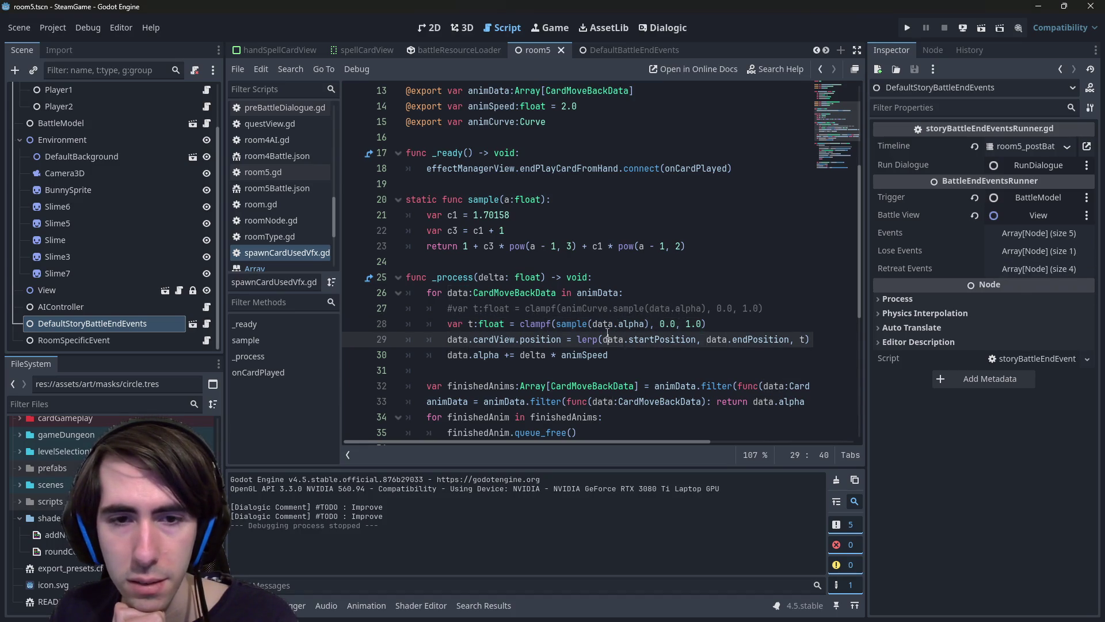
Scroll to the clampf call on line 28 and check where data.alpha is advanced.
{"action": "scroll", "coordinate": [603, 322], "scroll_direction": "down", "scroll_amount": 1}
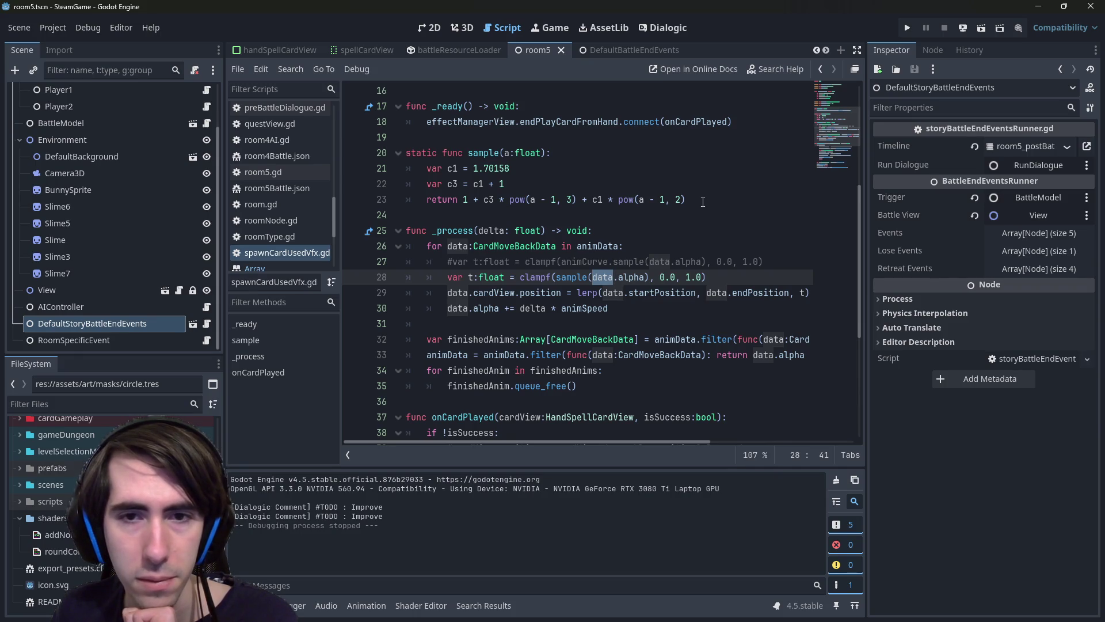
{"action": "scroll", "coordinate": [703, 201], "scroll_direction": "down", "scroll_amount": 1}
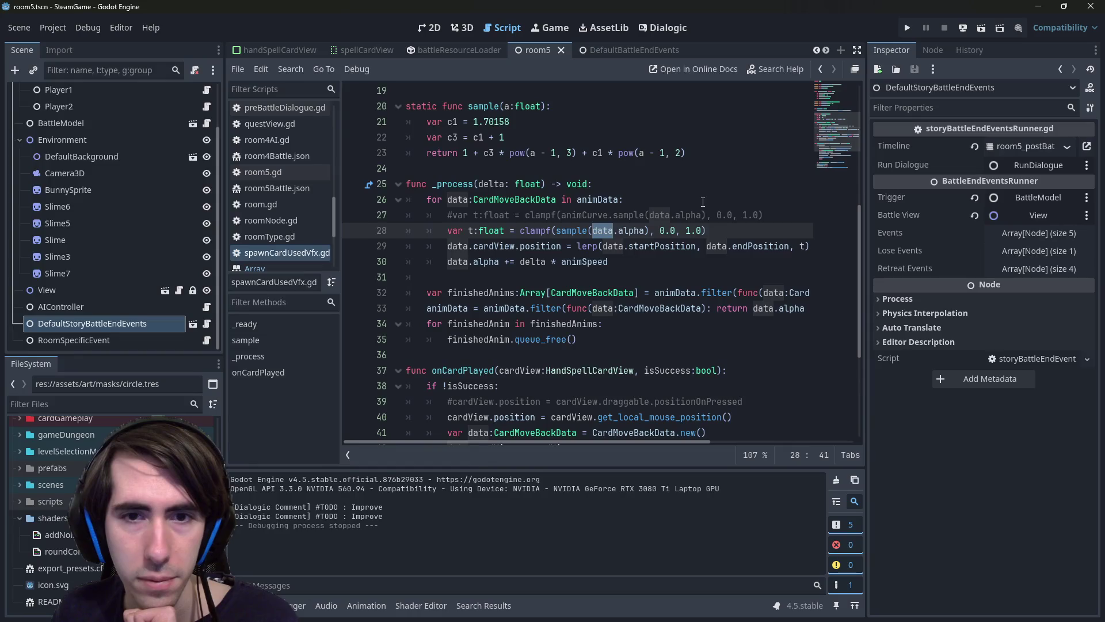
{"action": "left_click", "coordinate": [481, 258]}
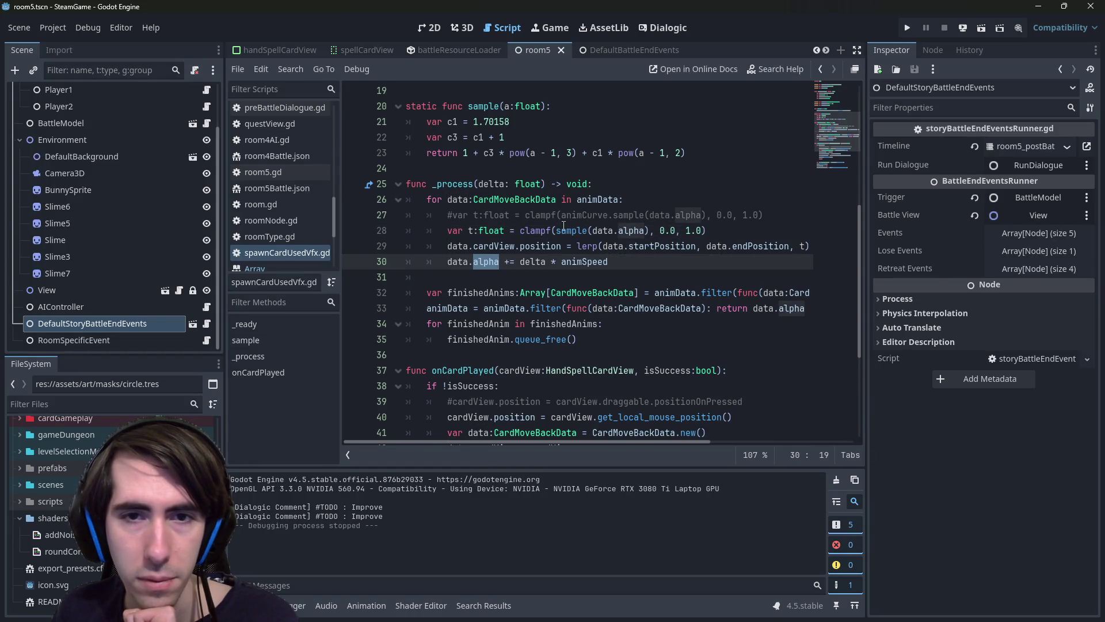
{"action": "left_click", "coordinate": [554, 229]}
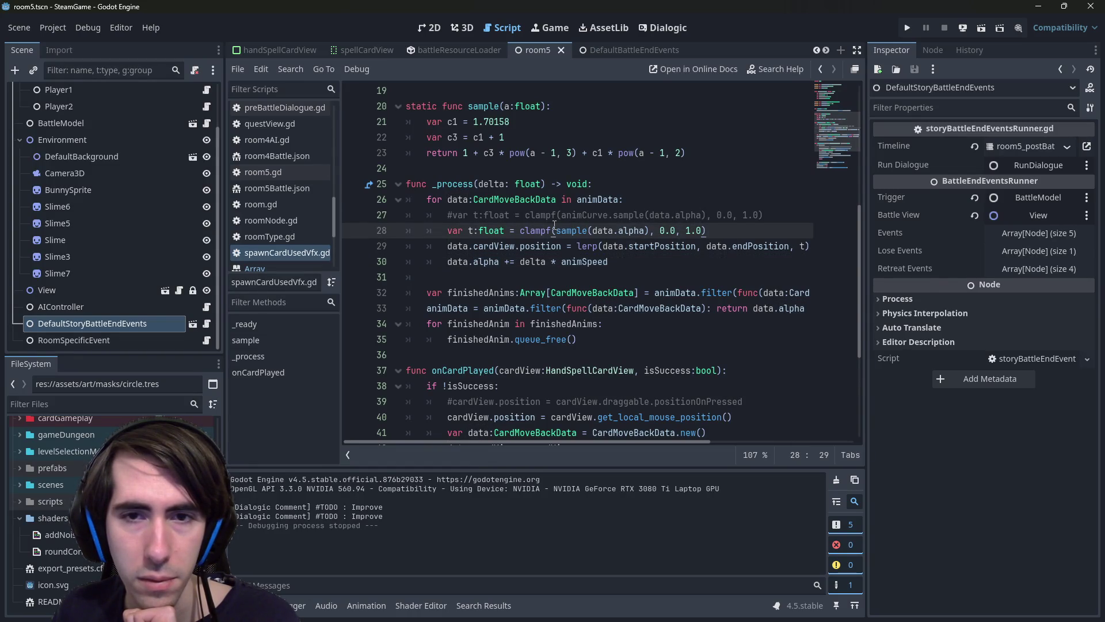
{"action": "left_click", "coordinate": [557, 225]}
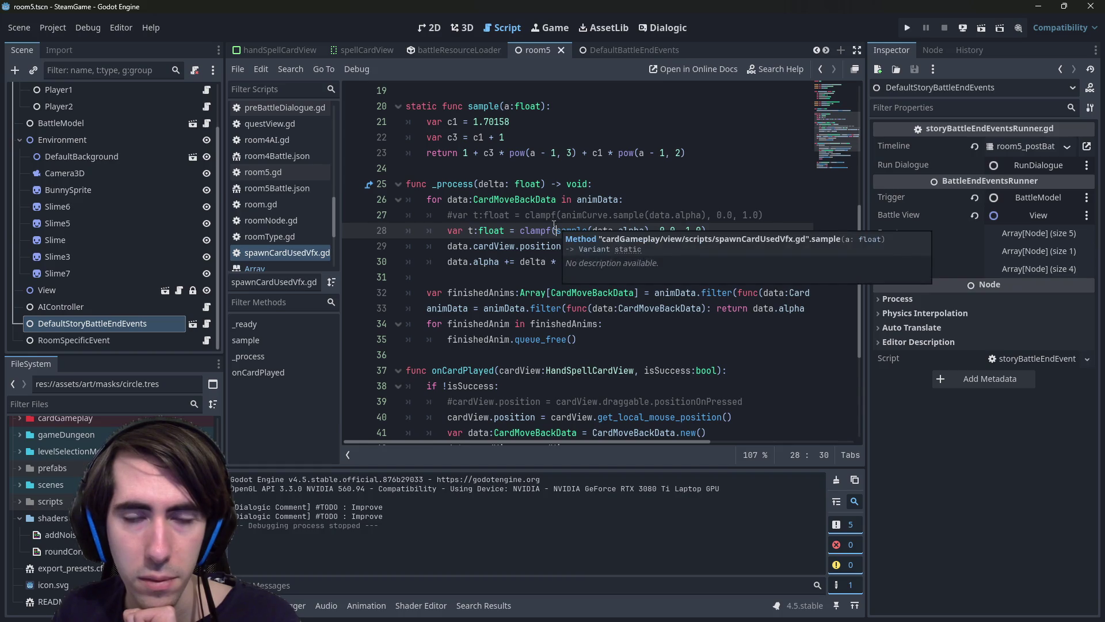
{"action": "left_click", "coordinate": [724, 231]}
Make line 28 clampf(data.alpha, 0.0, 1.0), add line 29 't = sample(data.alpha)', and run the scene.
{"action": "key", "text": "Return"}
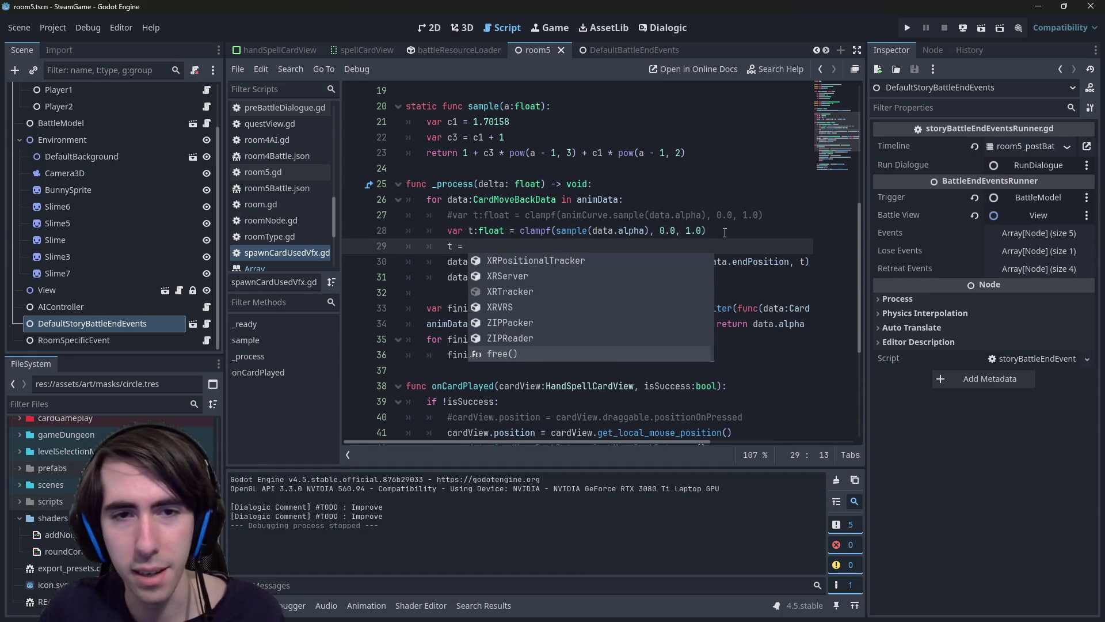
{"action": "key", "text": "Escape"}
{"action": "key", "text": "Up"}
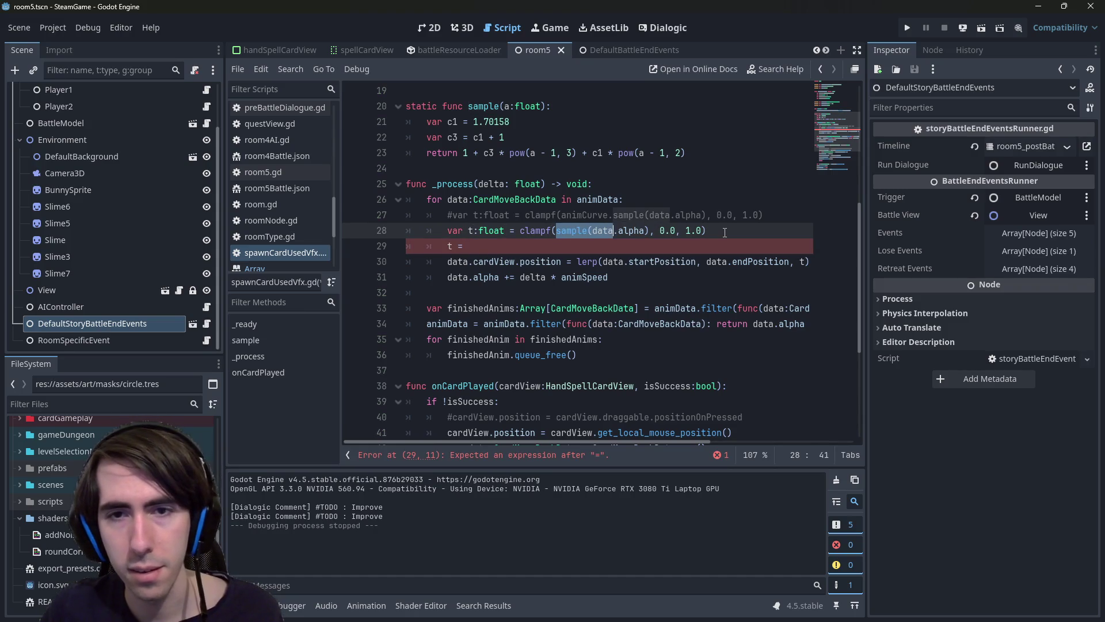
{"action": "key", "text": "ctrl+c"}
{"action": "key", "text": "Down"}
{"action": "key", "text": "ctrl+v"}
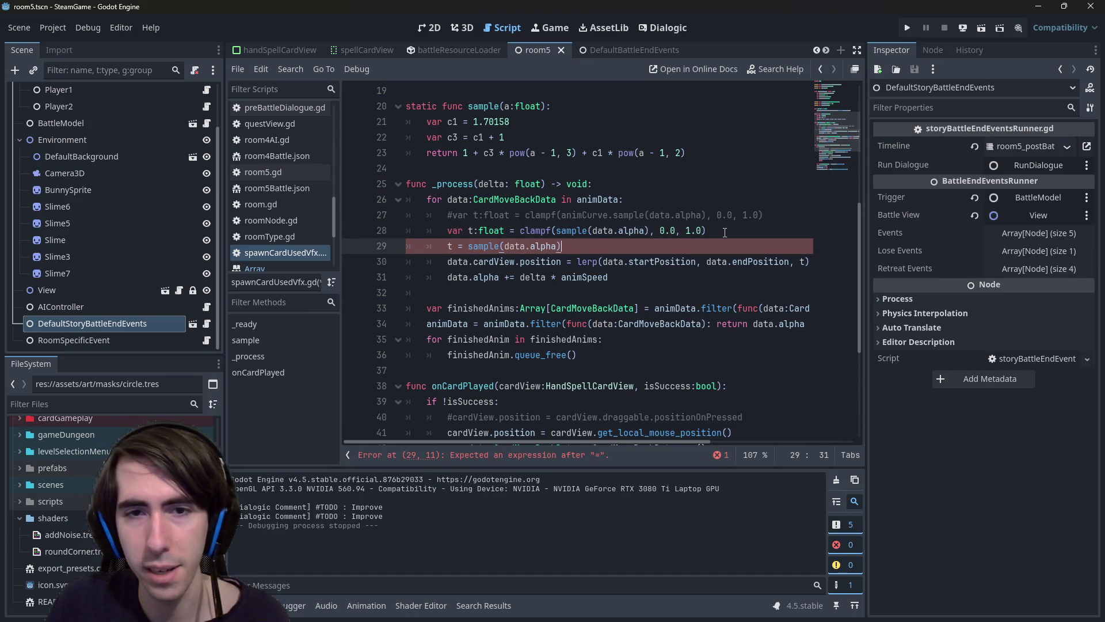
{"action": "key", "text": "Up"}
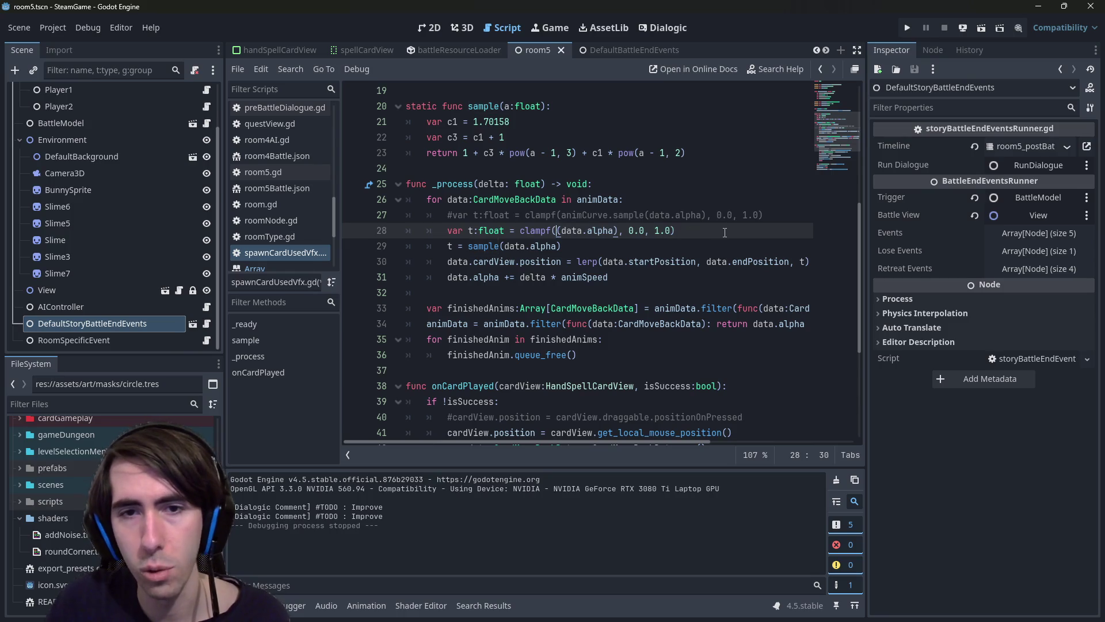
{"action": "key", "text": "BackSpace"}
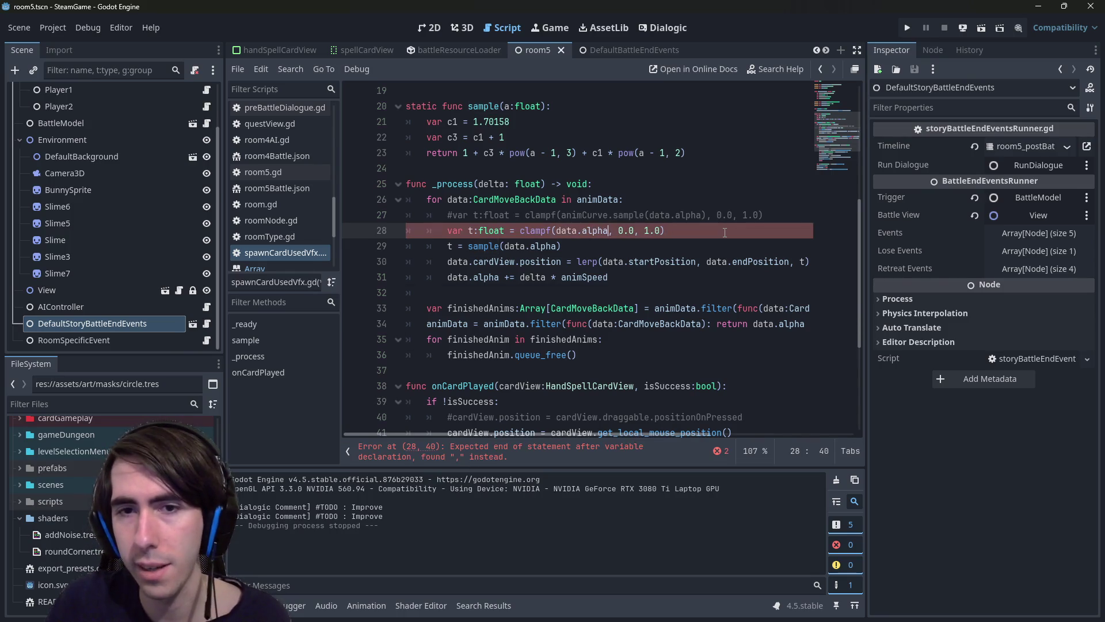
{"action": "left_click", "coordinate": [485, 247]}
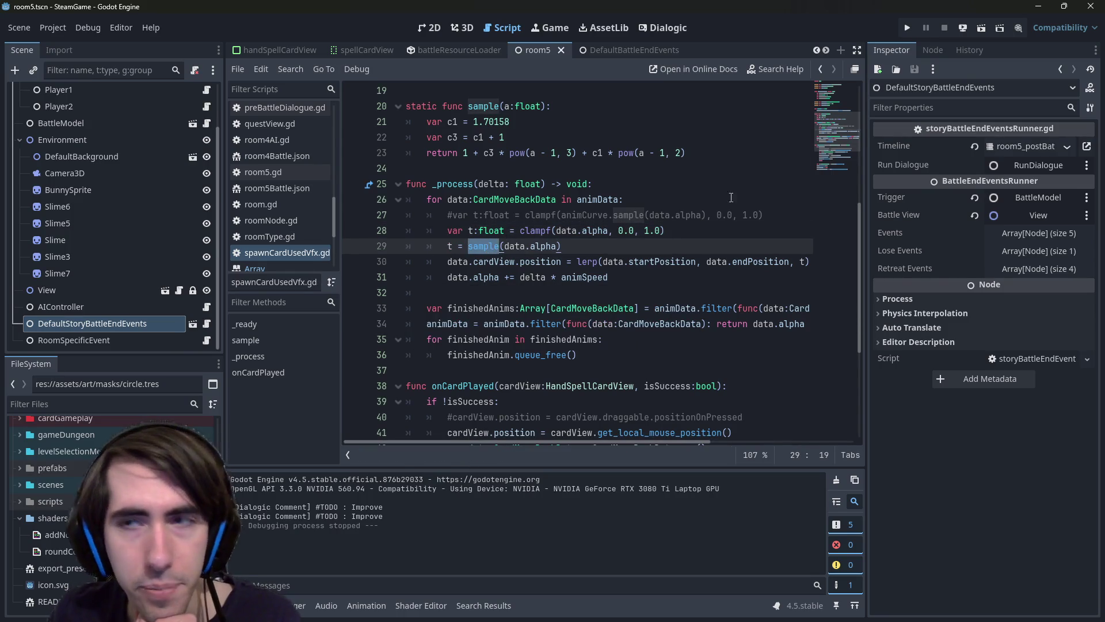
{"action": "left_click", "coordinate": [981, 29]}
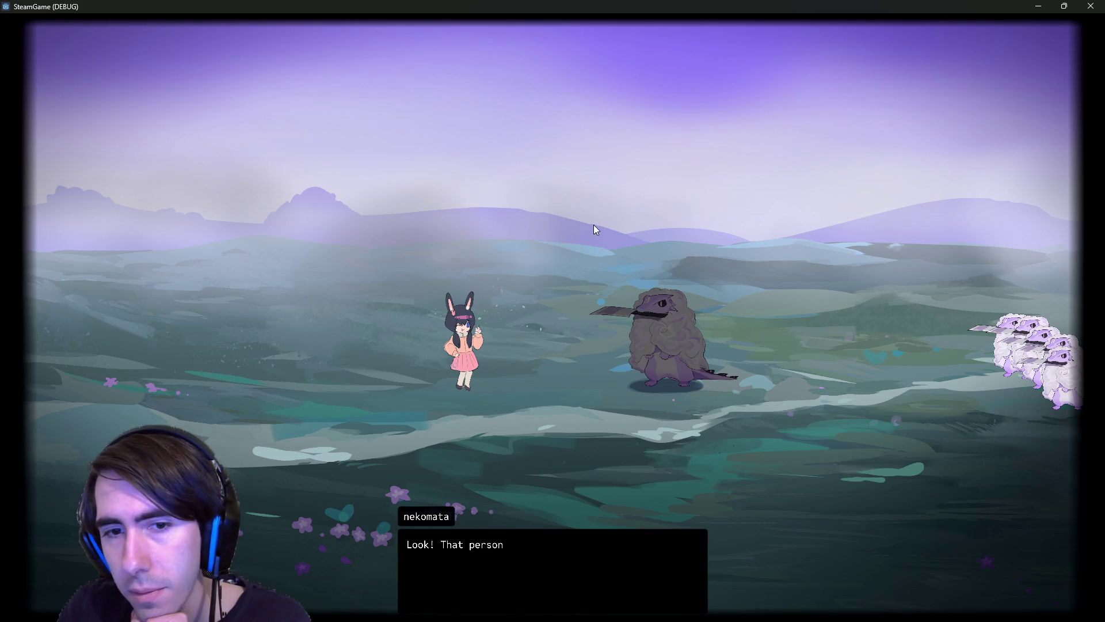
Dismiss the opening dialogue and deploy the dark cat-eared and fox characters.
{"action": "left_click", "coordinate": [584, 222]}
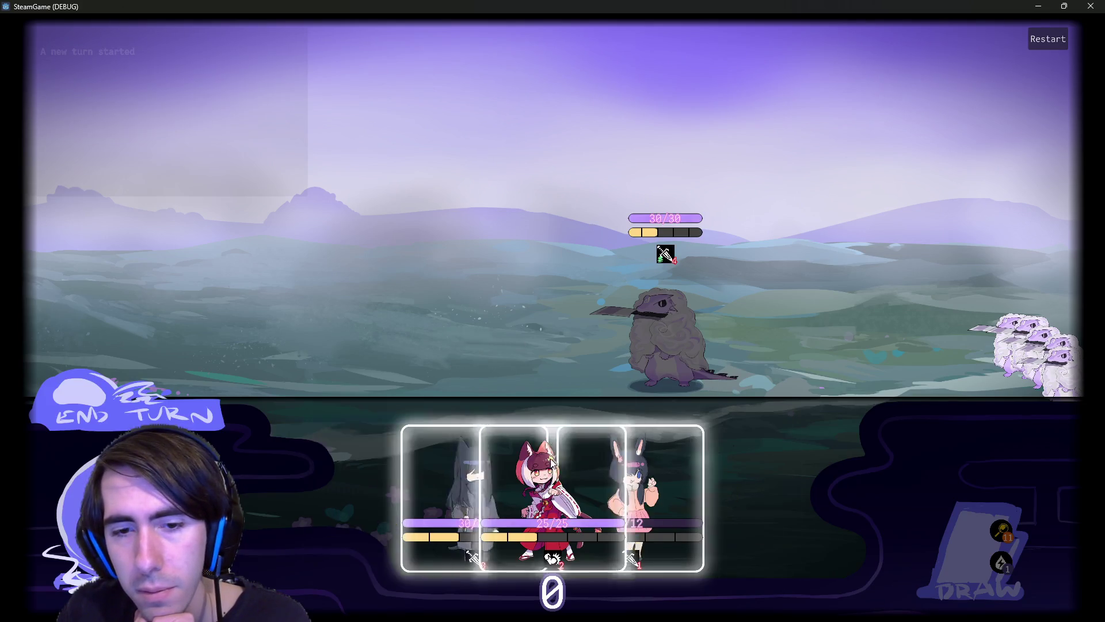
{"action": "left_click_drag", "start_coordinate": [436, 449], "coordinate": [401, 362]}
{"action": "left_click_drag", "start_coordinate": [636, 466], "coordinate": [342, 295]}
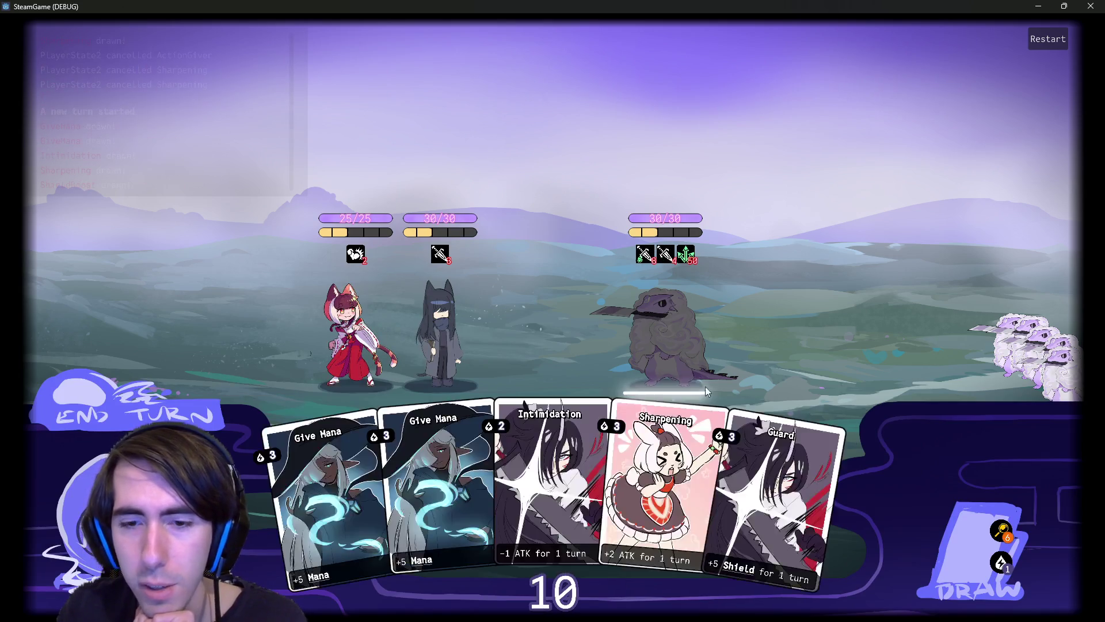
Drag Sharpening and Intimidation toward the enemy, watching them snap back into the hand.
{"action": "mouse_move", "coordinate": [651, 495]}
{"action": "left_mouse_down"}
{"action": "mouse_move", "coordinate": [634, 375]}
{"action": "mouse_move", "coordinate": [662, 354]}
{"action": "left_mouse_up"}
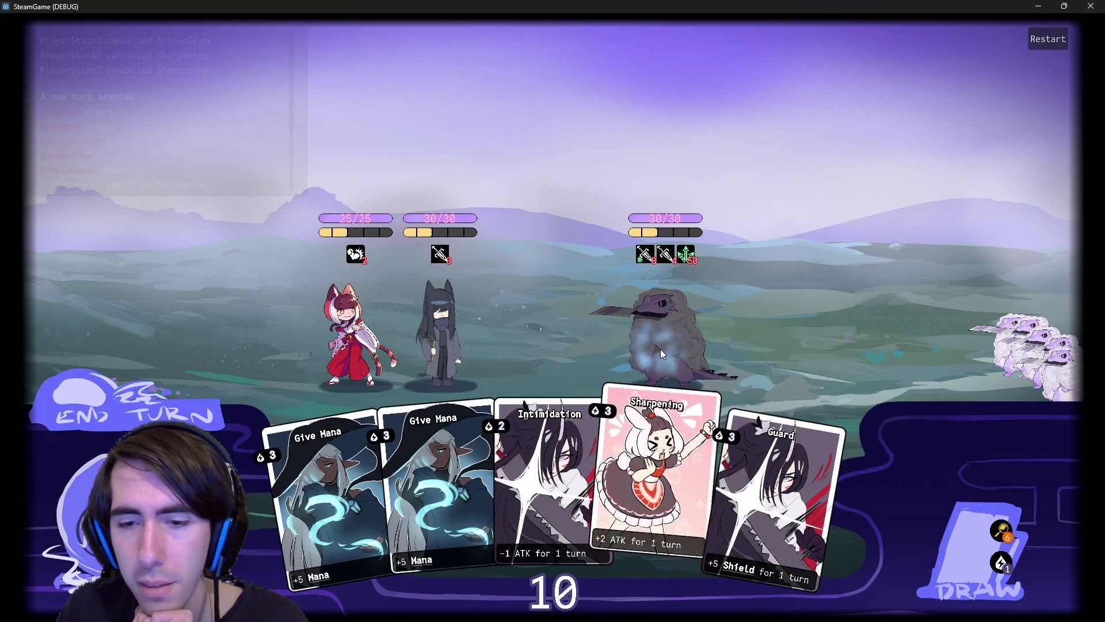
{"action": "mouse_move", "coordinate": [638, 460]}
{"action": "left_mouse_down"}
{"action": "mouse_move", "coordinate": [662, 365]}
{"action": "mouse_move", "coordinate": [641, 320]}
{"action": "mouse_move", "coordinate": [662, 328]}
{"action": "mouse_move", "coordinate": [632, 433]}
{"action": "mouse_move", "coordinate": [681, 121]}
{"action": "left_mouse_up"}
{"action": "left_click_drag", "start_coordinate": [603, 454], "coordinate": [647, 88]}
{"action": "left_click_drag", "start_coordinate": [661, 460], "coordinate": [661, 293]}
{"action": "left_click_drag", "start_coordinate": [544, 461], "coordinate": [535, 343]}
{"action": "mouse_move", "coordinate": [662, 460]}
{"action": "left_mouse_down"}
{"action": "mouse_move", "coordinate": [664, 347]}
{"action": "mouse_move", "coordinate": [700, 319]}
{"action": "left_mouse_up"}
{"action": "left_click_drag", "start_coordinate": [541, 461], "coordinate": [541, 438]}
Retry Sharpening, Guard and Give Mana on the enemy, then close the game window.
{"action": "mouse_move", "coordinate": [662, 460]}
{"action": "left_mouse_down"}
{"action": "mouse_move", "coordinate": [675, 364]}
{"action": "mouse_move", "coordinate": [751, 385]}
{"action": "mouse_move", "coordinate": [716, 371]}
{"action": "left_mouse_up"}
{"action": "mouse_move", "coordinate": [437, 460]}
{"action": "left_mouse_down"}
{"action": "mouse_move", "coordinate": [614, 386]}
{"action": "mouse_move", "coordinate": [593, 410]}
{"action": "mouse_move", "coordinate": [609, 363]}
{"action": "mouse_move", "coordinate": [678, 289]}
{"action": "left_mouse_up"}
{"action": "mouse_move", "coordinate": [579, 442]}
{"action": "left_mouse_down"}
{"action": "mouse_move", "coordinate": [655, 353]}
{"action": "mouse_move", "coordinate": [683, 300]}
{"action": "left_mouse_up"}
{"action": "left_click_drag", "start_coordinate": [610, 455], "coordinate": [668, 315]}
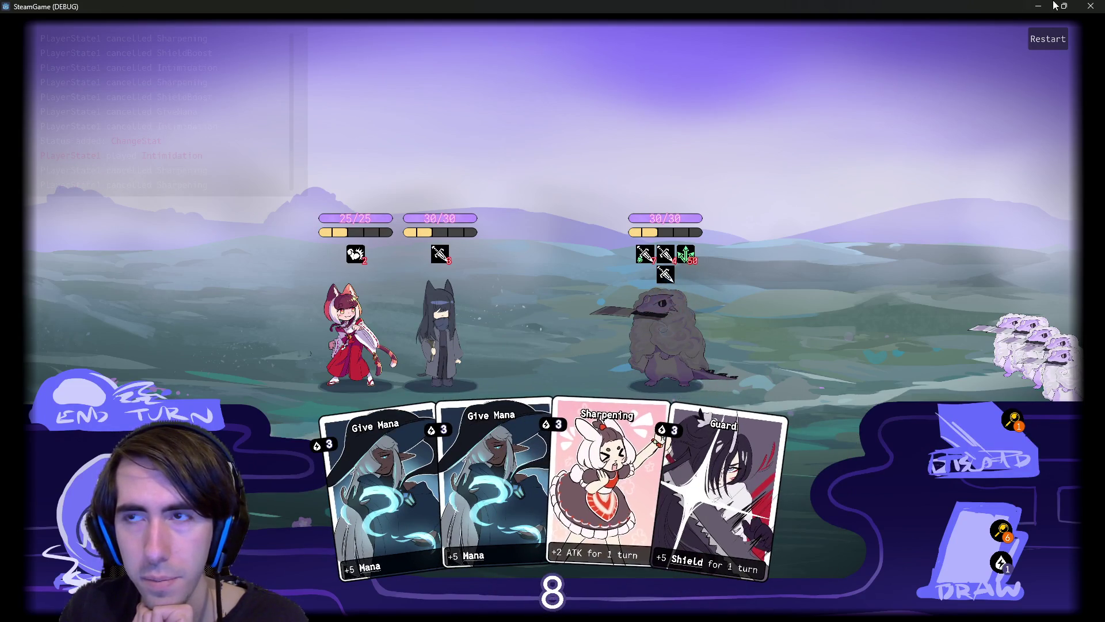
{"action": "mouse_move", "coordinate": [652, 406]}
{"action": "left_mouse_down"}
{"action": "mouse_move", "coordinate": [647, 307]}
{"action": "mouse_move", "coordinate": [660, 320]}
{"action": "left_mouse_up"}
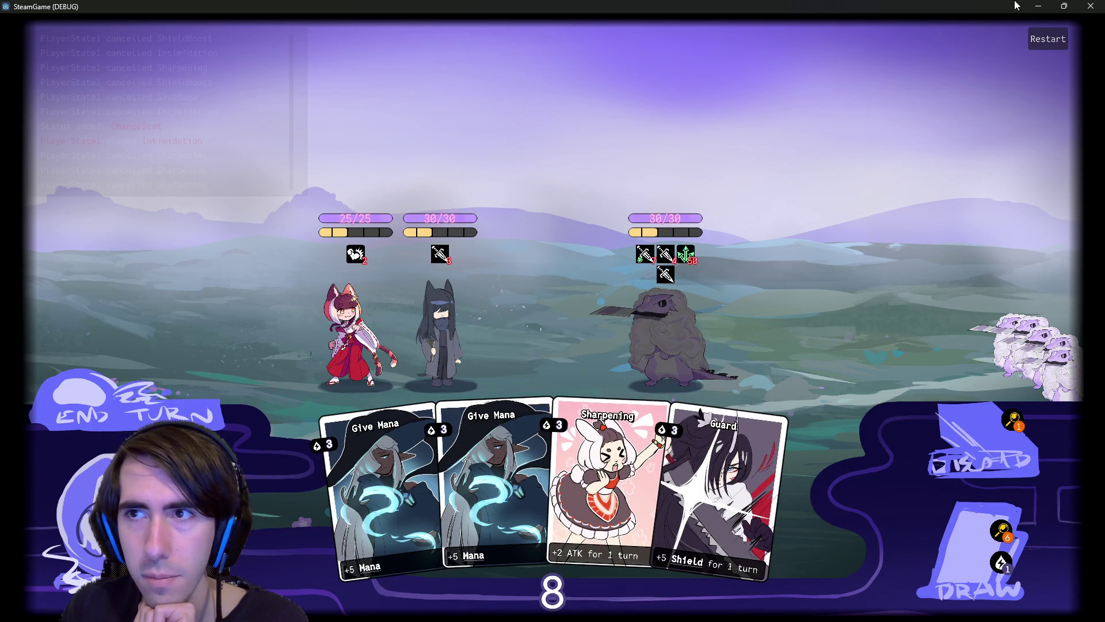
{"action": "left_click", "coordinate": [1092, 6]}
Rewrite line 41 as cardView.global_position = cardView.get_global_mouse_position(), save, and rerun the scene.
{"action": "scroll", "coordinate": [571, 299], "scroll_direction": "down", "scroll_amount": 5}
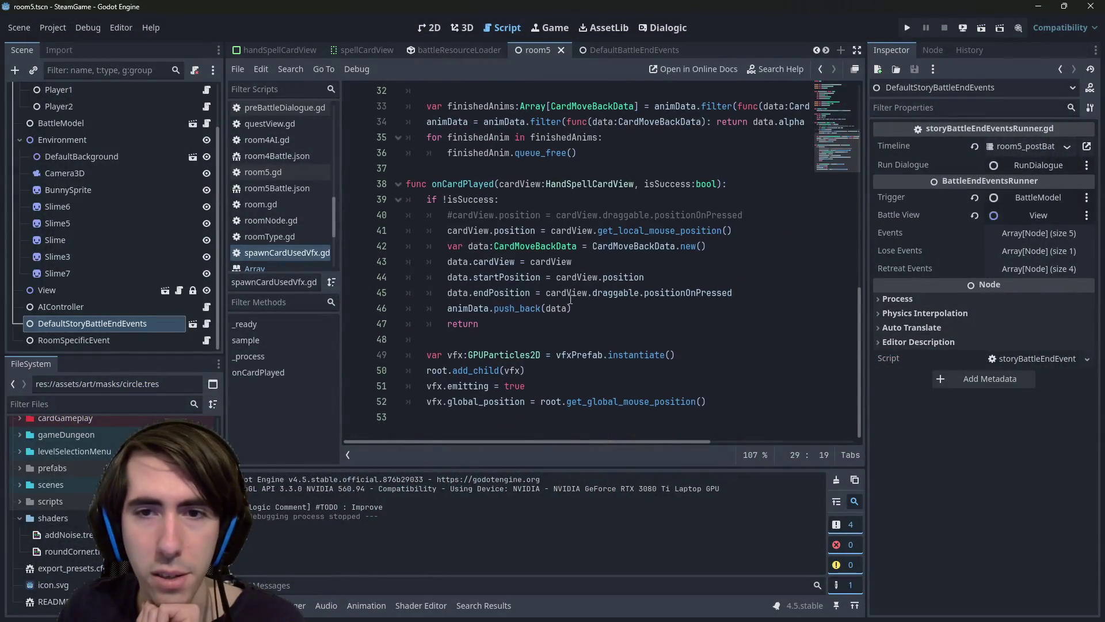
{"action": "left_click_drag", "start_coordinate": [756, 229], "coordinate": [363, 232]}
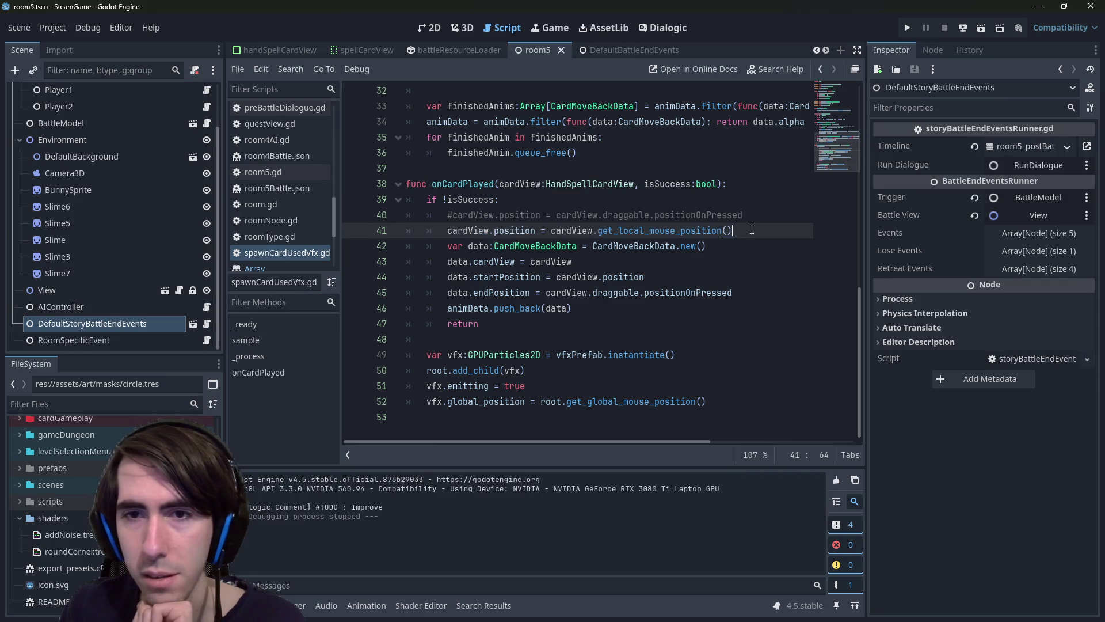
{"action": "double_click", "coordinate": [692, 231]}
{"action": "scroll", "coordinate": [693, 235], "scroll_direction": "up", "scroll_amount": 1}
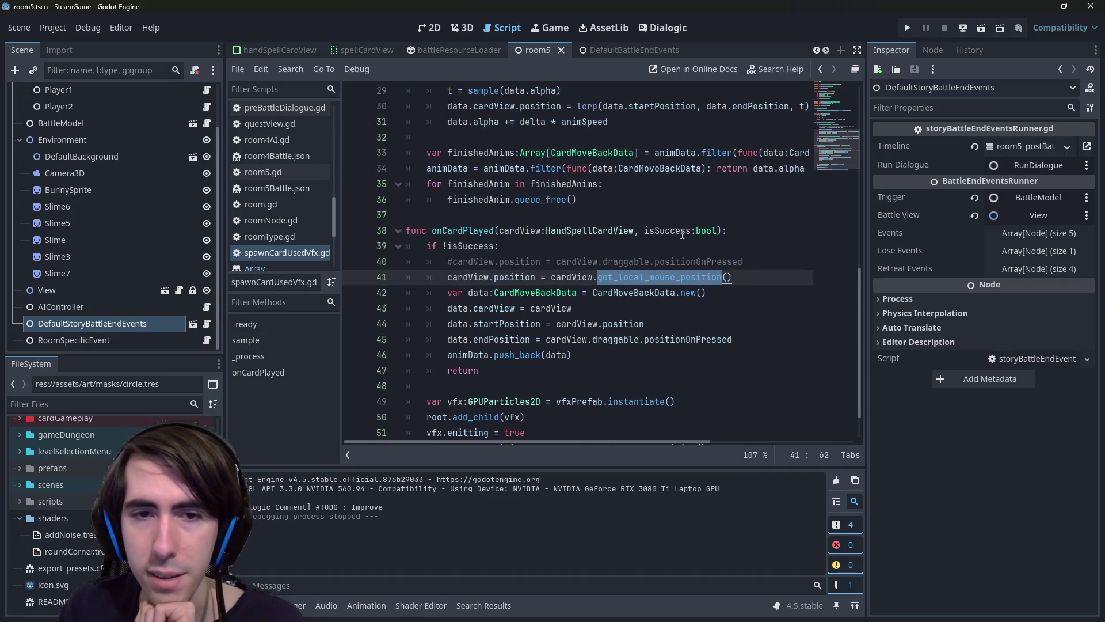
{"action": "type", "text": "global"}
{"action": "key", "text": "Return"}
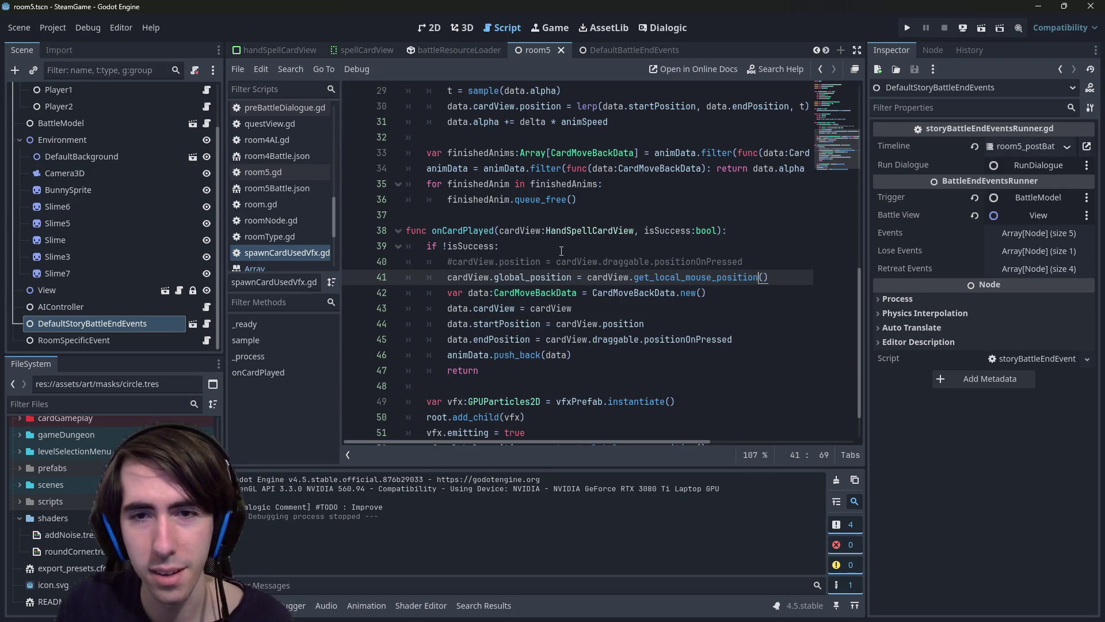
{"action": "type", "text": "t_glob"}
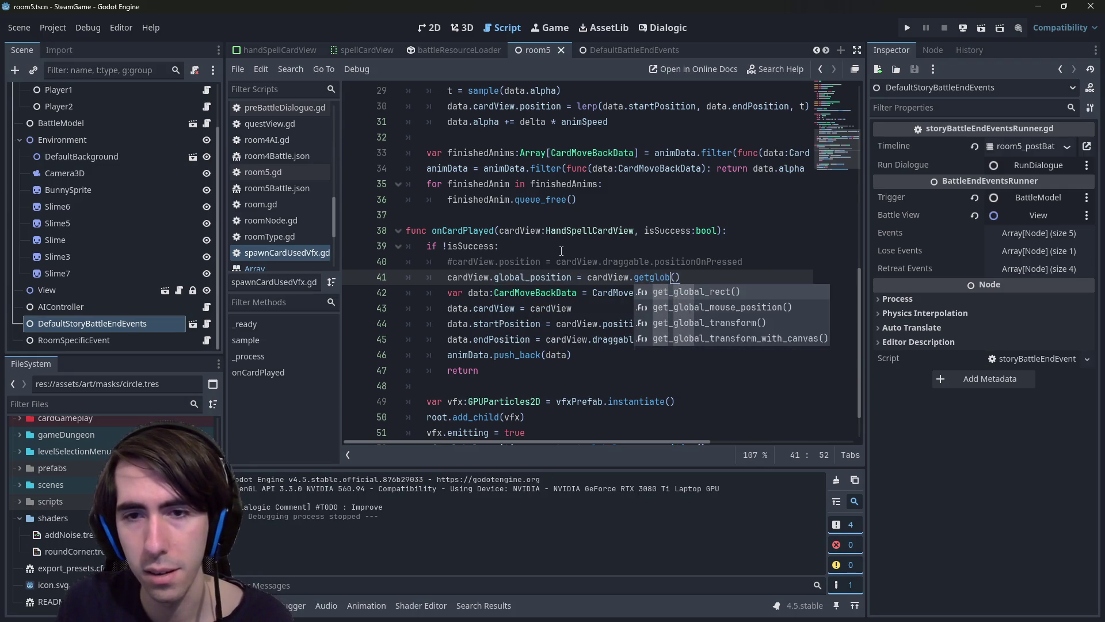
{"action": "key", "text": "Return"}
{"action": "key", "text": "ctrl+s"}
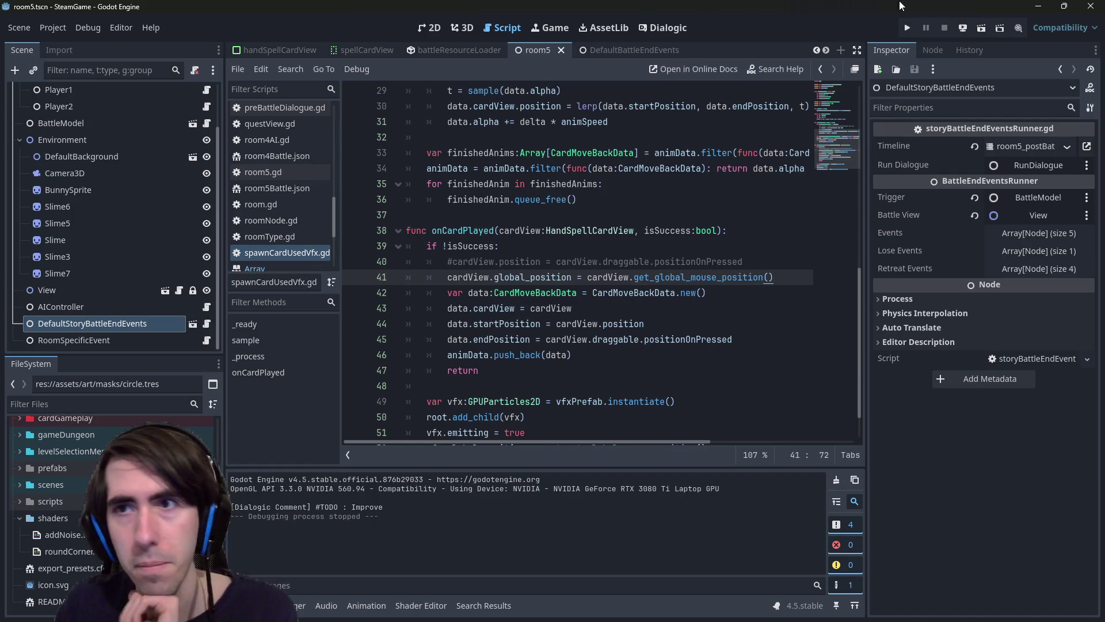
{"action": "left_click", "coordinate": [981, 25]}
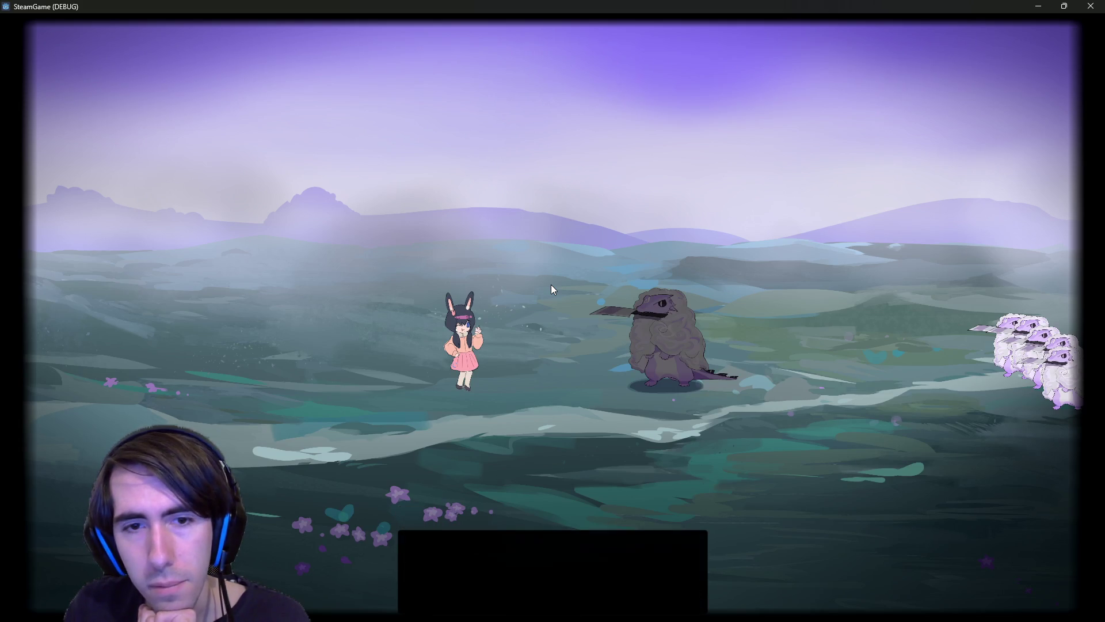
Start the battle, deploy the dark cat and fox girl, and try Guard and Intimidation on the enemy.
{"action": "left_click", "coordinate": [551, 284]}
{"action": "left_click_drag", "start_coordinate": [395, 495], "coordinate": [464, 322]}
{"action": "left_click_drag", "start_coordinate": [474, 495], "coordinate": [356, 318]}
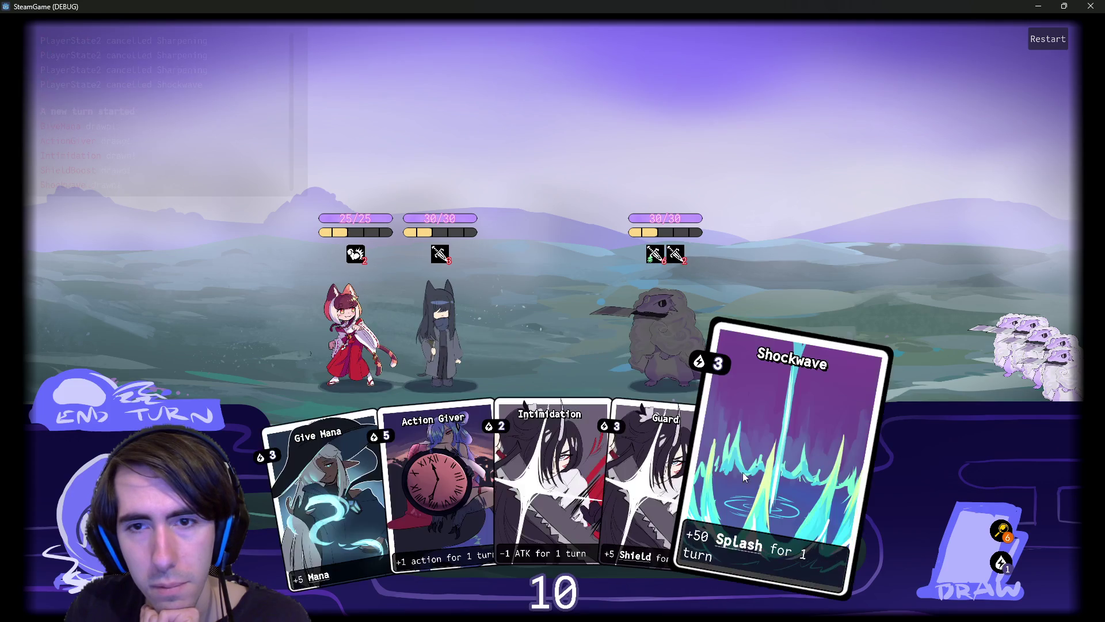
{"action": "mouse_move", "coordinate": [696, 455]}
{"action": "left_mouse_down"}
{"action": "mouse_move", "coordinate": [672, 362]}
{"action": "mouse_move", "coordinate": [674, 322]}
{"action": "left_mouse_up"}
{"action": "left_click_drag", "start_coordinate": [538, 460], "coordinate": [638, 333]}
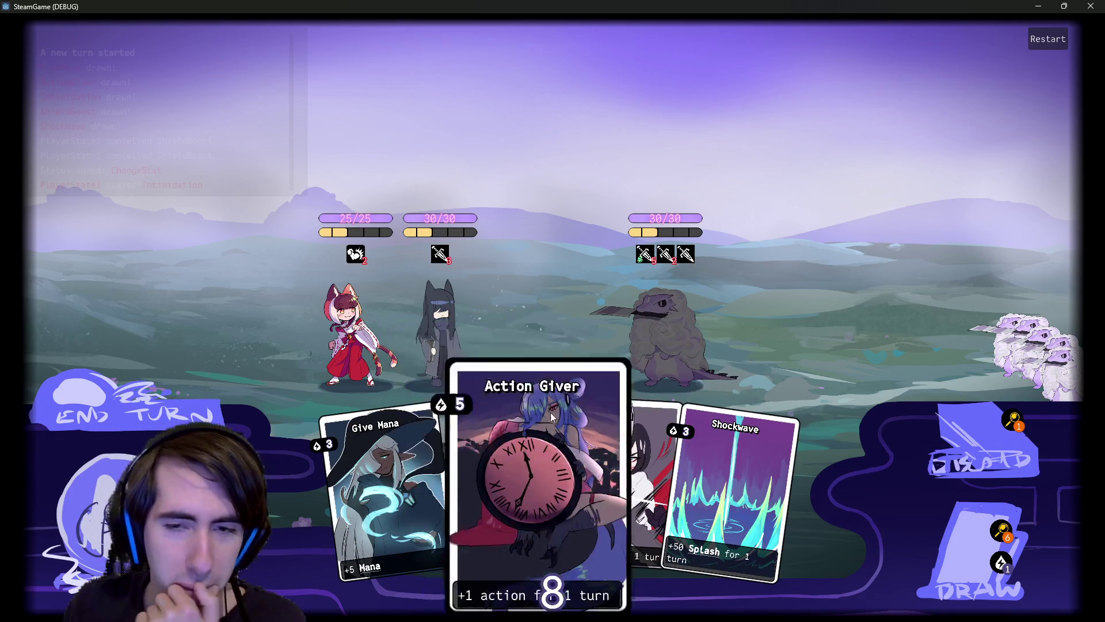
Repeatedly drop Action Giver on the enemy to watch it cancel and slide back into the hand.
{"action": "left_click_drag", "start_coordinate": [501, 461], "coordinate": [675, 326]}
{"action": "mouse_move", "coordinate": [509, 457]}
{"action": "left_mouse_down"}
{"action": "mouse_move", "coordinate": [675, 323]}
{"action": "mouse_move", "coordinate": [672, 339]}
{"action": "left_mouse_up"}
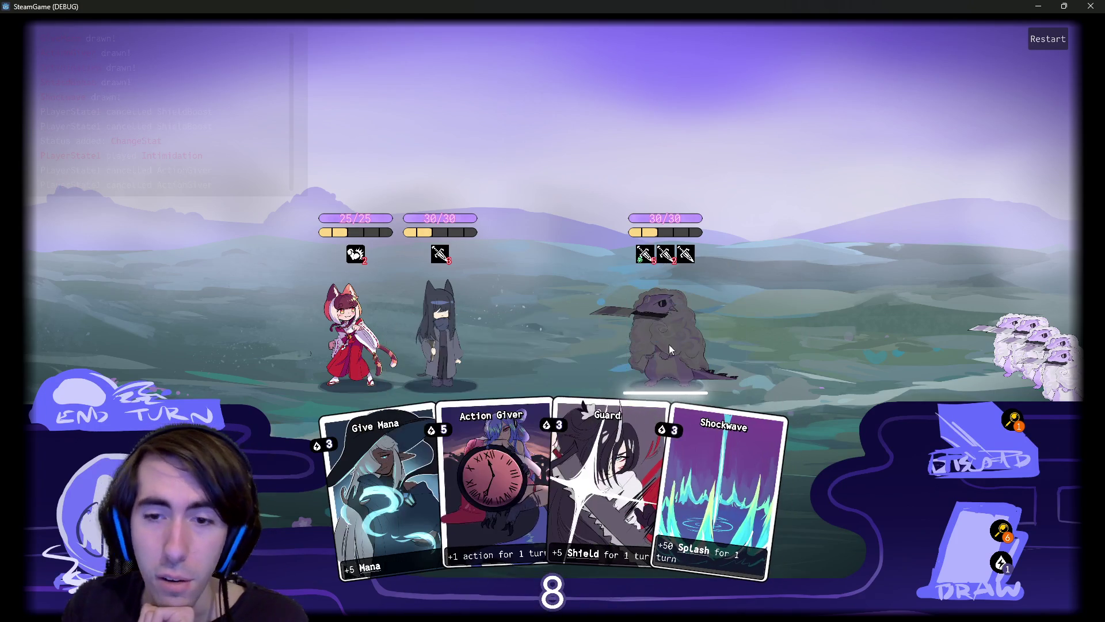
{"action": "left_click_drag", "start_coordinate": [501, 460], "coordinate": [669, 309]}
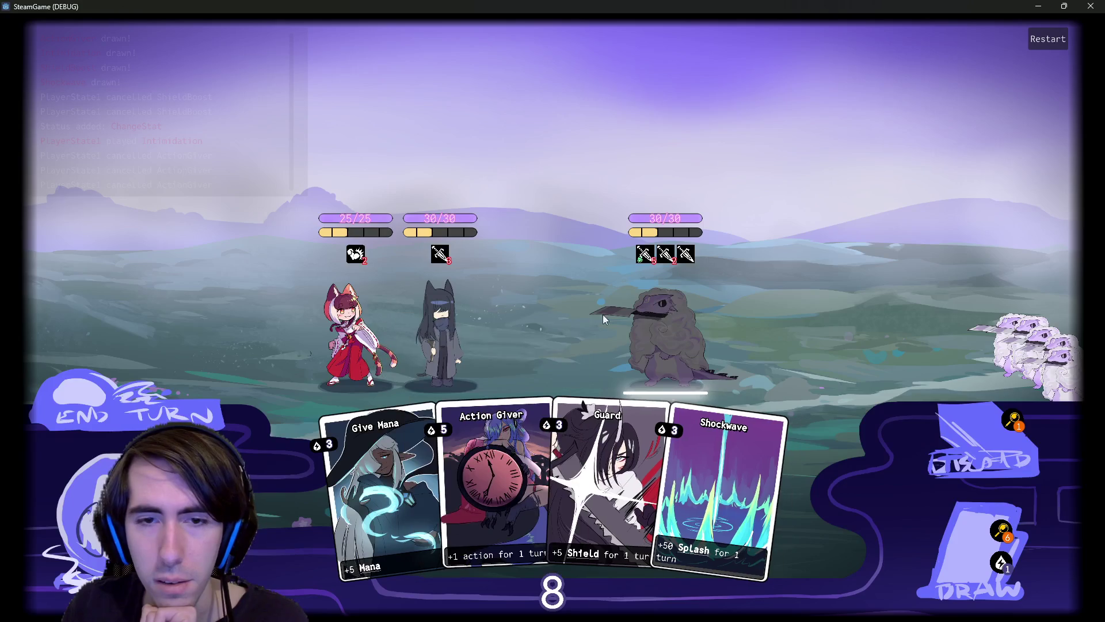
{"action": "mouse_move", "coordinate": [488, 447]}
{"action": "left_mouse_down"}
{"action": "mouse_move", "coordinate": [678, 303]}
{"action": "mouse_move", "coordinate": [662, 269]}
{"action": "left_mouse_up"}
{"action": "mouse_move", "coordinate": [479, 475]}
{"action": "left_mouse_down"}
{"action": "mouse_move", "coordinate": [686, 326]}
{"action": "mouse_move", "coordinate": [669, 323]}
{"action": "left_mouse_up"}
{"action": "left_click_drag", "start_coordinate": [585, 372], "coordinate": [667, 313]}
{"action": "left_click_drag", "start_coordinate": [484, 454], "coordinate": [675, 336]}
{"action": "left_click_drag", "start_coordinate": [507, 433], "coordinate": [644, 337]}
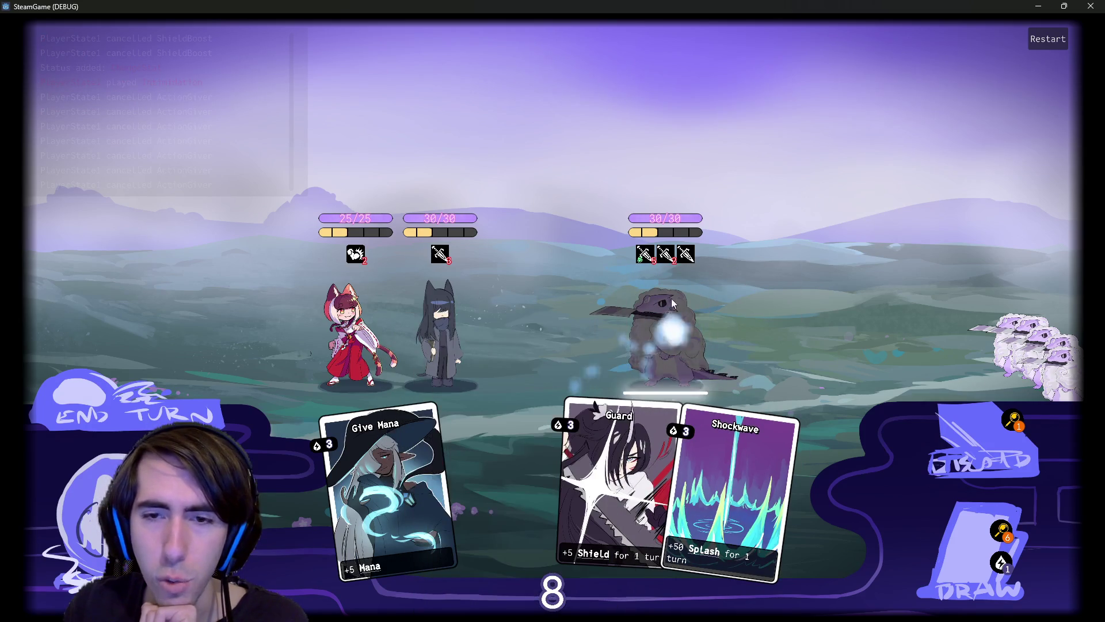
{"action": "left_click_drag", "start_coordinate": [576, 437], "coordinate": [685, 337]}
{"action": "left_click_drag", "start_coordinate": [516, 455], "coordinate": [678, 334]}
Play Give Mana and Action Giver on the enemy several more times.
{"action": "left_click_drag", "start_coordinate": [507, 459], "coordinate": [675, 327]}
{"action": "left_click_drag", "start_coordinate": [393, 451], "coordinate": [674, 302]}
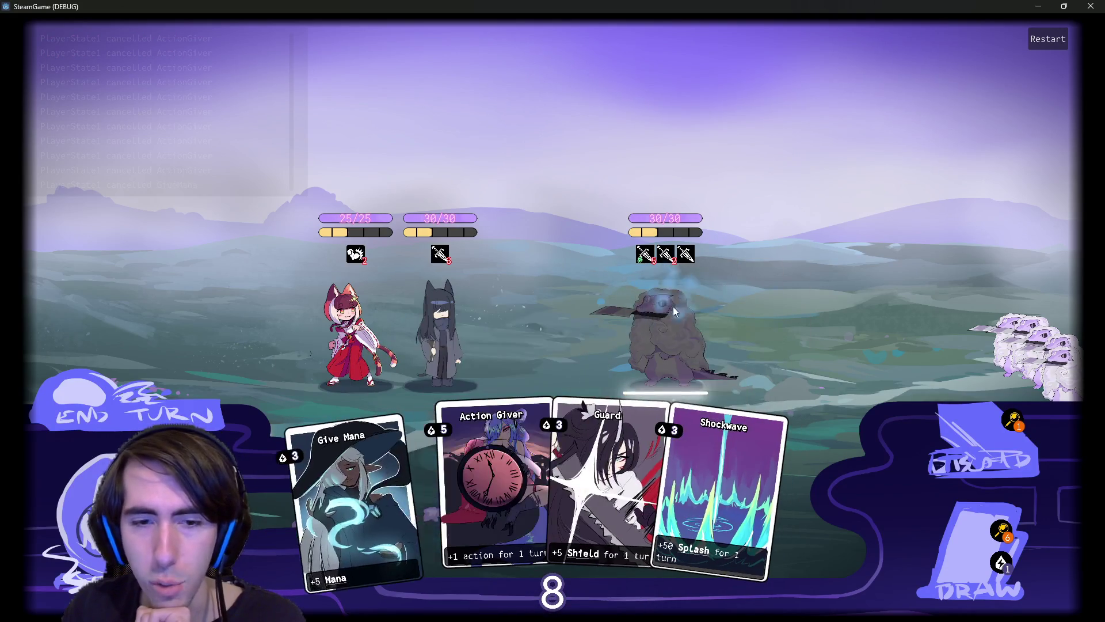
{"action": "left_click_drag", "start_coordinate": [397, 455], "coordinate": [645, 322]}
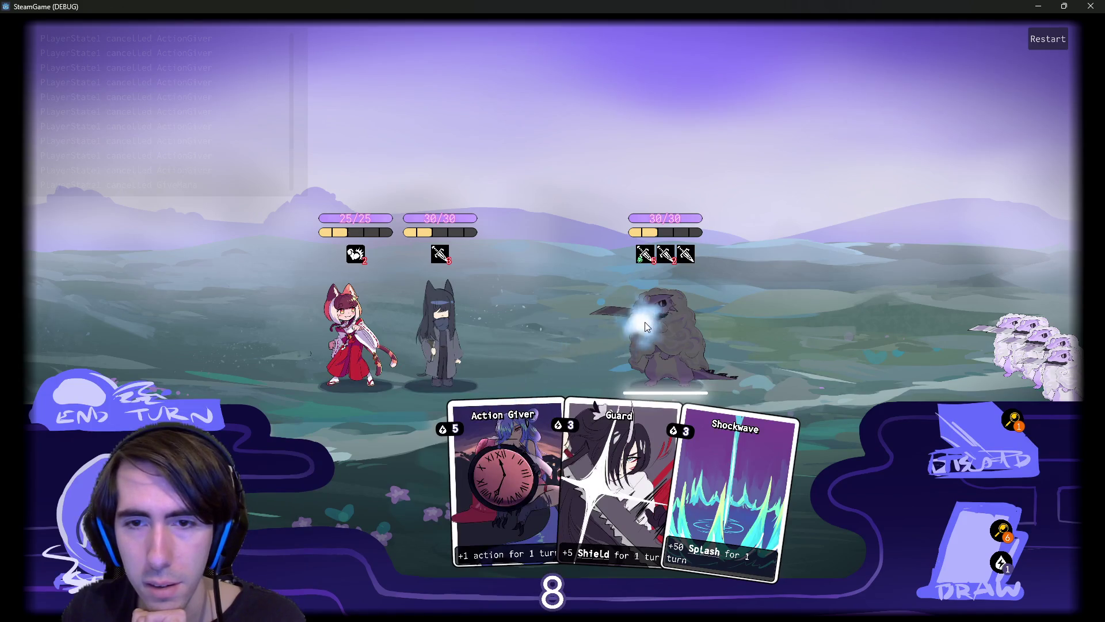
{"action": "left_click_drag", "start_coordinate": [404, 472], "coordinate": [689, 327]}
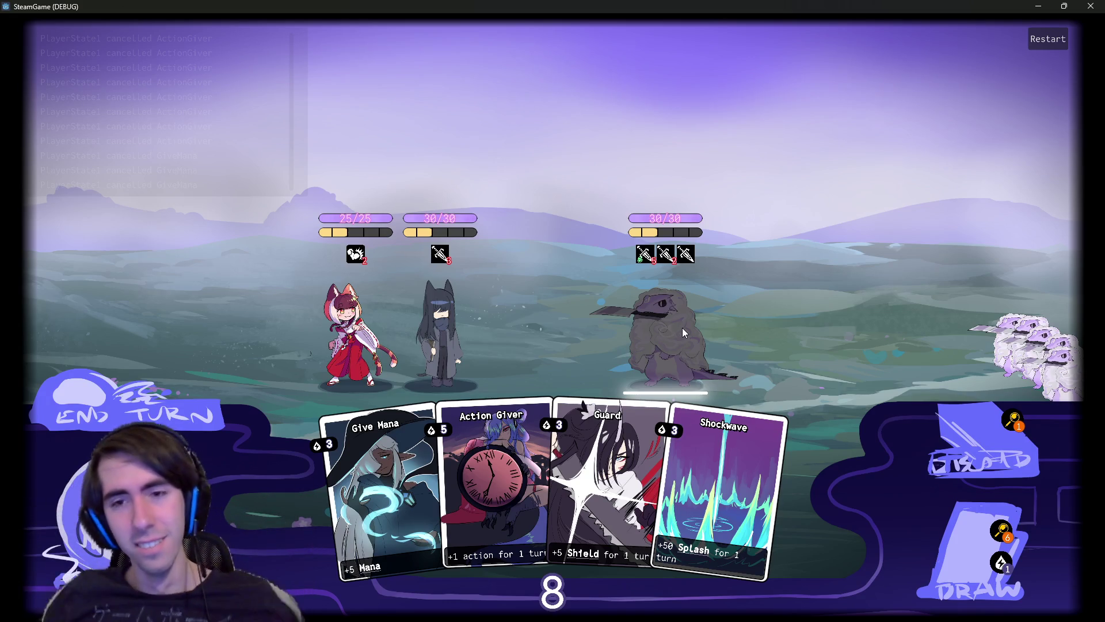
Draw a card and repeatedly drag the leftmost Give Mana card onto the enemy.
{"action": "left_click", "coordinate": [956, 539]}
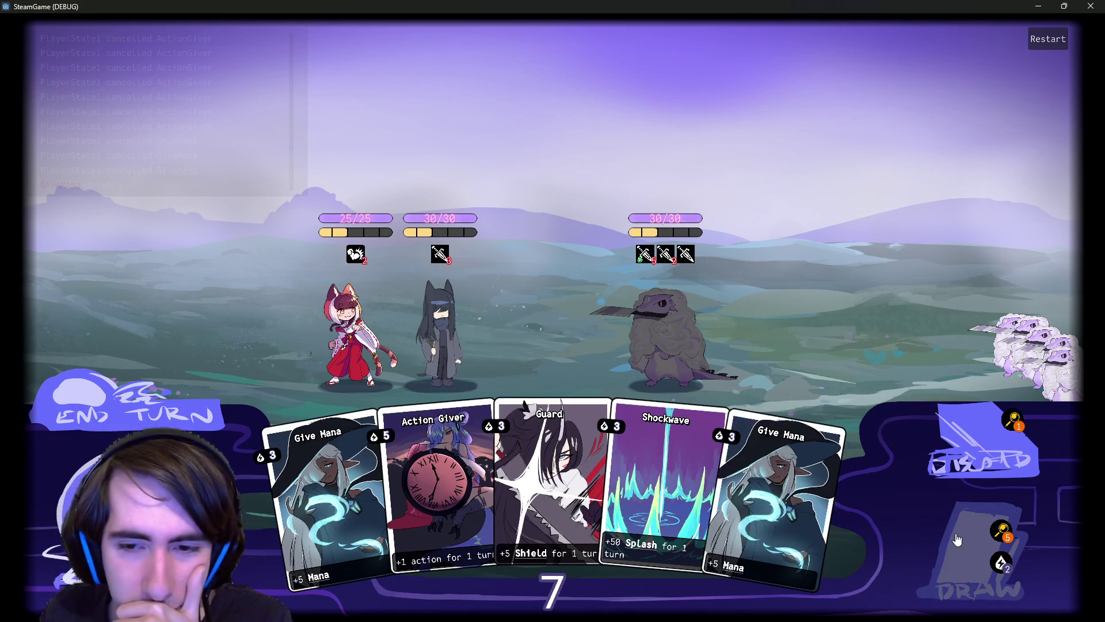
{"action": "mouse_move", "coordinate": [322, 478]}
{"action": "left_mouse_down"}
{"action": "mouse_move", "coordinate": [680, 303]}
{"action": "mouse_move", "coordinate": [669, 312]}
{"action": "left_mouse_up"}
{"action": "left_click_drag", "start_coordinate": [346, 475], "coordinate": [650, 328]}
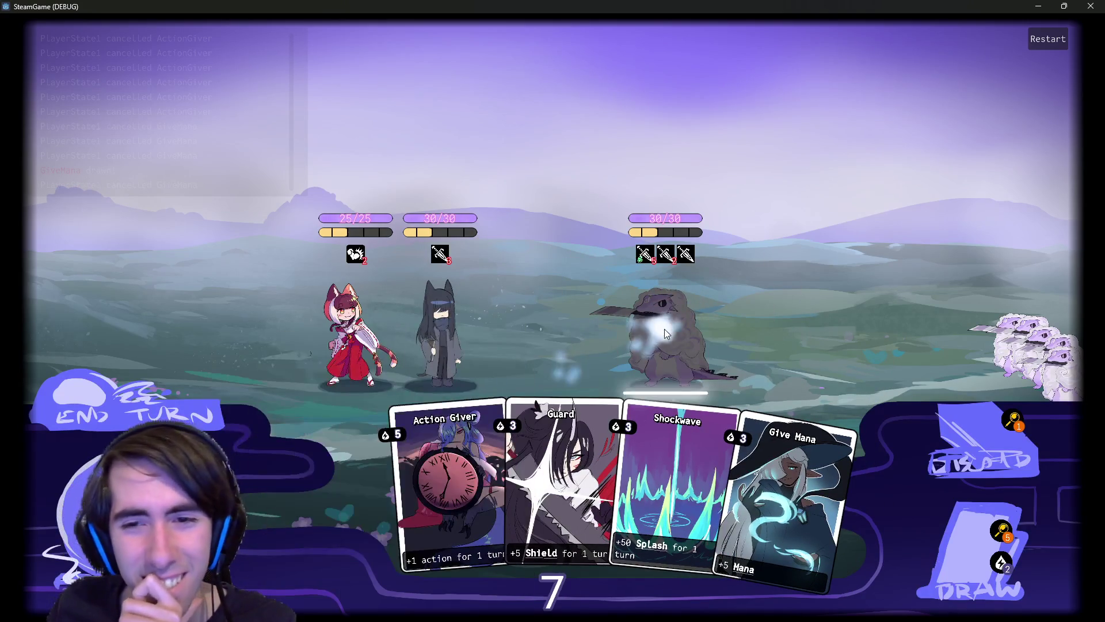
{"action": "left_click_drag", "start_coordinate": [323, 478], "coordinate": [658, 337]}
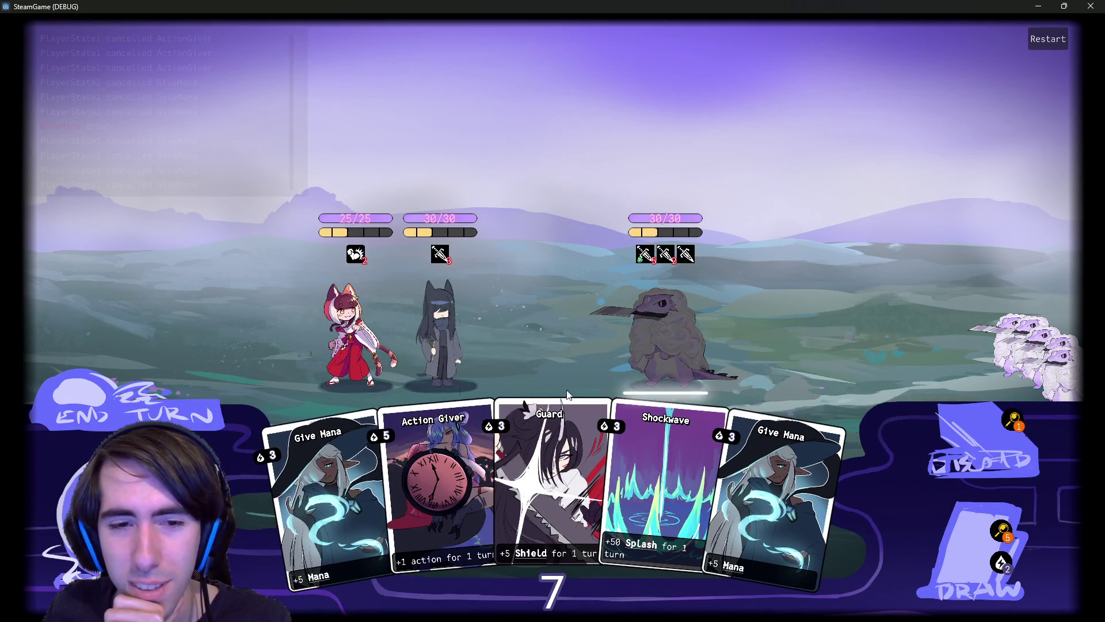
{"action": "mouse_move", "coordinate": [322, 478]}
{"action": "left_mouse_down"}
{"action": "mouse_move", "coordinate": [567, 364]}
{"action": "mouse_move", "coordinate": [675, 355]}
{"action": "left_mouse_up"}
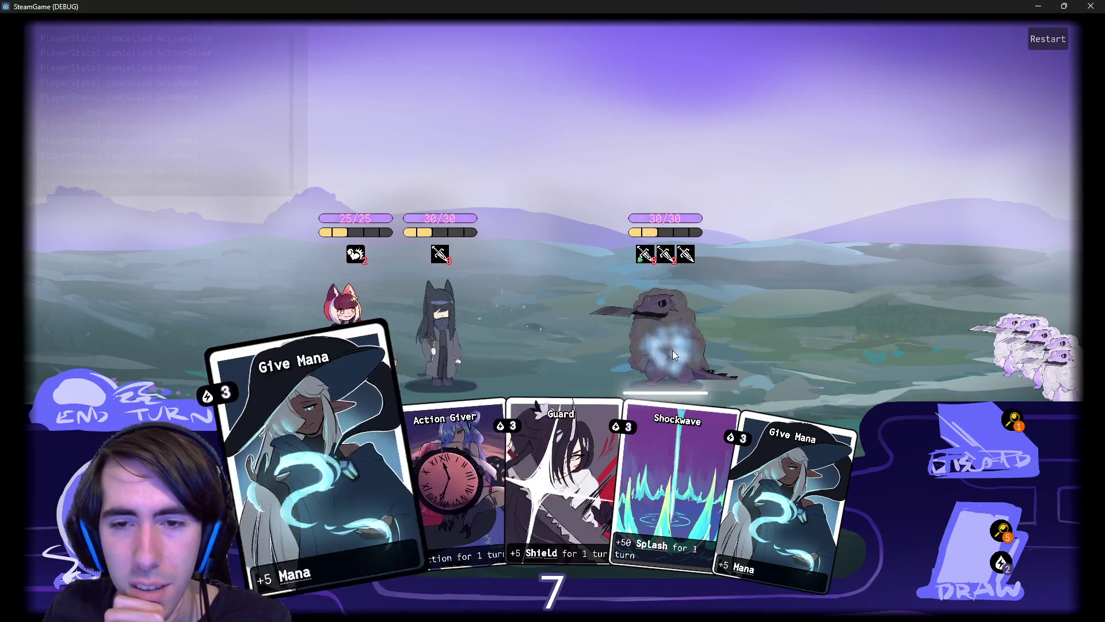
{"action": "mouse_move", "coordinate": [322, 478]}
{"action": "left_mouse_down"}
{"action": "mouse_move", "coordinate": [662, 347]}
{"action": "mouse_move", "coordinate": [683, 359]}
{"action": "mouse_move", "coordinate": [678, 336]}
{"action": "left_mouse_up"}
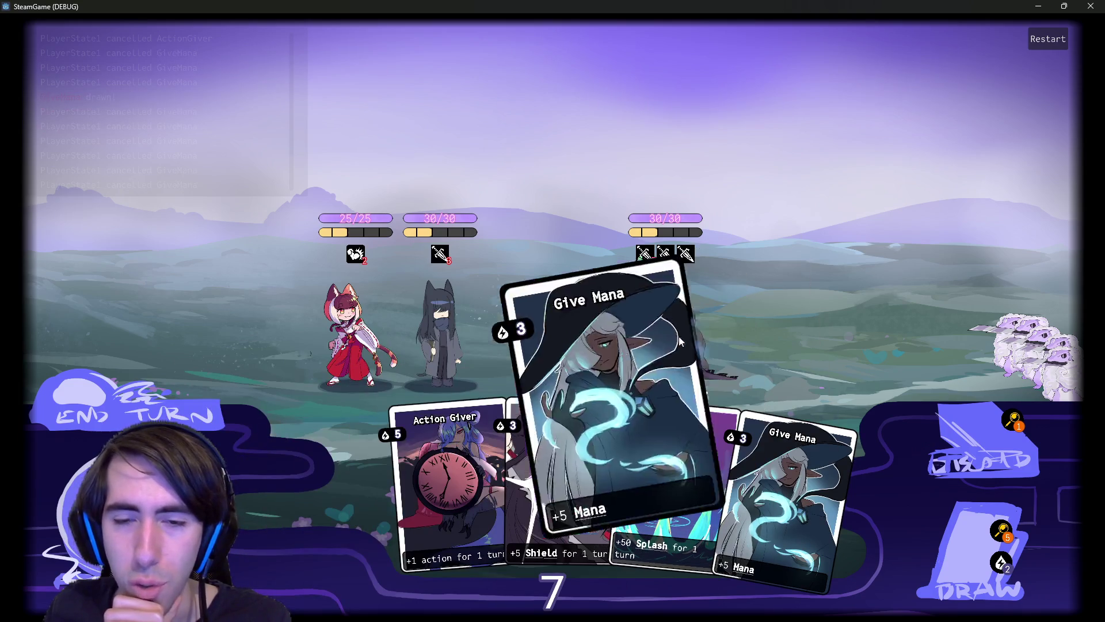
{"action": "mouse_move", "coordinate": [294, 495]}
{"action": "left_mouse_down"}
{"action": "mouse_move", "coordinate": [576, 356]}
{"action": "mouse_move", "coordinate": [466, 397]}
{"action": "mouse_move", "coordinate": [537, 362]}
{"action": "mouse_move", "coordinate": [427, 399]}
{"action": "mouse_move", "coordinate": [552, 328]}
{"action": "mouse_move", "coordinate": [386, 415]}
{"action": "mouse_move", "coordinate": [416, 429]}
{"action": "left_mouse_up"}
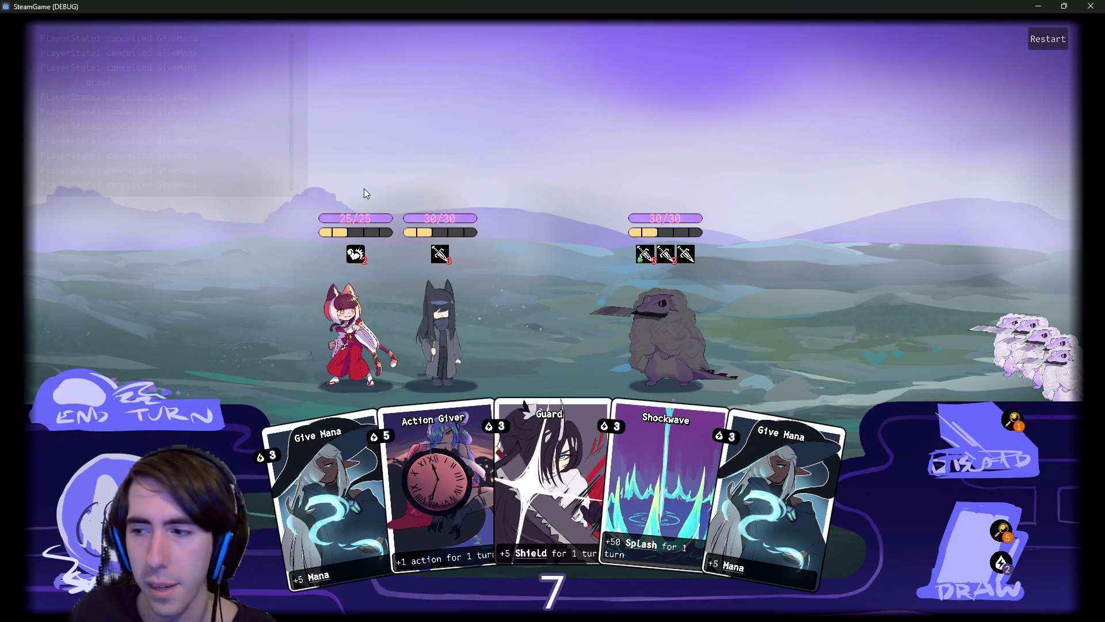
Keep testing Give Mana and Action Giver drops on the enemy.
{"action": "left_click_drag", "start_coordinate": [305, 507], "coordinate": [654, 339]}
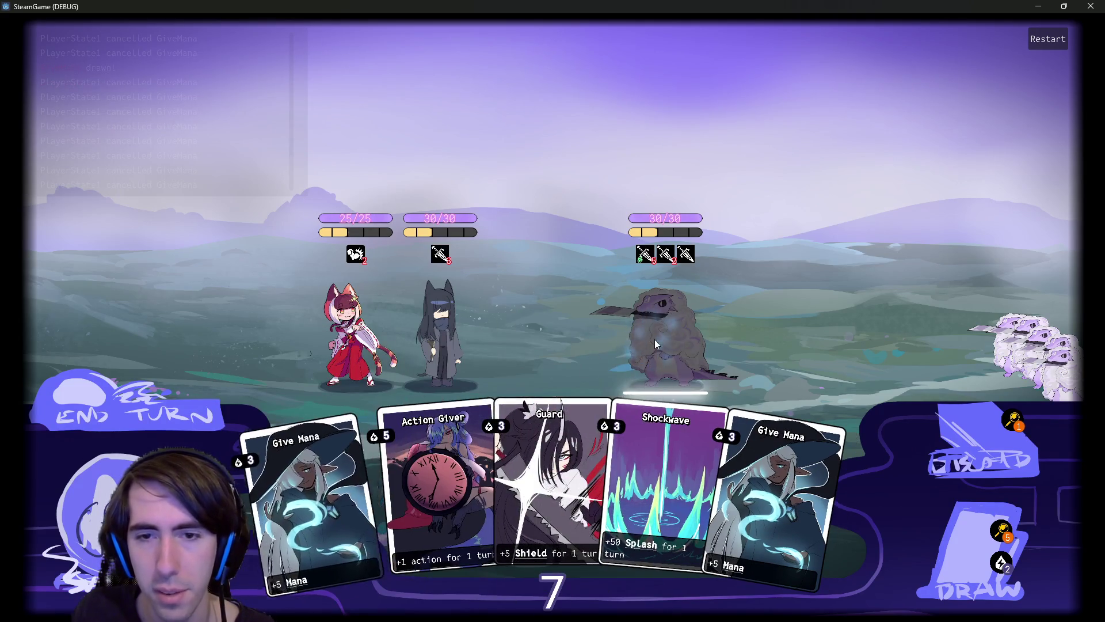
{"action": "mouse_move", "coordinate": [305, 477]}
{"action": "left_mouse_down"}
{"action": "mouse_move", "coordinate": [655, 320]}
{"action": "mouse_move", "coordinate": [663, 341]}
{"action": "left_mouse_up"}
{"action": "mouse_move", "coordinate": [340, 465]}
{"action": "left_mouse_down"}
{"action": "mouse_move", "coordinate": [645, 315]}
{"action": "mouse_move", "coordinate": [634, 332]}
{"action": "left_mouse_up"}
{"action": "mouse_move", "coordinate": [481, 413]}
{"action": "left_mouse_down"}
{"action": "mouse_move", "coordinate": [568, 407]}
{"action": "mouse_move", "coordinate": [461, 458]}
{"action": "left_mouse_up"}
{"action": "left_click_drag", "start_coordinate": [311, 489], "coordinate": [680, 314]}
{"action": "left_click_drag", "start_coordinate": [311, 495], "coordinate": [676, 336]}
{"action": "mouse_move", "coordinate": [322, 489]}
{"action": "left_mouse_down"}
{"action": "mouse_move", "coordinate": [667, 299]}
{"action": "mouse_move", "coordinate": [604, 287]}
{"action": "mouse_move", "coordinate": [719, 345]}
{"action": "left_mouse_up"}
{"action": "left_click_drag", "start_coordinate": [459, 405], "coordinate": [668, 340]}
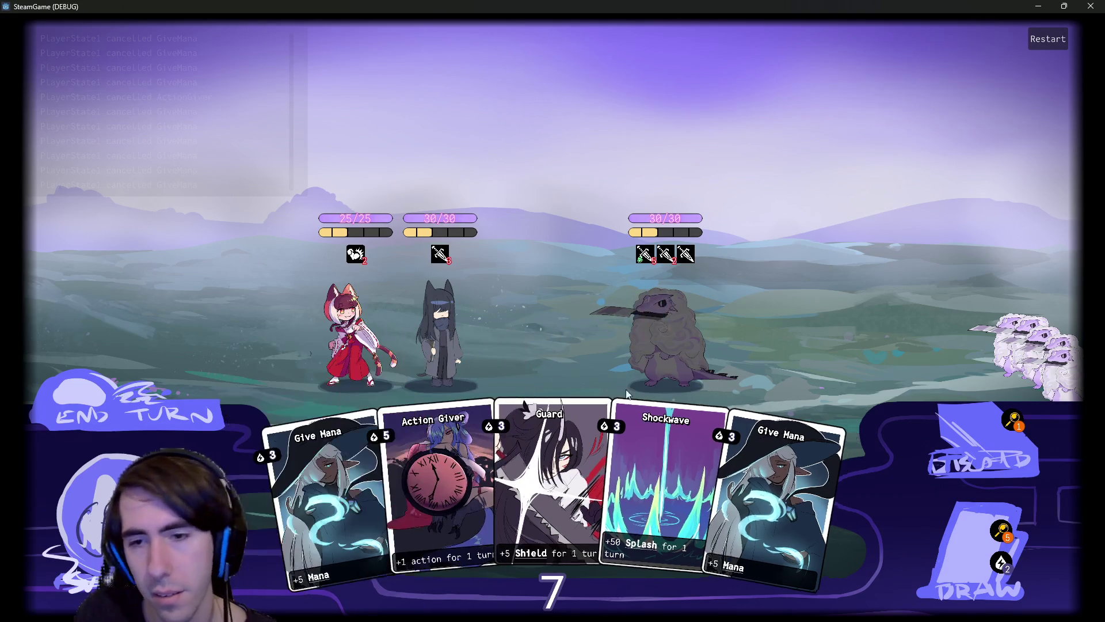
Play Guard, Shockwave, Action Giver and the Give Mana cards on the enemy.
{"action": "left_click_drag", "start_coordinate": [576, 437], "coordinate": [654, 326]}
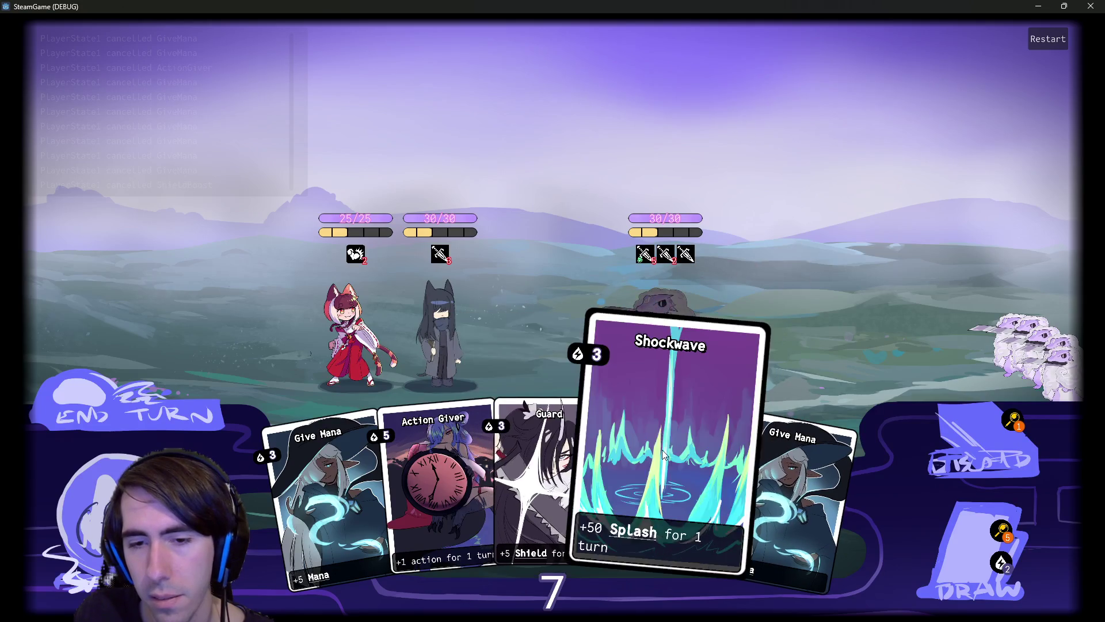
{"action": "left_click_drag", "start_coordinate": [662, 449], "coordinate": [669, 334]}
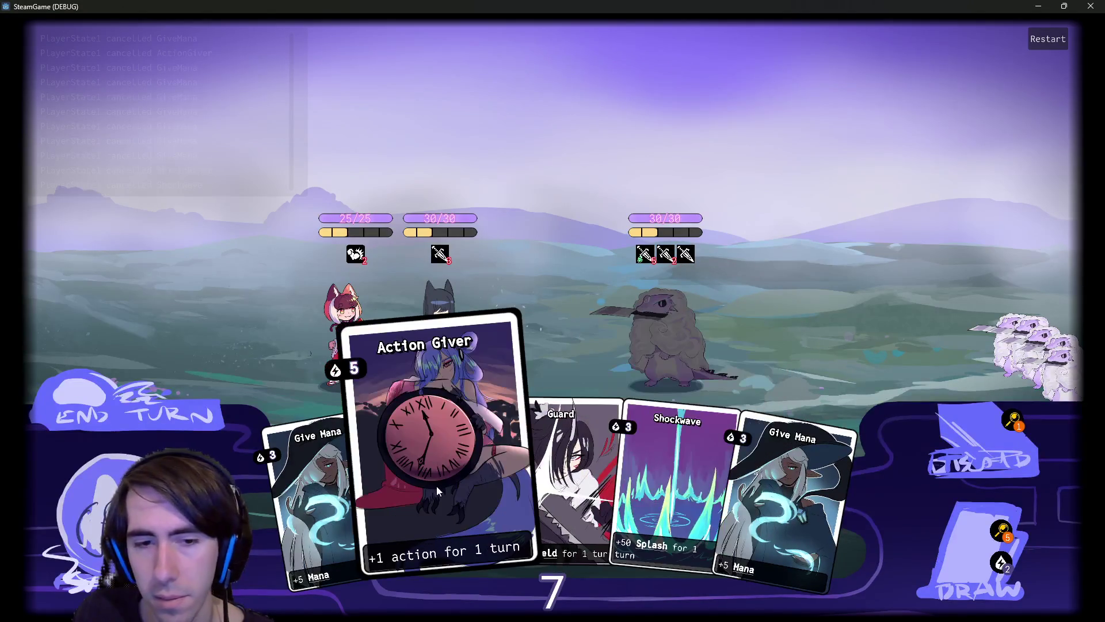
{"action": "left_click_drag", "start_coordinate": [436, 486], "coordinate": [656, 329]}
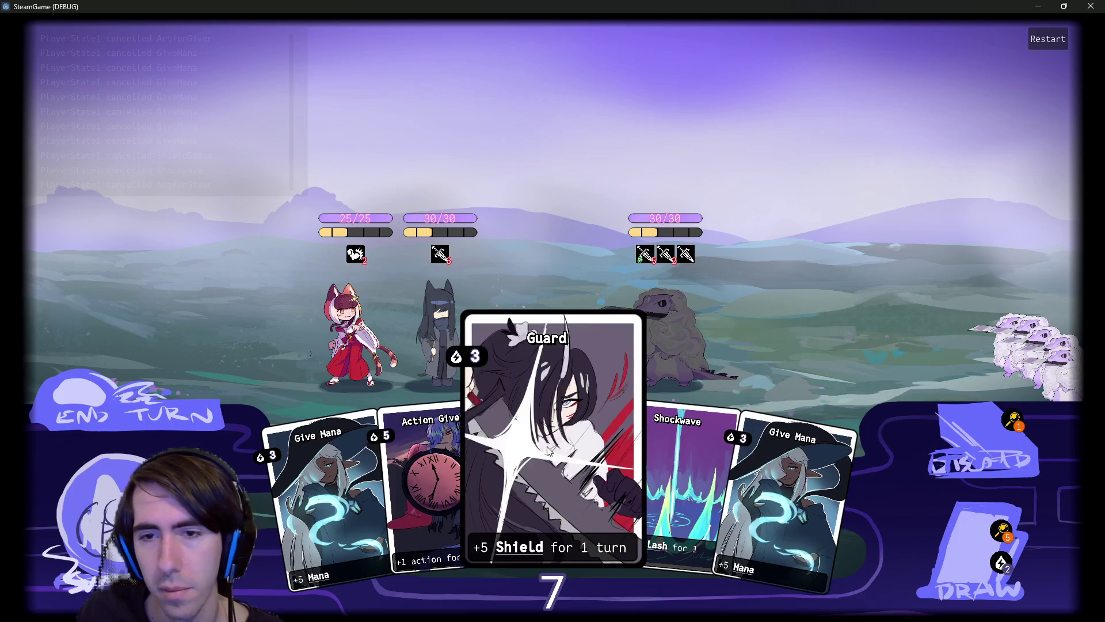
{"action": "left_click_drag", "start_coordinate": [780, 444], "coordinate": [679, 319]}
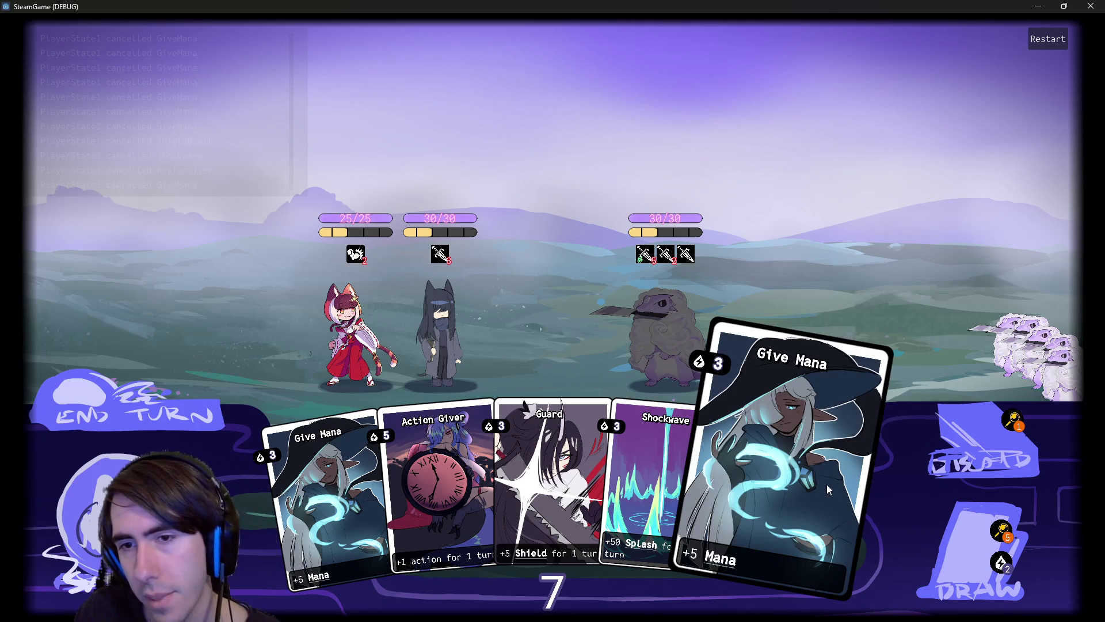
{"action": "left_click_drag", "start_coordinate": [827, 485], "coordinate": [647, 324]}
{"action": "left_click_drag", "start_coordinate": [719, 408], "coordinate": [668, 313]}
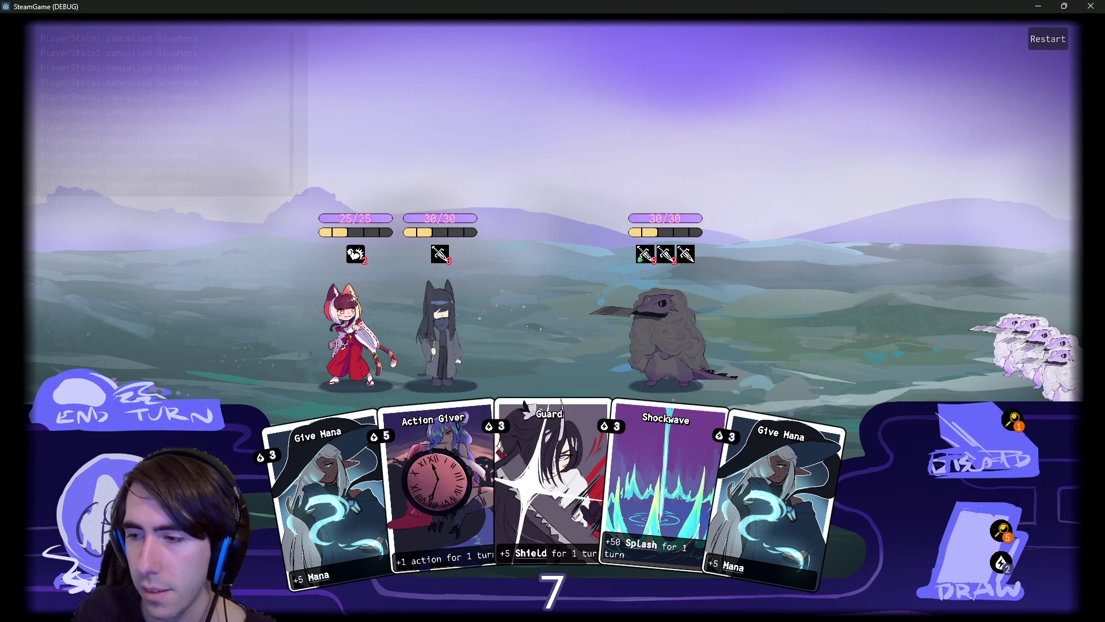
Draw another card, test both Give Mana cards against various drop spots, then close the game.
{"action": "key", "text": "F8"}
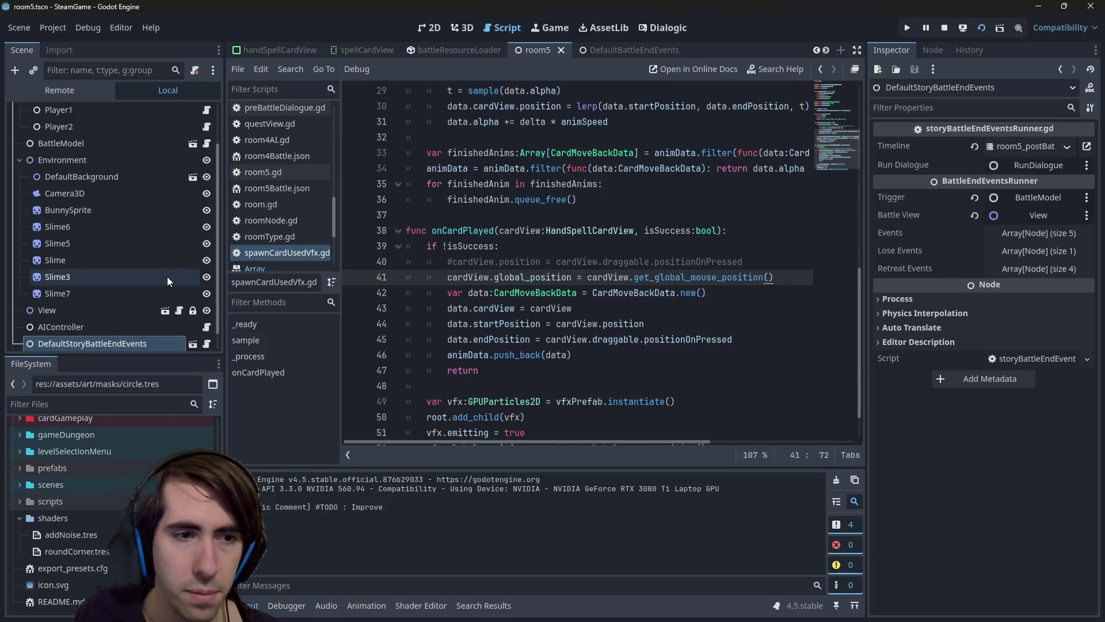
{"action": "scroll", "coordinate": [167, 277], "scroll_direction": "down", "scroll_amount": 2}
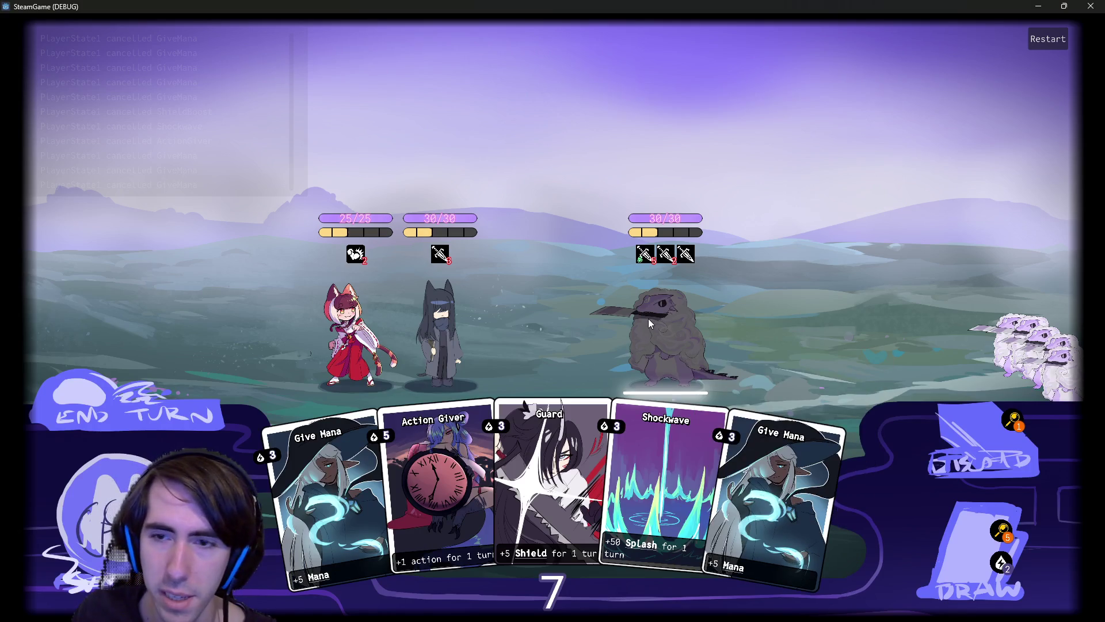
{"action": "left_click", "coordinate": [924, 518]}
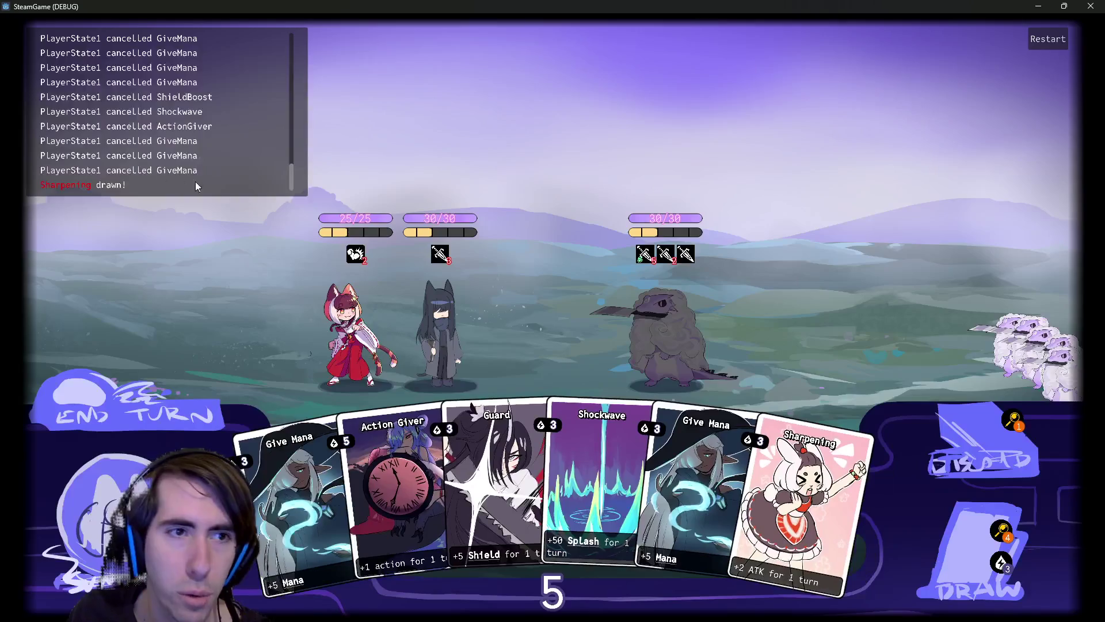
{"action": "left_click_drag", "start_coordinate": [669, 393], "coordinate": [678, 313]}
{"action": "mouse_move", "coordinate": [694, 431]}
{"action": "left_mouse_down"}
{"action": "mouse_move", "coordinate": [658, 307]}
{"action": "mouse_move", "coordinate": [690, 431]}
{"action": "mouse_move", "coordinate": [268, 300]}
{"action": "mouse_move", "coordinate": [212, 266]}
{"action": "left_mouse_up"}
{"action": "mouse_move", "coordinate": [707, 424]}
{"action": "left_mouse_down"}
{"action": "mouse_move", "coordinate": [465, 78]}
{"action": "mouse_move", "coordinate": [743, 410]}
{"action": "mouse_move", "coordinate": [852, 166]}
{"action": "mouse_move", "coordinate": [931, 105]}
{"action": "left_mouse_up"}
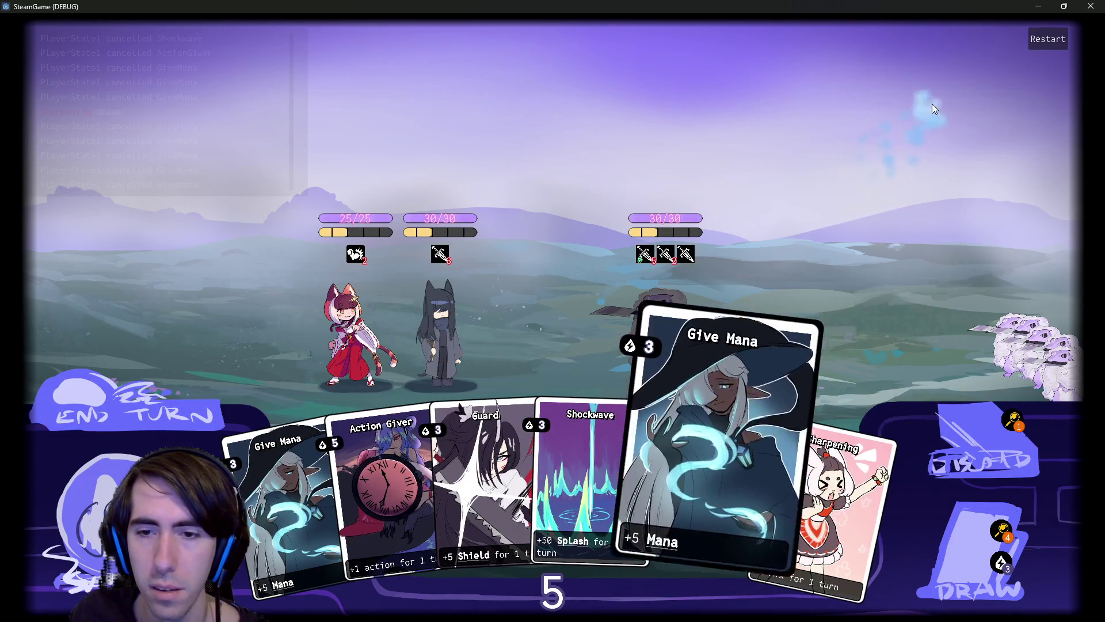
{"action": "mouse_move", "coordinate": [714, 432]}
{"action": "left_mouse_down"}
{"action": "mouse_move", "coordinate": [935, 344]}
{"action": "mouse_move", "coordinate": [986, 235]}
{"action": "left_mouse_up"}
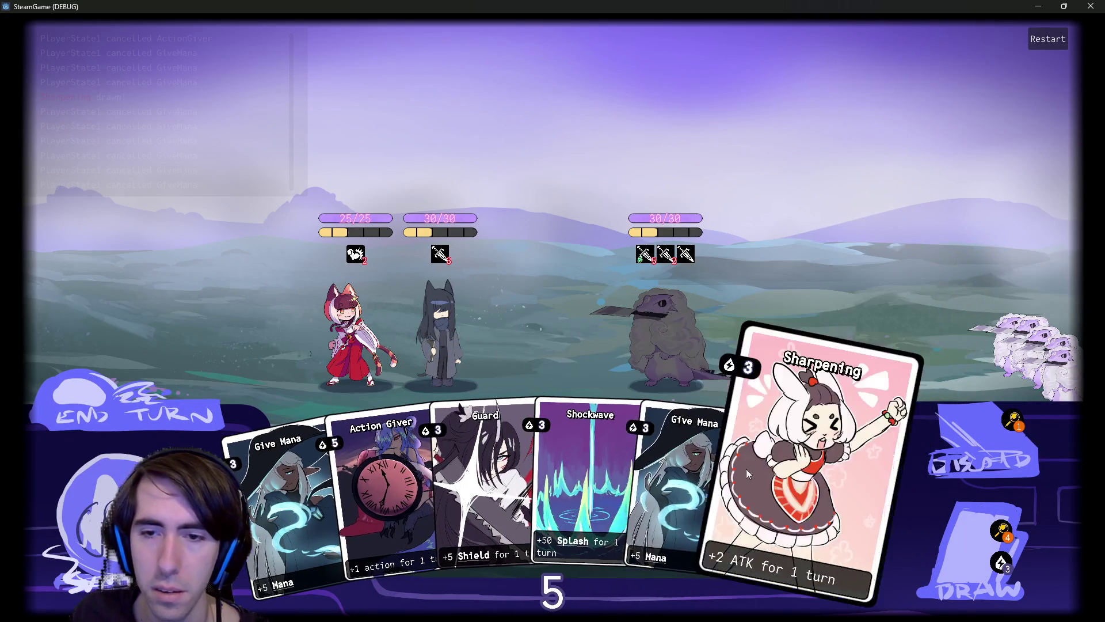
{"action": "left_click_drag", "start_coordinate": [609, 416], "coordinate": [95, 243]}
{"action": "mouse_move", "coordinate": [629, 412]}
{"action": "left_mouse_down"}
{"action": "mouse_move", "coordinate": [538, 351]}
{"action": "mouse_move", "coordinate": [99, 206]}
{"action": "mouse_move", "coordinate": [153, 240]}
{"action": "mouse_move", "coordinate": [147, 228]}
{"action": "left_mouse_up"}
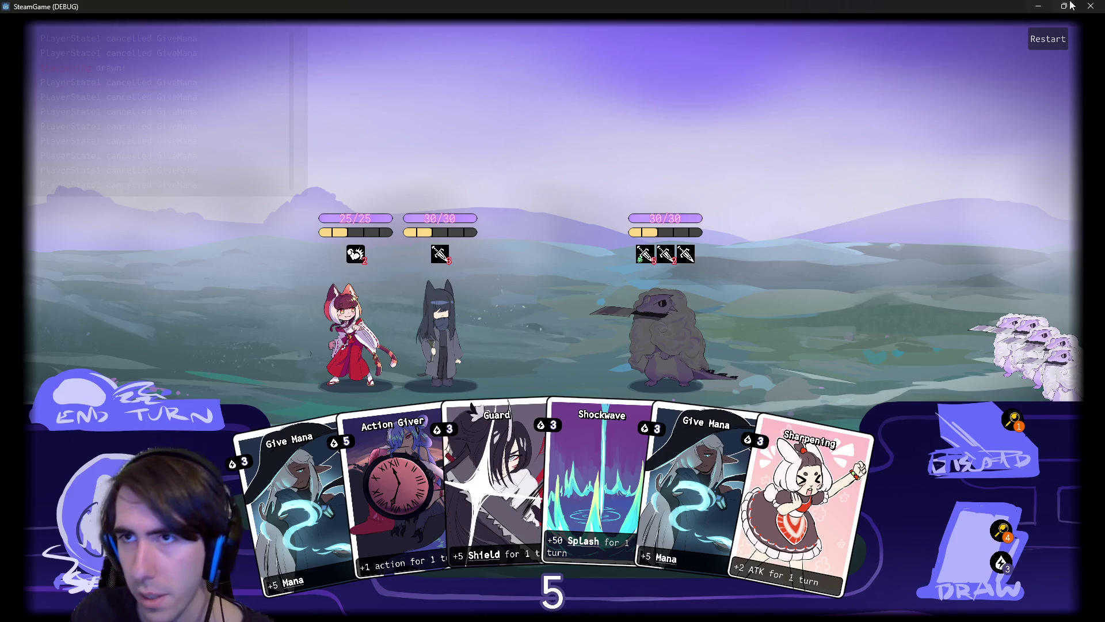
{"action": "left_click", "coordinate": [1091, 6]}
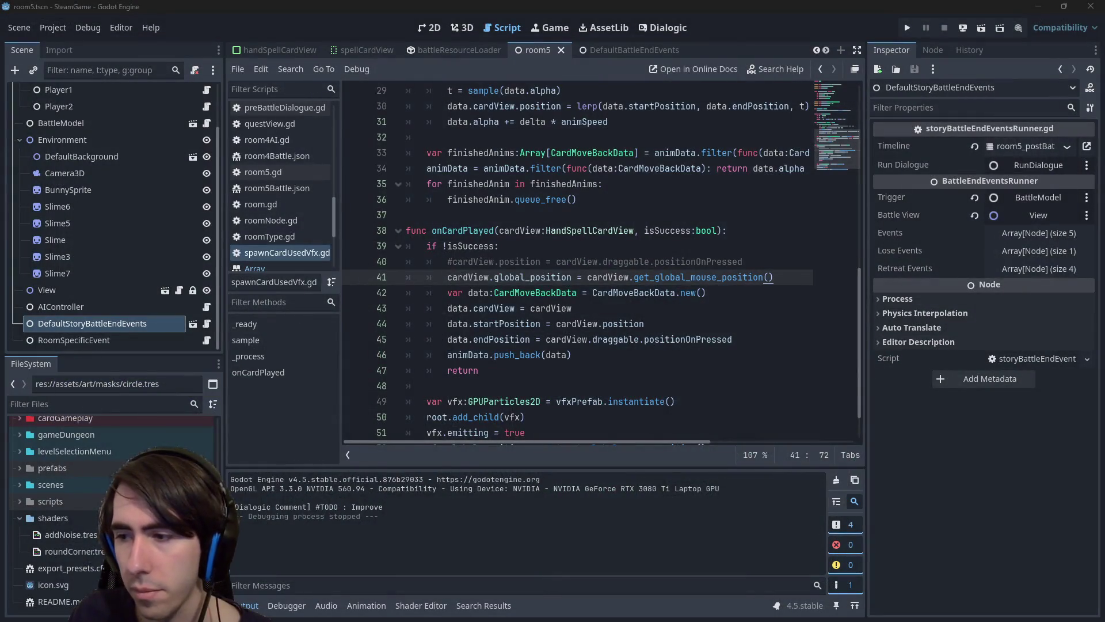
Check git status and stage cardGameplay/view/prefabs and cardGameplay/view/scripts with git add.
{"action": "key", "text": "alt+Tab"}
{"action": "type", "text": "git st"}
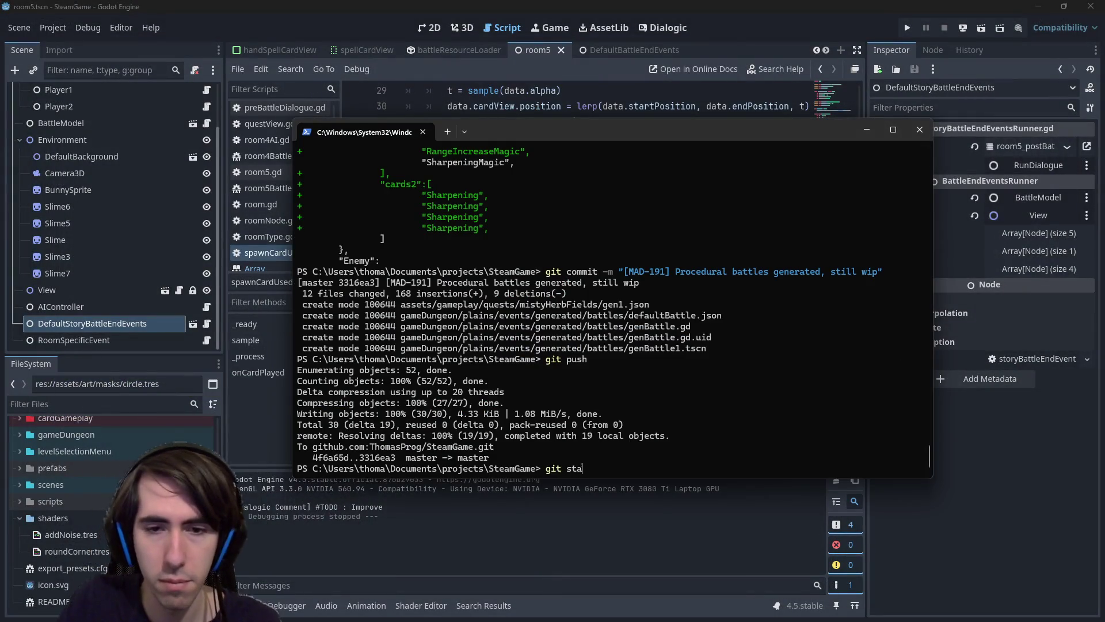
{"action": "type", "text": "atus"}
{"action": "key", "text": "Return"}
{"action": "type", "text": "git add"}
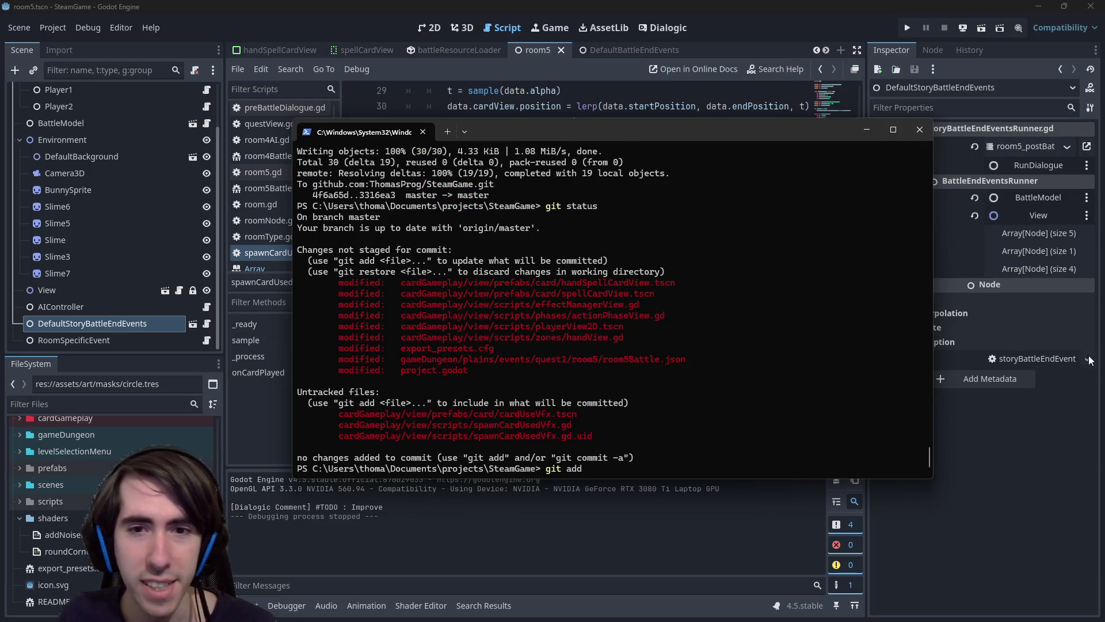
{"action": "mouse_move", "coordinate": [398, 283]}
{"action": "left_mouse_down"}
{"action": "mouse_move", "coordinate": [396, 293]}
{"action": "mouse_move", "coordinate": [616, 282]}
{"action": "mouse_move", "coordinate": [608, 273]}
{"action": "mouse_move", "coordinate": [506, 294]}
{"action": "mouse_move", "coordinate": [535, 282]}
{"action": "left_mouse_up"}
{"action": "key", "text": "ctrl+c"}
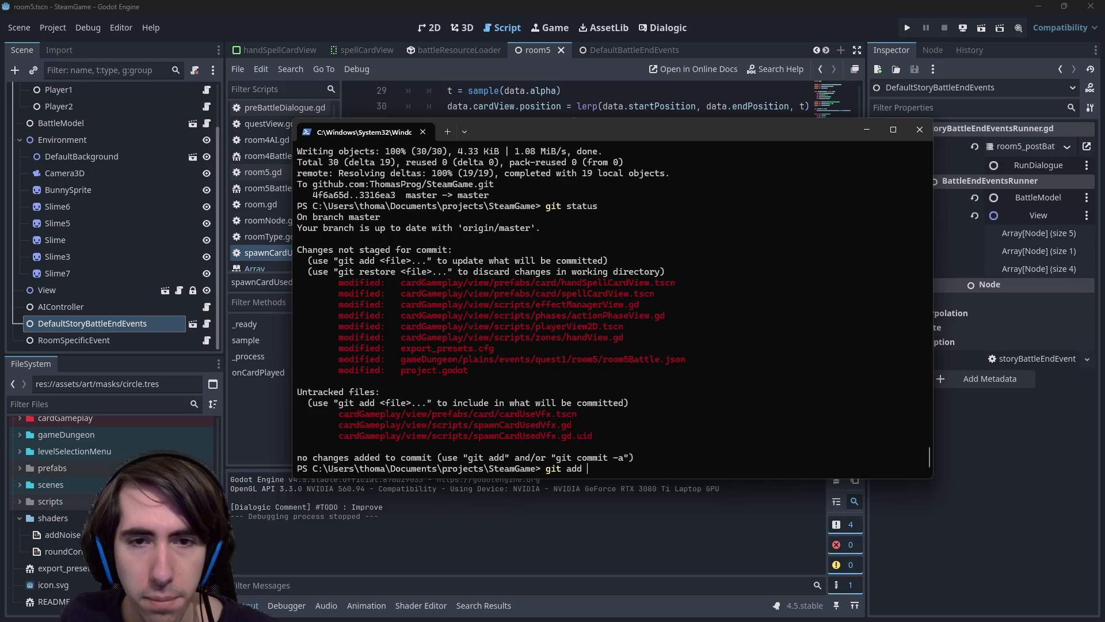
{"action": "key", "text": "ctrl+v"}
{"action": "left_click_drag", "start_coordinate": [399, 315], "coordinate": [536, 315]}
{"action": "key", "text": "ctrl+c"}
{"action": "key", "text": "ctrl+v"}
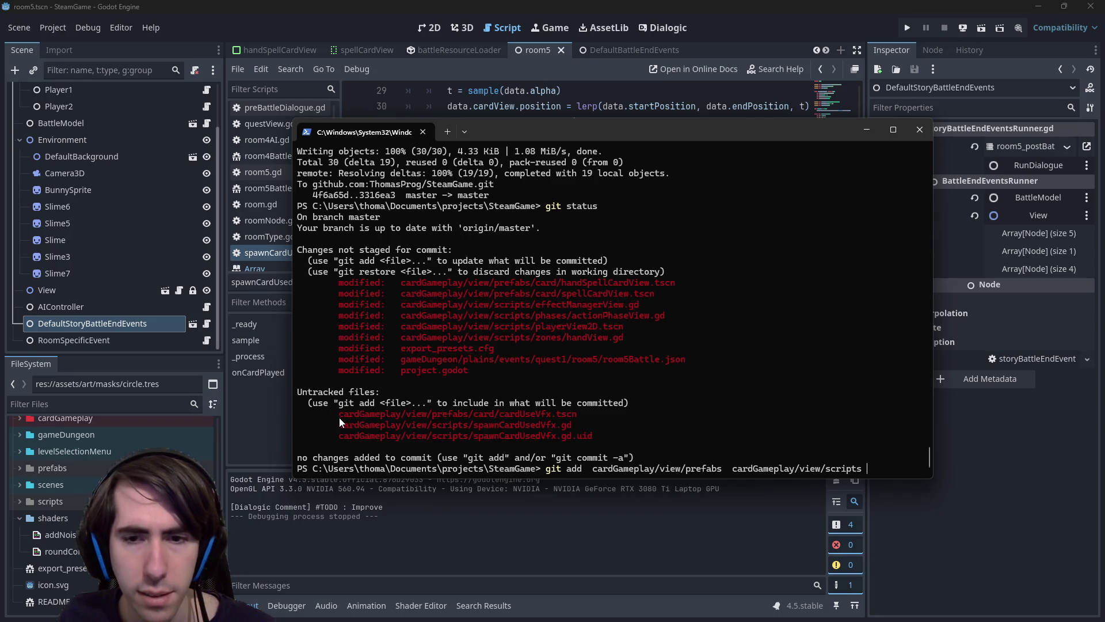
{"action": "key", "text": "Return"}
Confirm the staged files with git status and start a git commit message tagged [MAD-179].
{"action": "type", "text": "git status"}
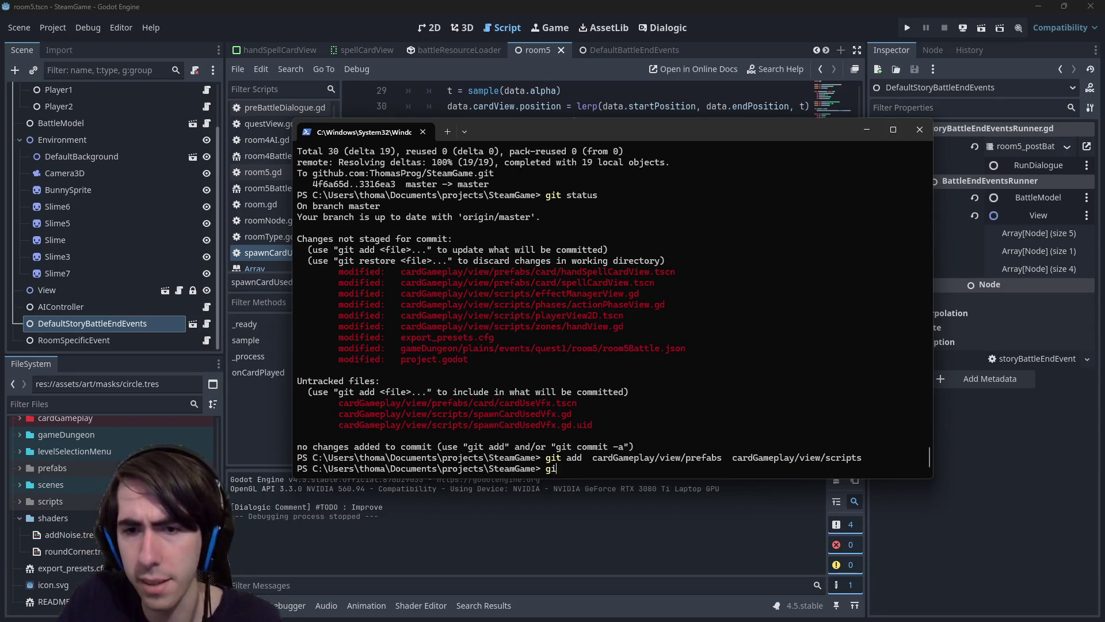
{"action": "key", "text": "Return"}
{"action": "type", "text": "git commit -m \"\""}
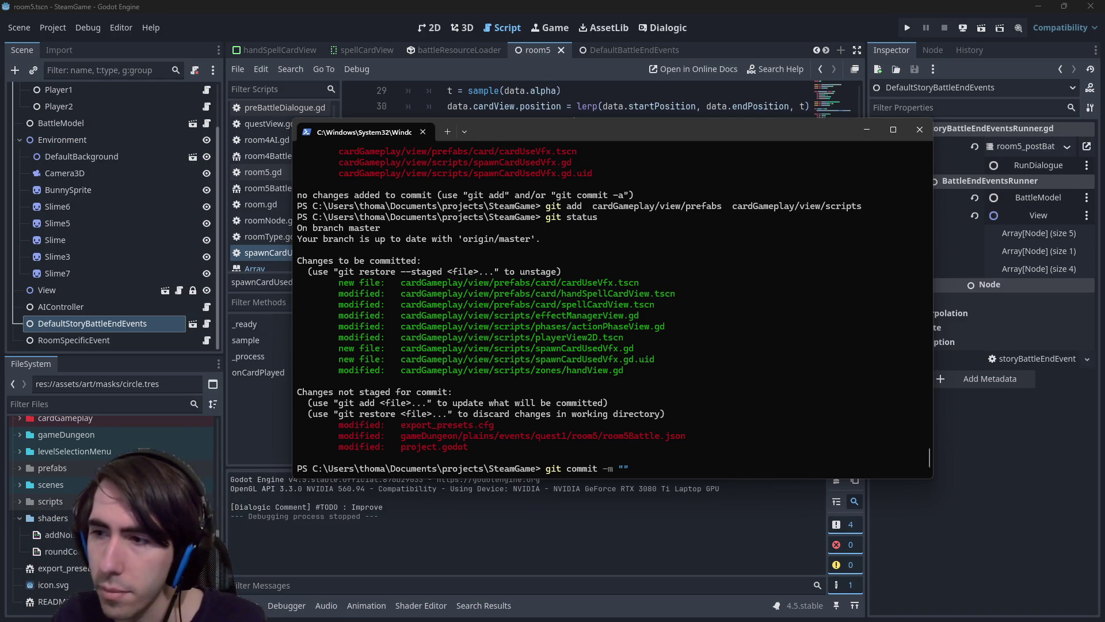
{"action": "key", "text": "alt+Tab"}
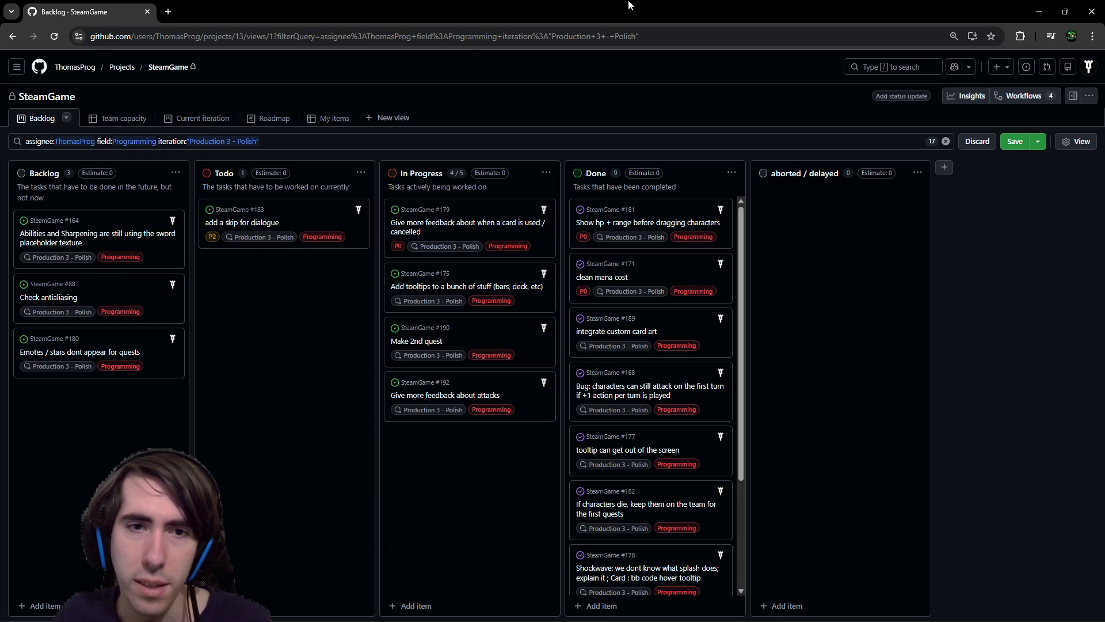
{"action": "key", "text": "alt+Tab"}
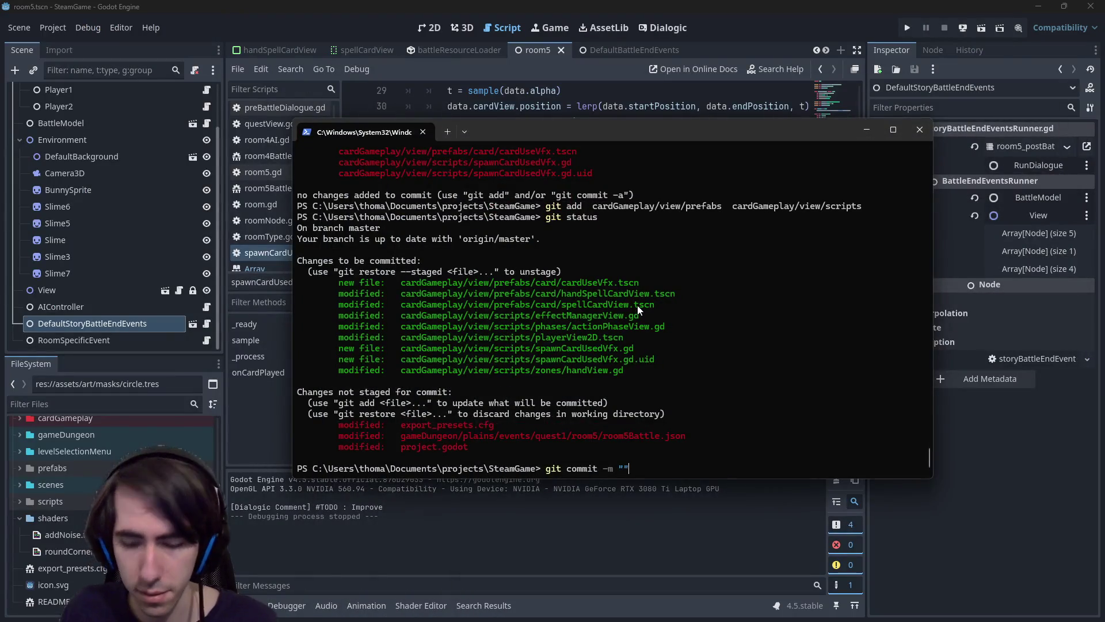
{"action": "key", "text": "Left"}
{"action": "type", "text": "[]"}
{"action": "key", "text": "Left"}
{"action": "type", "text": "MAD-"}
{"action": "type", "text": "179"}
Commit as '[MAD-179] Animation added for when a card use is cancelled' and git push to master.
{"action": "key", "text": "Right"}
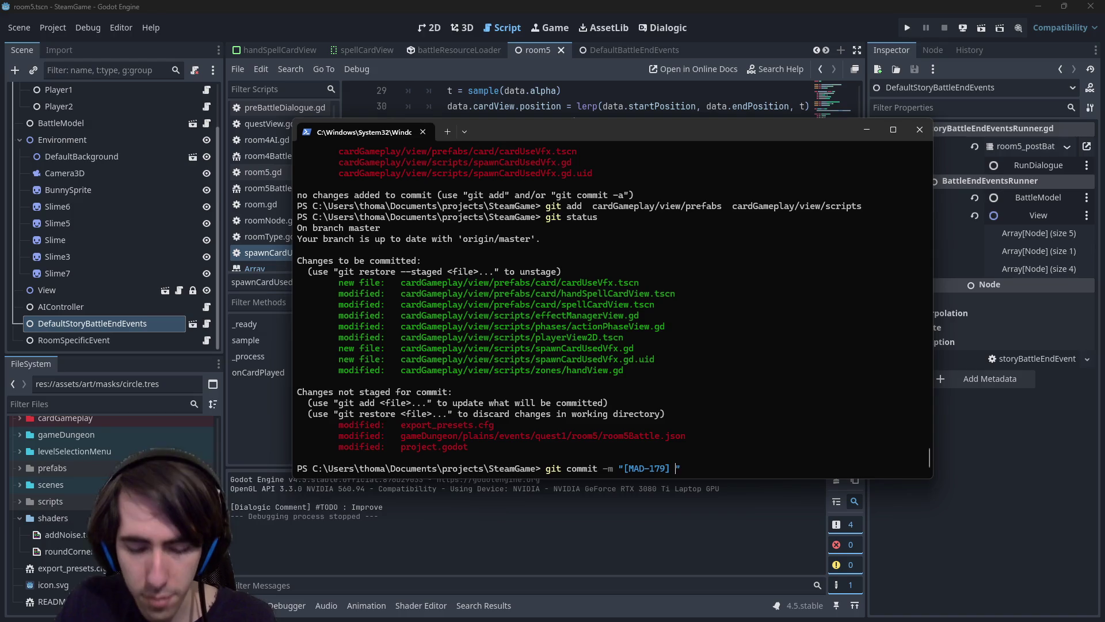
{"action": "type", "text": "Animation added fo"}
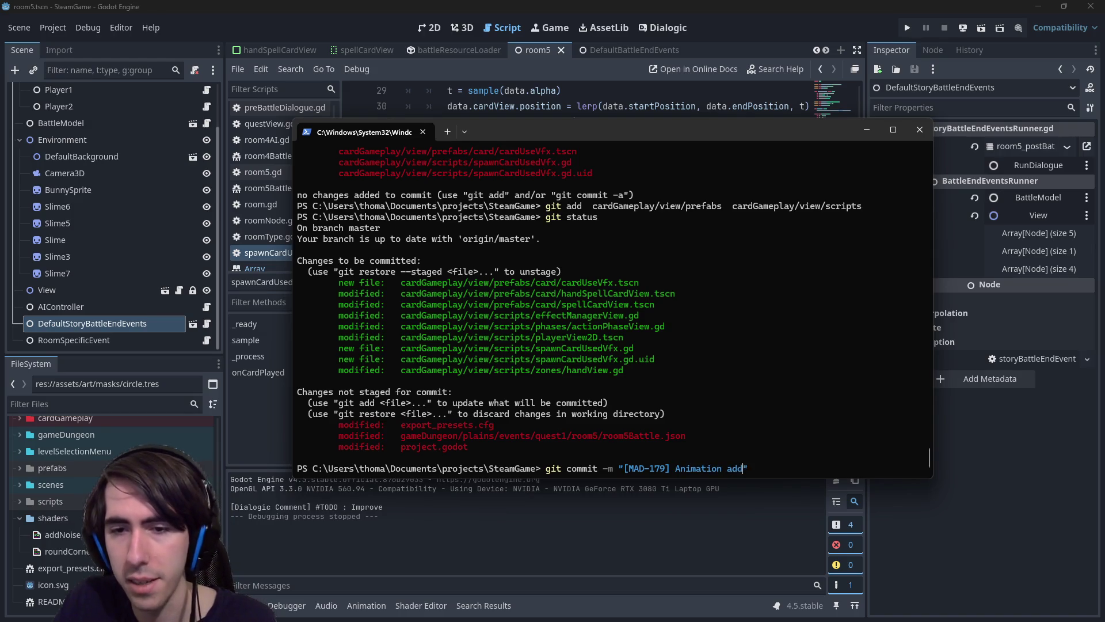
{"action": "type", "text": "r when a "}
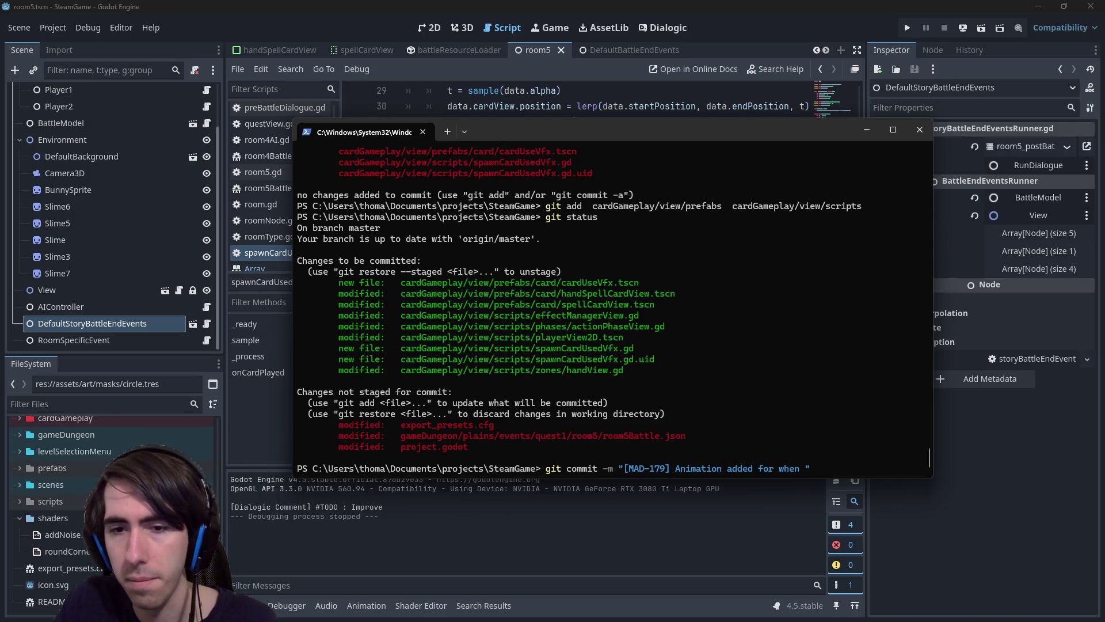
{"action": "type", "text": "card "}
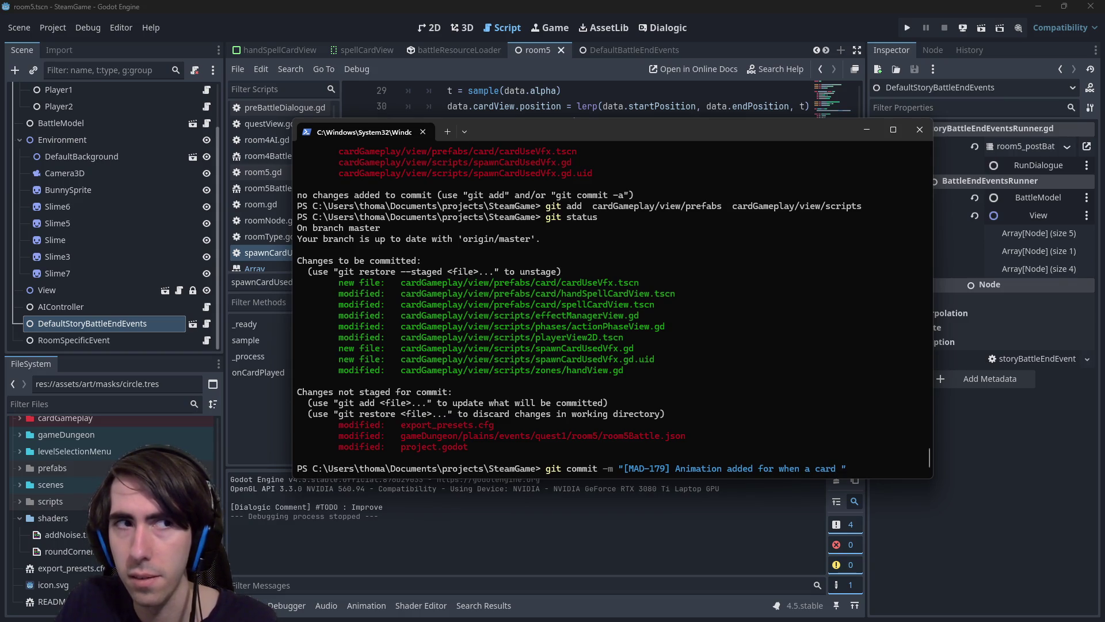
{"action": "type", "text": "use is cancelled"}
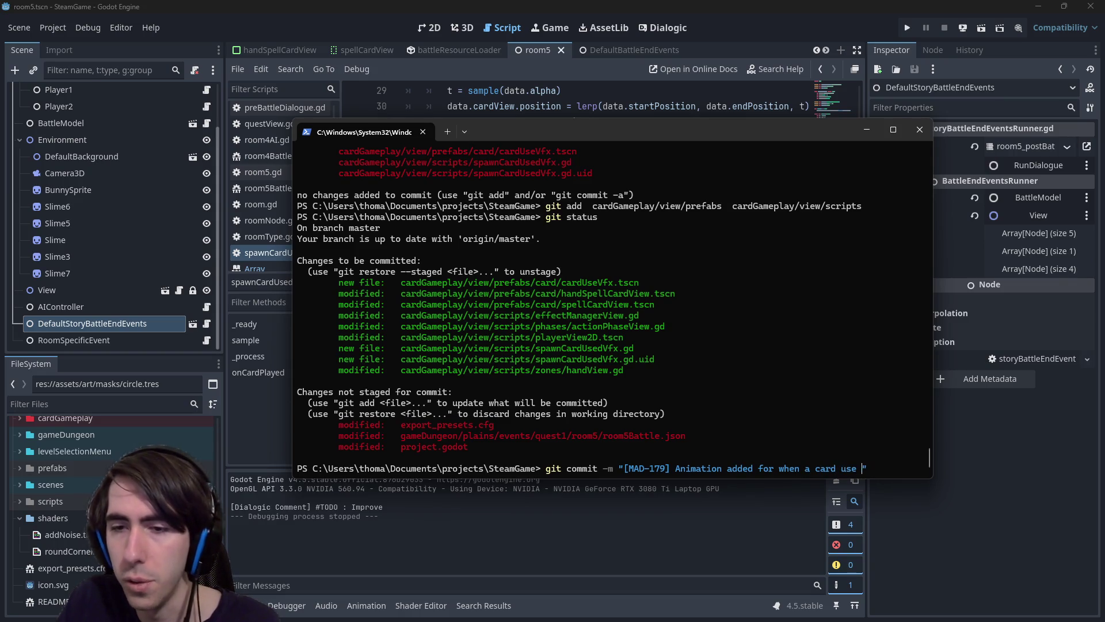
{"action": "key", "text": "Return"}
{"action": "type", "text": "git push"}
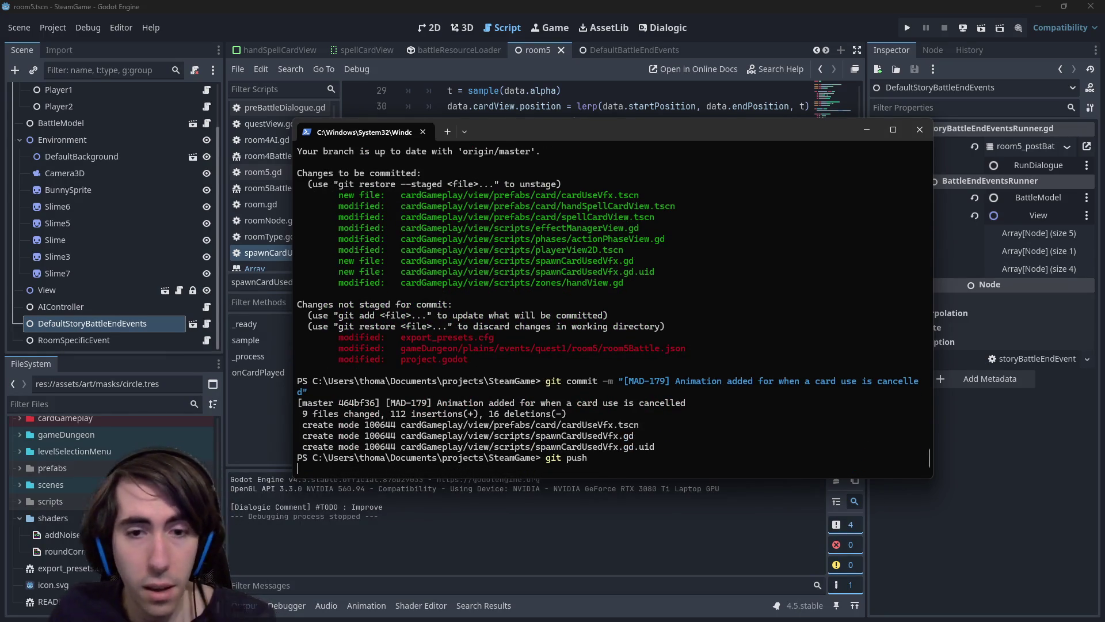
{"action": "key", "text": "Return"}
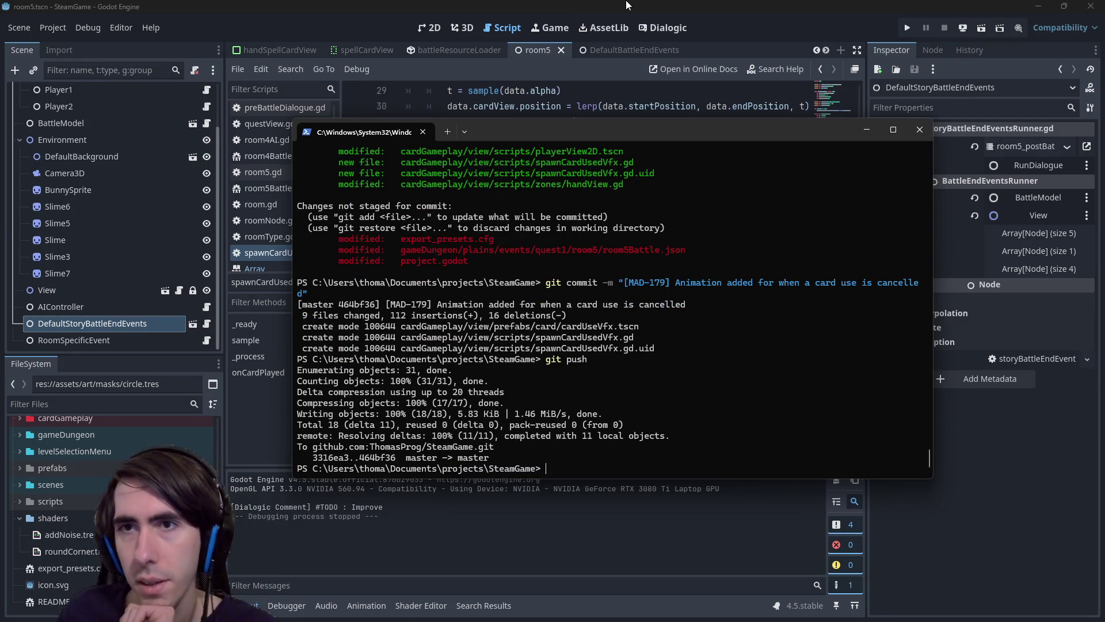
{"action": "left_click", "coordinate": [628, 4]}
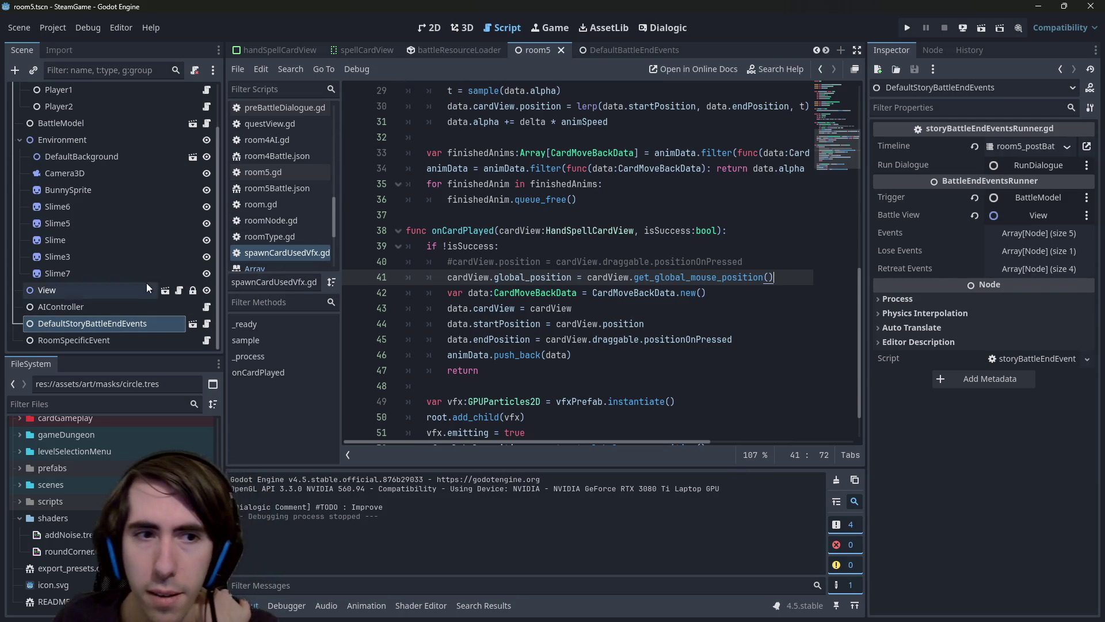
Scroll up through the script to the root variable declaration.
{"action": "scroll", "coordinate": [526, 354], "scroll_direction": "up", "scroll_amount": 6}
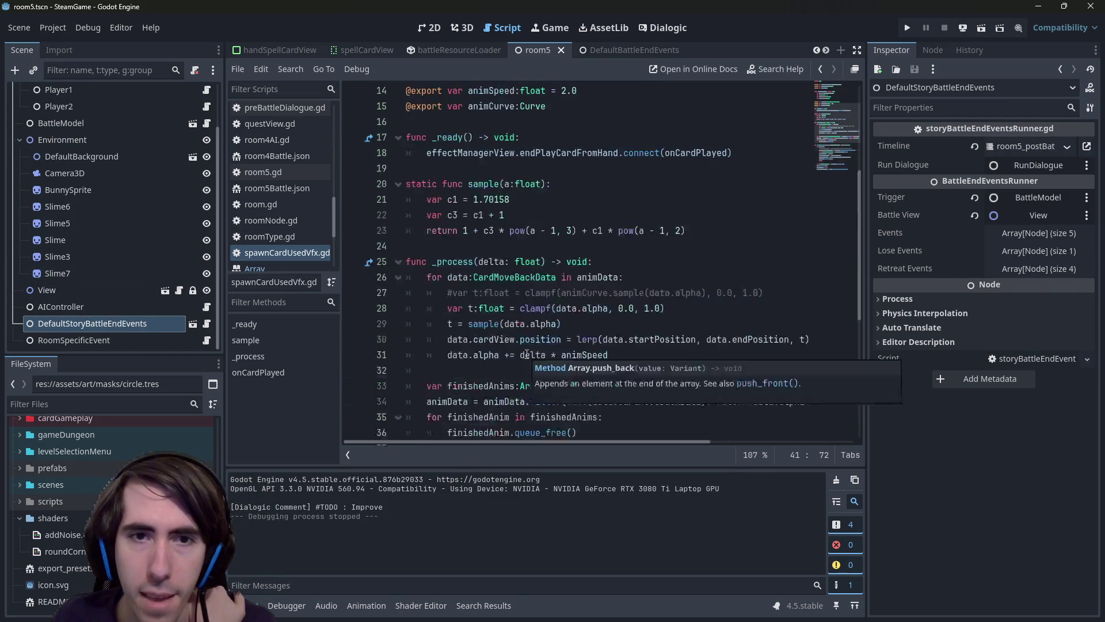
{"action": "scroll", "coordinate": [526, 355], "scroll_direction": "down", "scroll_amount": 2}
{"action": "scroll", "coordinate": [527, 354], "scroll_direction": "up", "scroll_amount": 2}
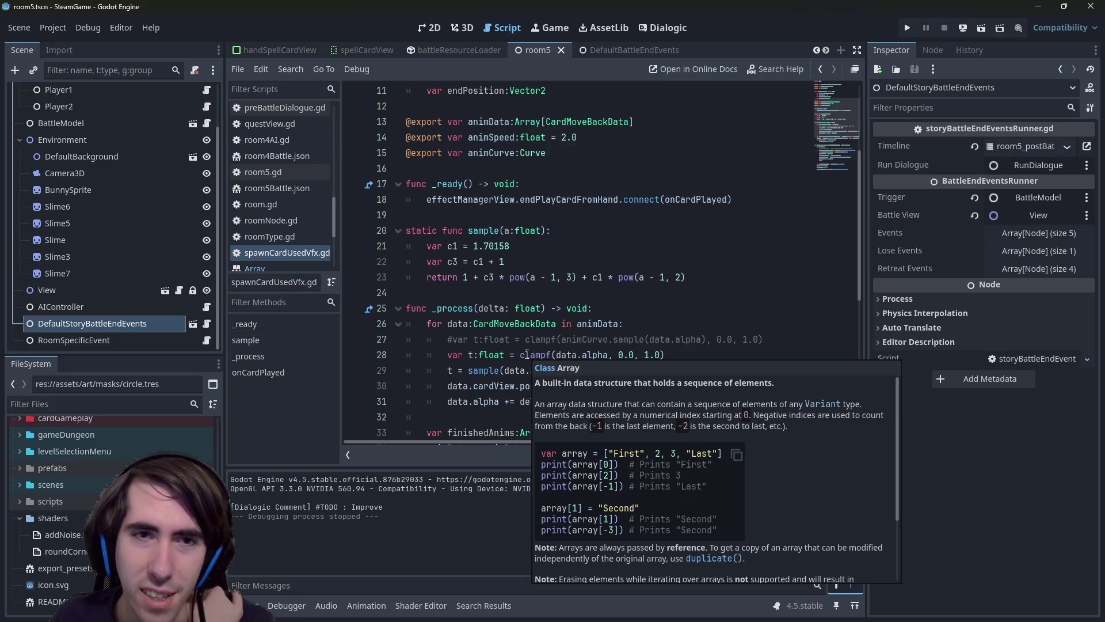
{"action": "scroll", "coordinate": [521, 226], "scroll_direction": "up", "scroll_amount": 4}
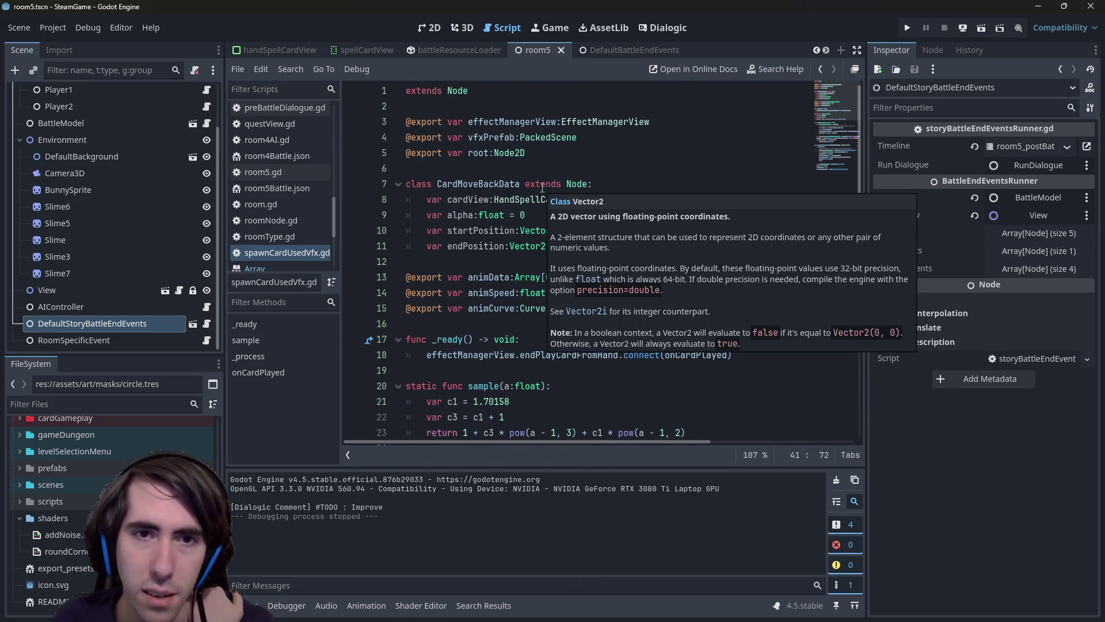
{"action": "left_click", "coordinate": [511, 155]}
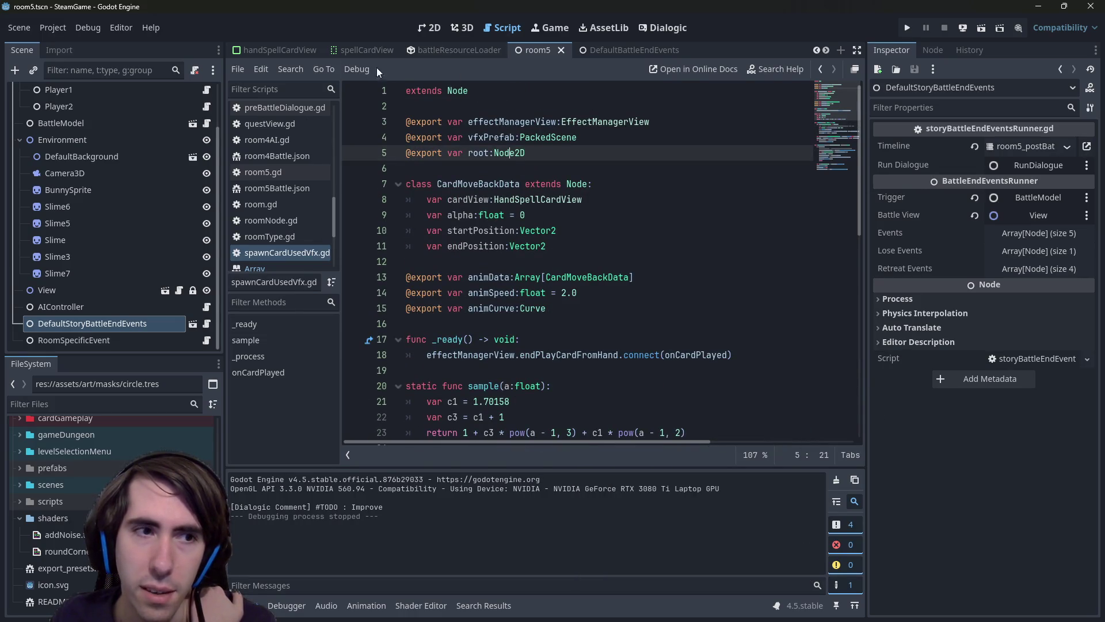
Show room5 in 2D, collapse Environment and BattleLoader, and search resources for 'handview'.
{"action": "left_click", "coordinate": [431, 26]}
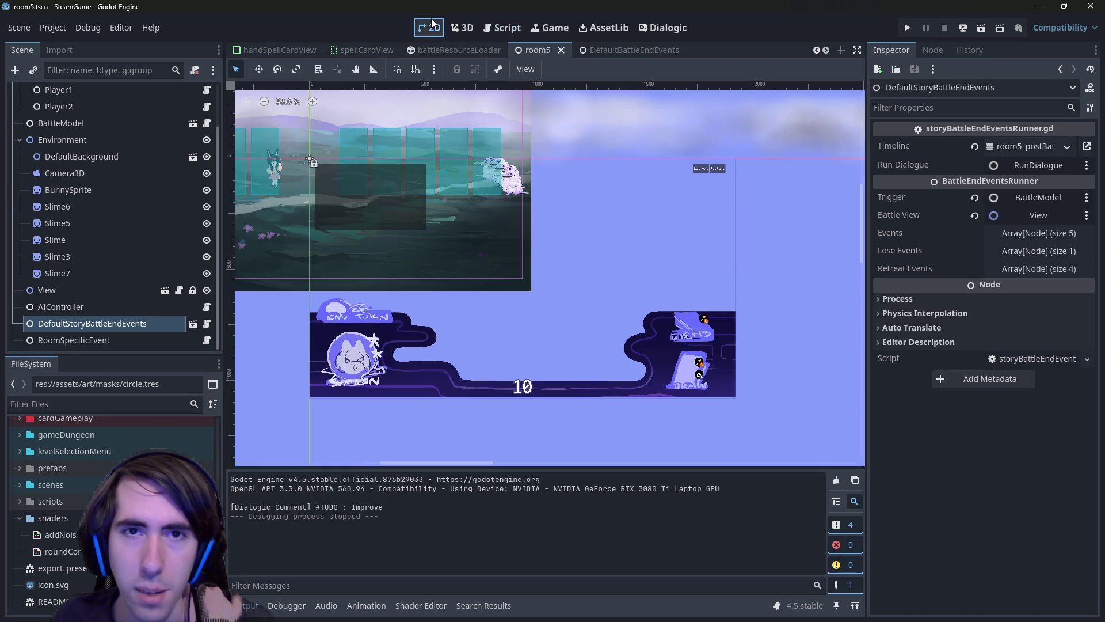
{"action": "scroll", "coordinate": [144, 301], "scroll_direction": "up", "scroll_amount": 3}
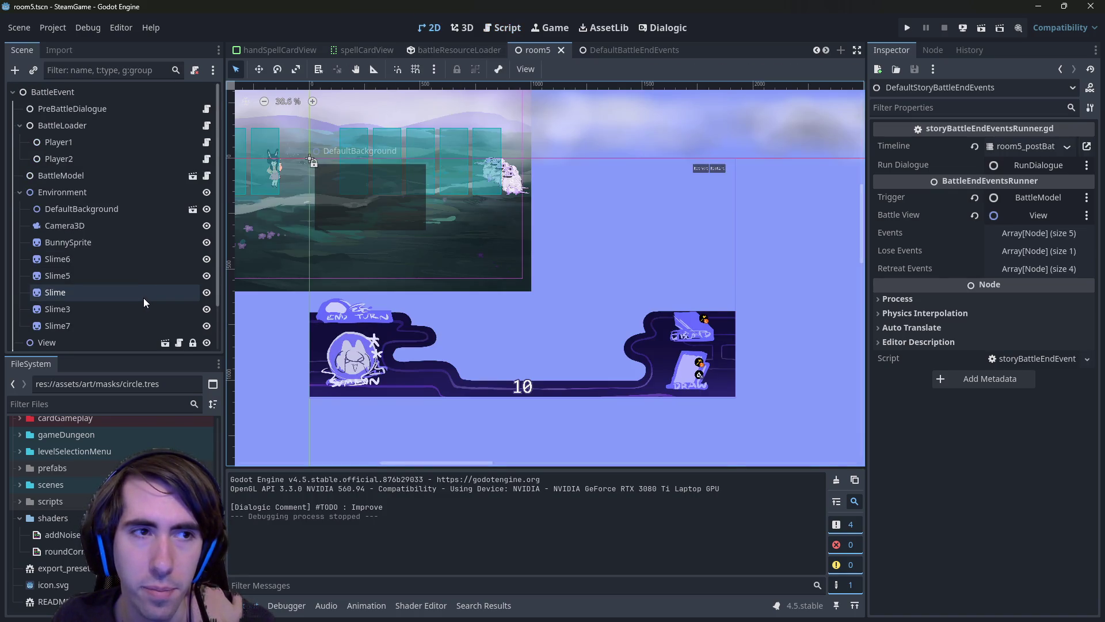
{"action": "left_click", "coordinate": [20, 193]}
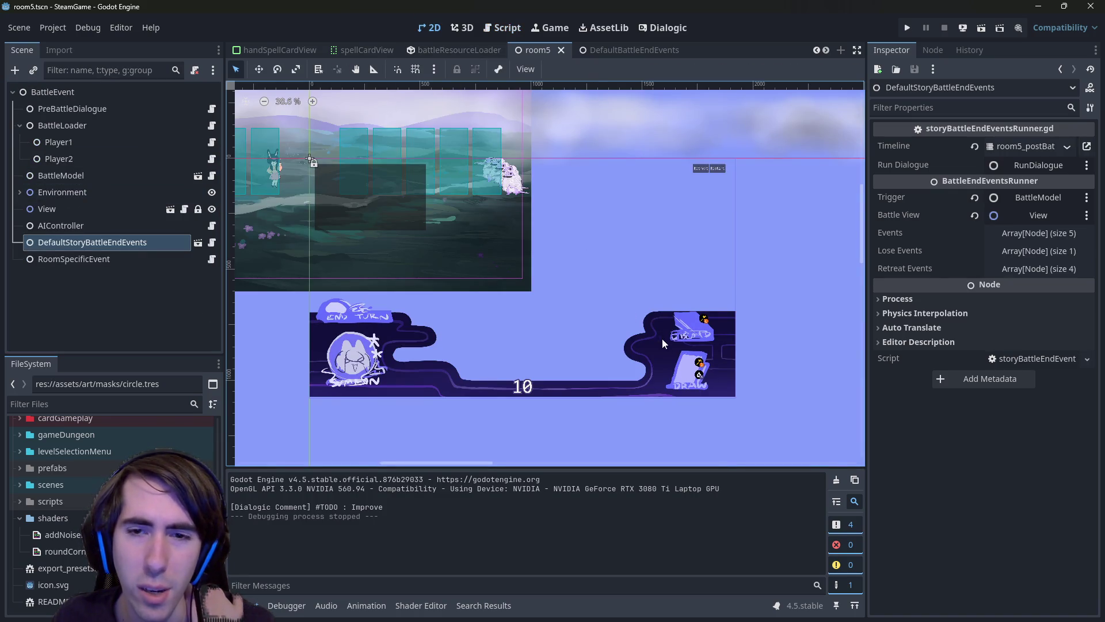
{"action": "scroll", "coordinate": [660, 339], "scroll_direction": "up", "scroll_amount": 4}
{"action": "left_click", "coordinate": [681, 353]}
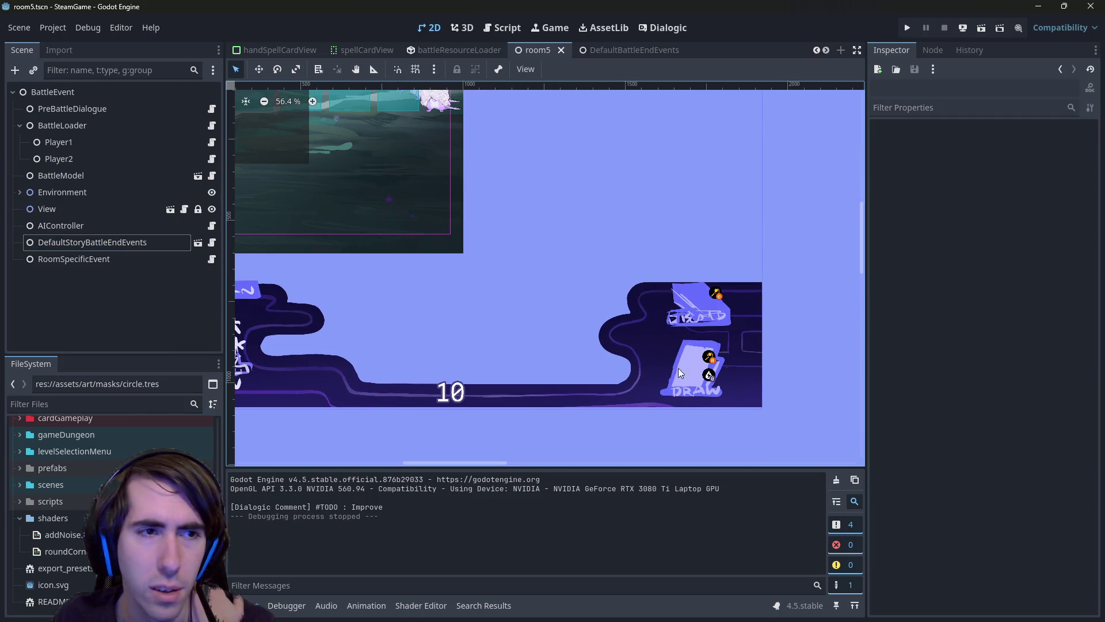
{"action": "left_click", "coordinate": [20, 125]}
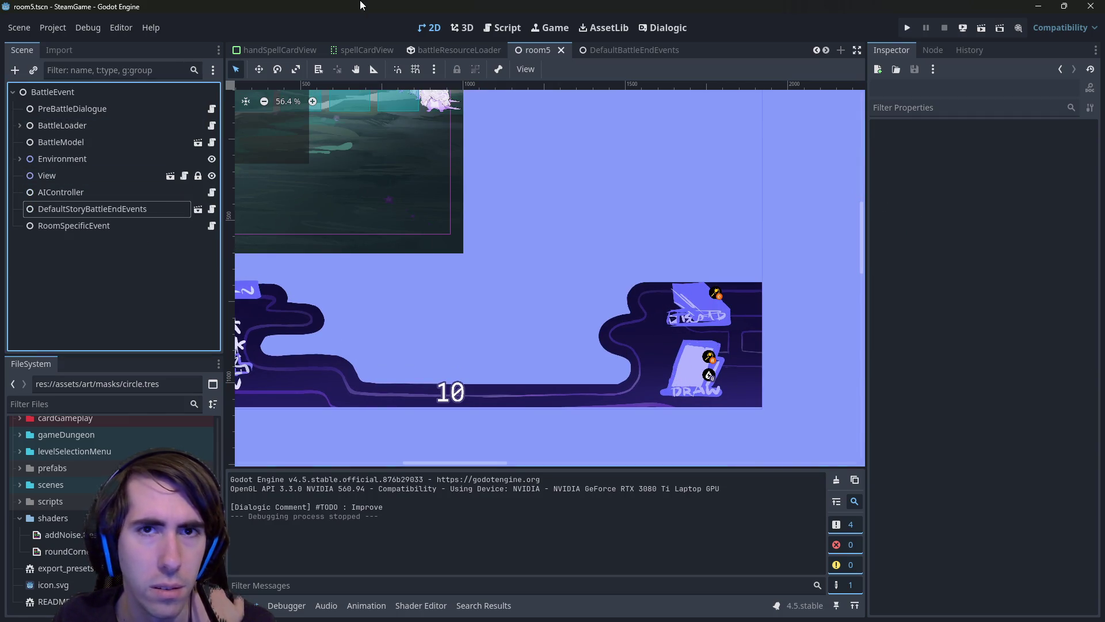
{"action": "key", "text": "alt+shift+o"}
{"action": "type", "text": "handview"}
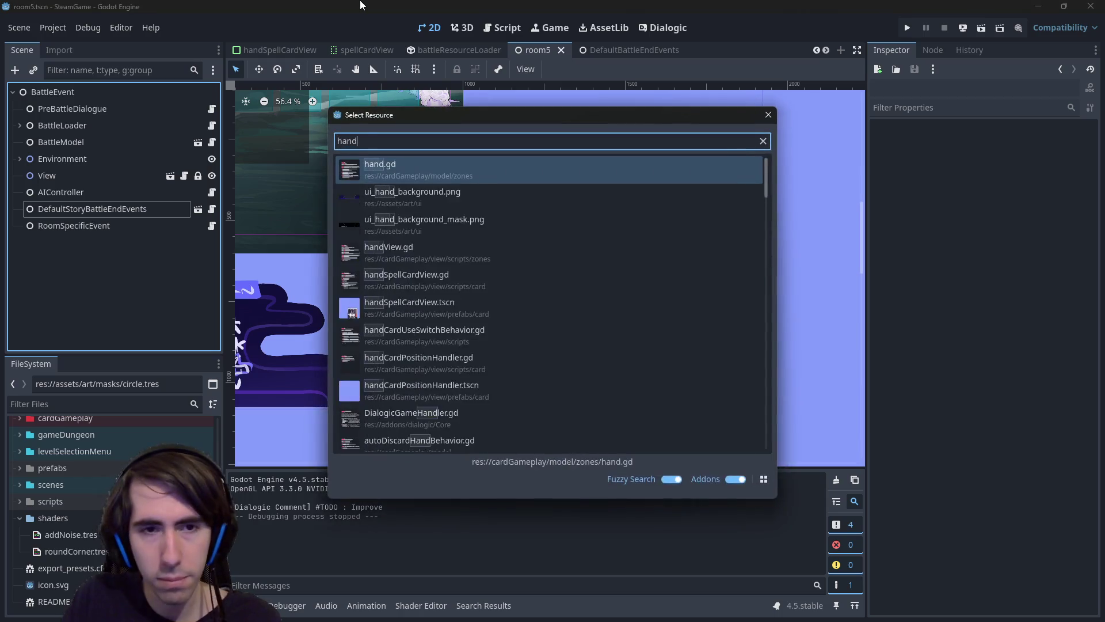
{"action": "key", "text": "Return"}
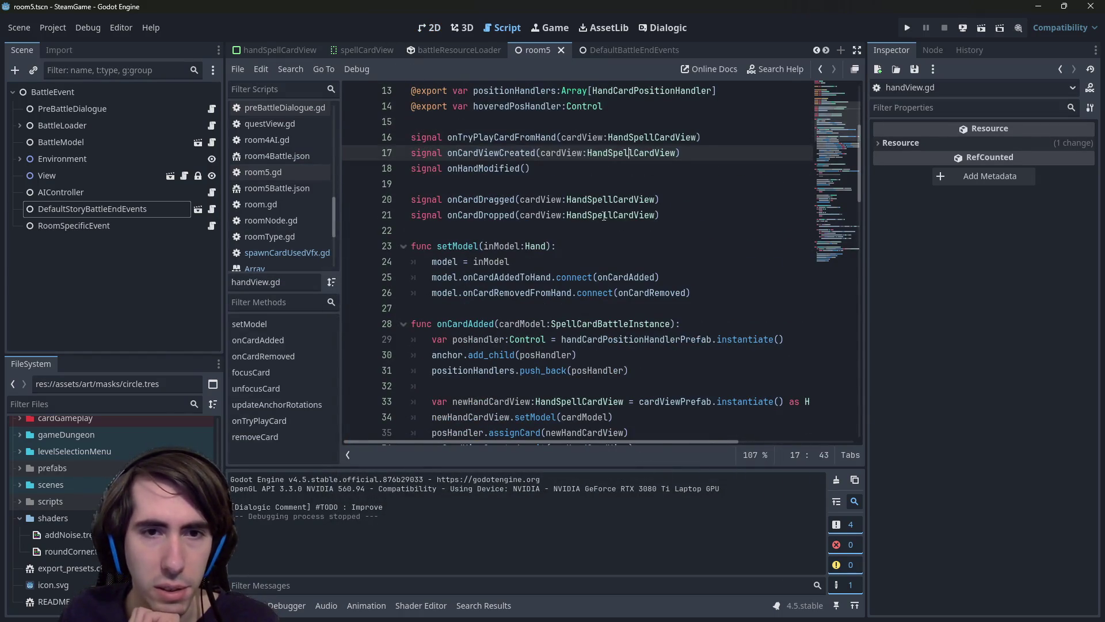
{"action": "scroll", "coordinate": [554, 313], "scroll_direction": "down", "scroll_amount": 2}
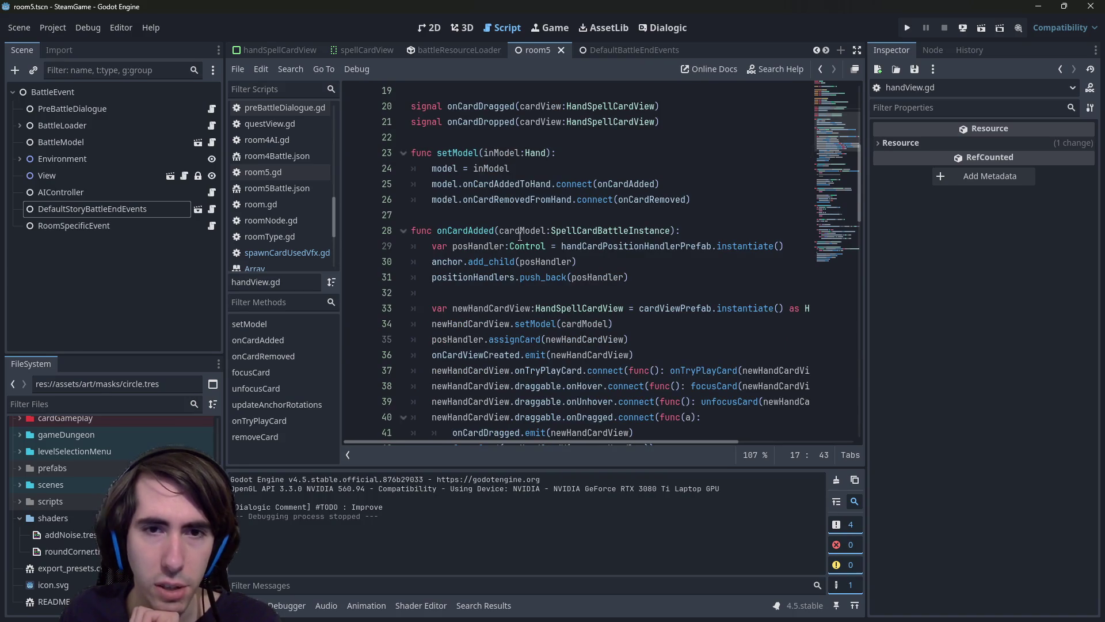
{"action": "double_click", "coordinate": [520, 231]}
{"action": "scroll", "coordinate": [575, 257], "scroll_direction": "down", "scroll_amount": 2}
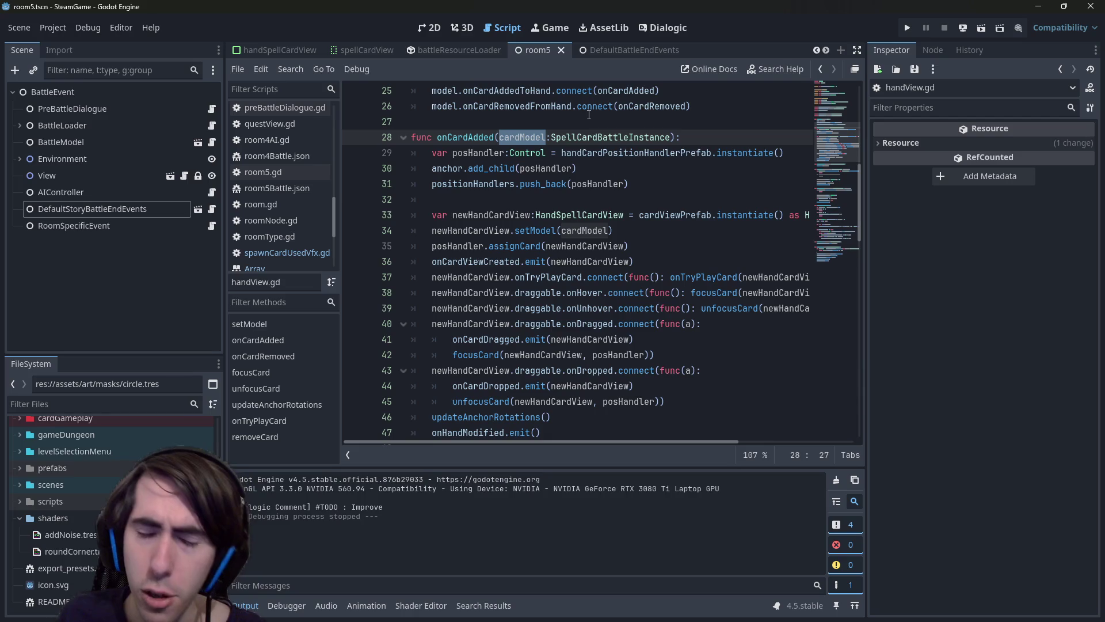
{"action": "left_click", "coordinate": [566, 217]}
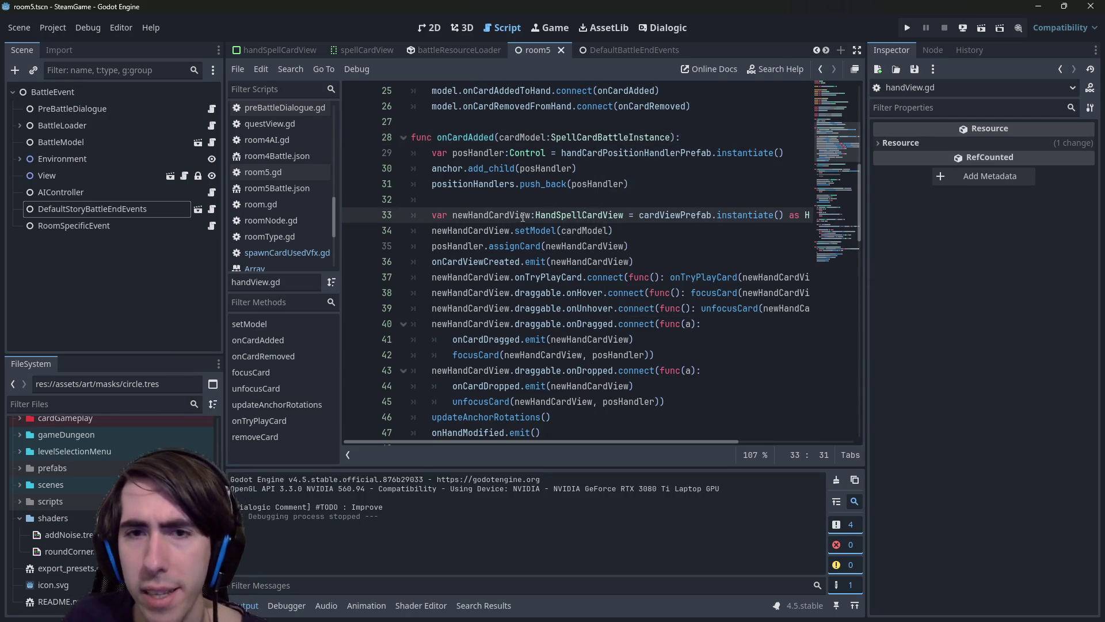
{"action": "left_click_drag", "start_coordinate": [519, 217], "coordinate": [749, 221]}
{"action": "double_click", "coordinate": [483, 215]}
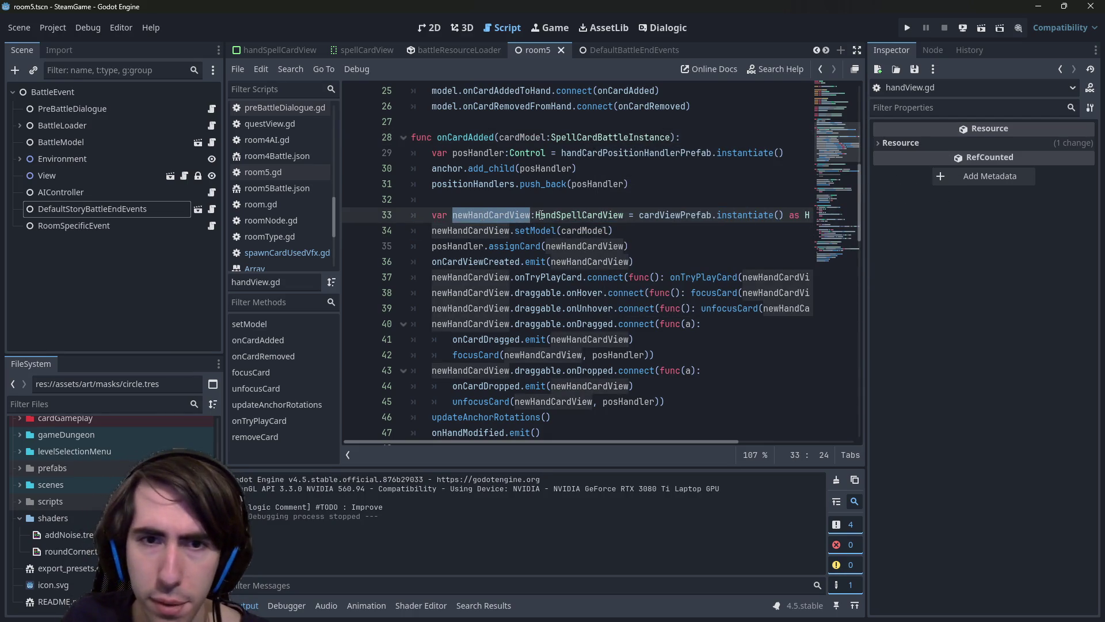
{"action": "scroll", "coordinate": [541, 215], "scroll_direction": "down", "scroll_amount": 1}
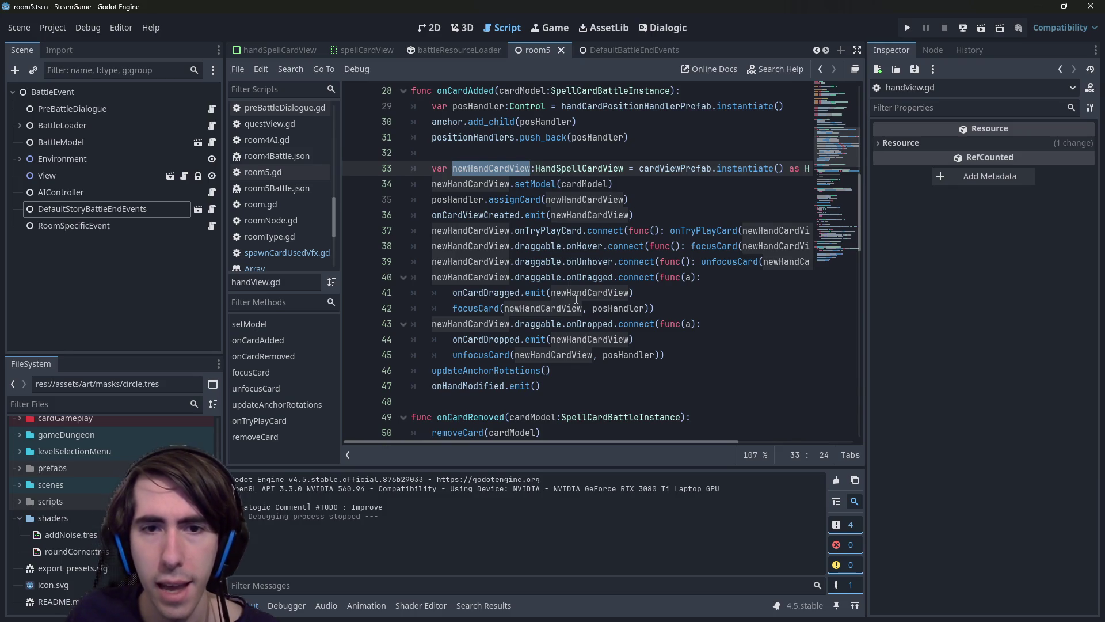
{"action": "left_click_drag", "start_coordinate": [686, 293], "coordinate": [397, 230]}
{"action": "left_click", "coordinate": [594, 370]}
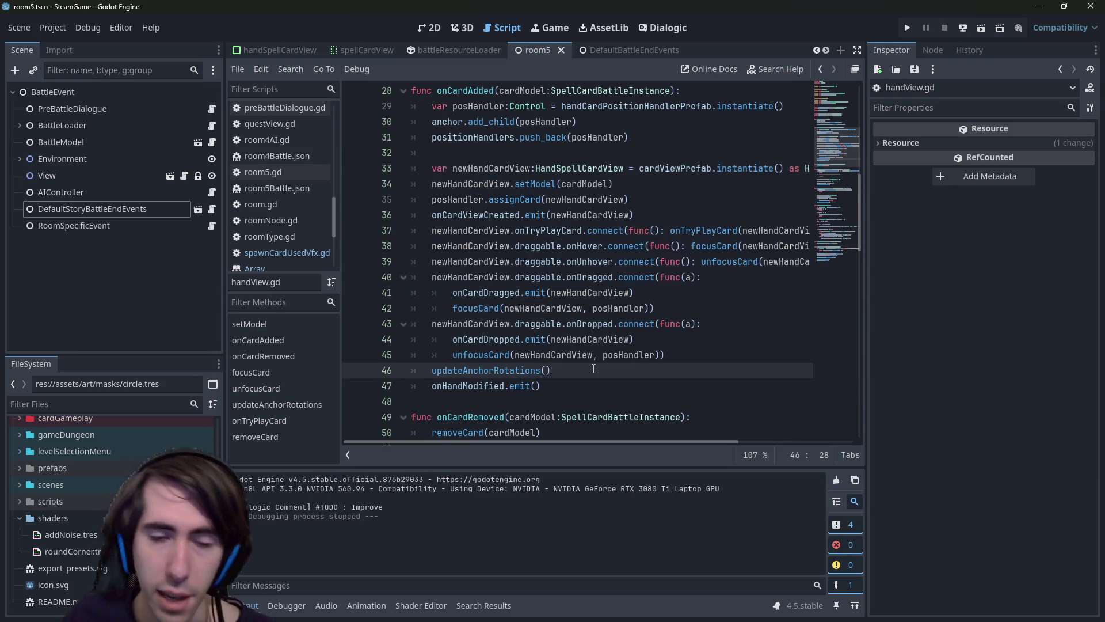
{"action": "double_click", "coordinate": [494, 387]}
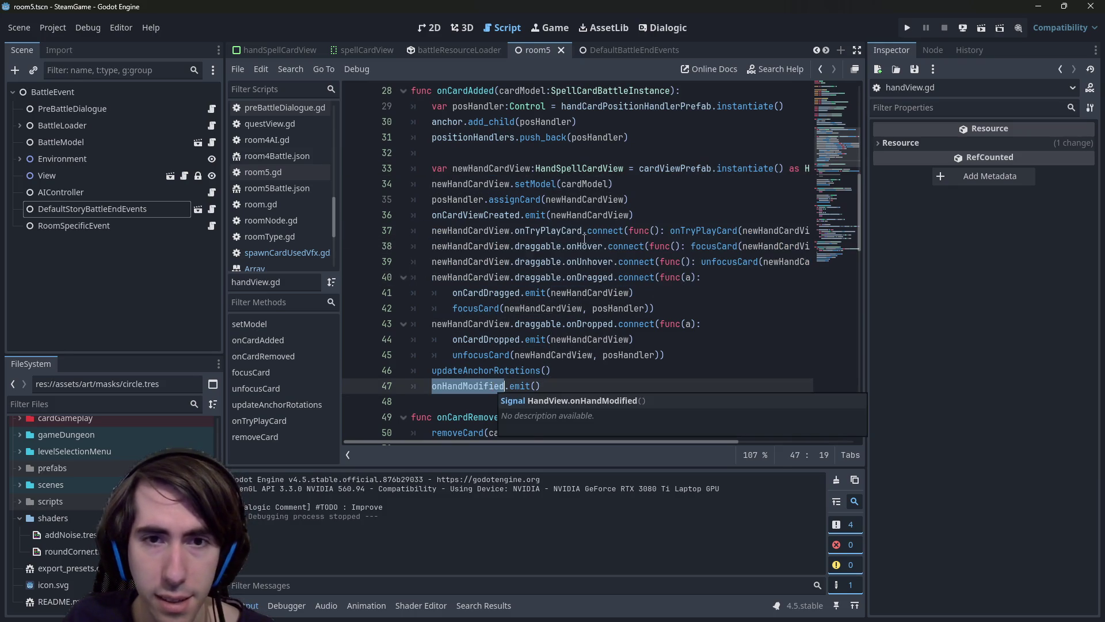
{"action": "double_click", "coordinate": [506, 169]}
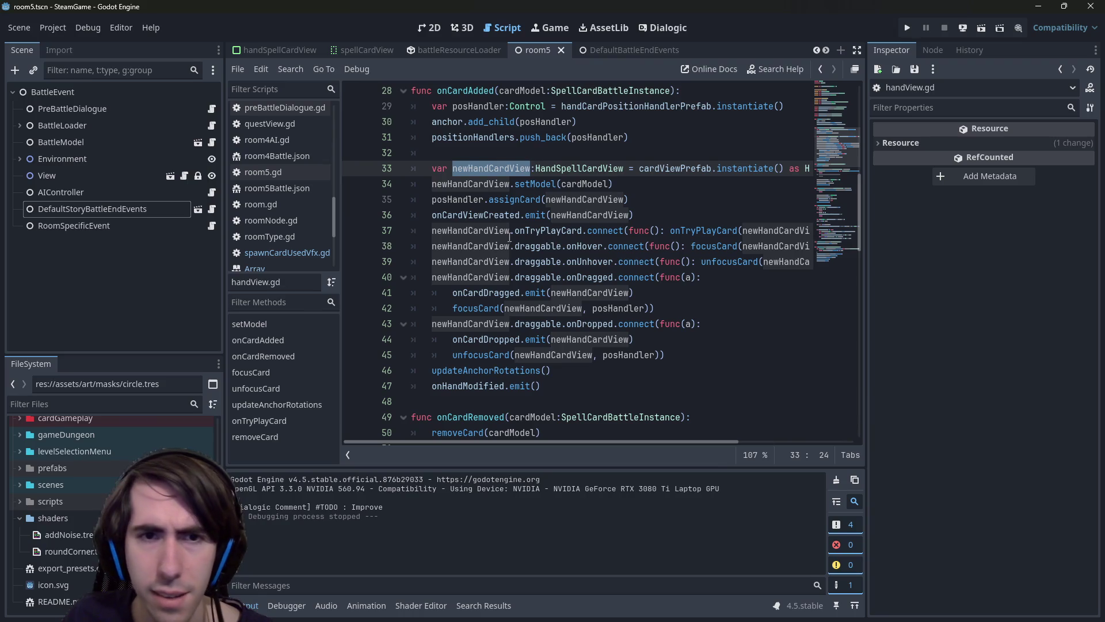
{"action": "scroll", "coordinate": [734, 211], "scroll_direction": "up", "scroll_amount": 1}
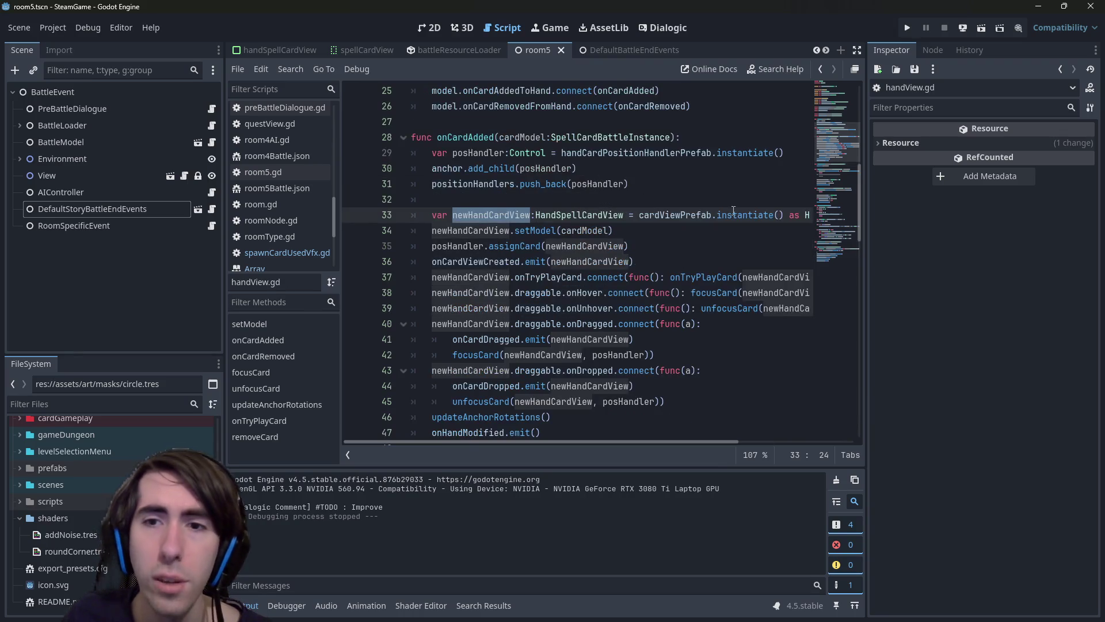
{"action": "mouse_move", "coordinate": [680, 442]}
{"action": "left_mouse_down"}
{"action": "mouse_move", "coordinate": [775, 442]}
{"action": "mouse_move", "coordinate": [644, 419]}
{"action": "left_mouse_up"}
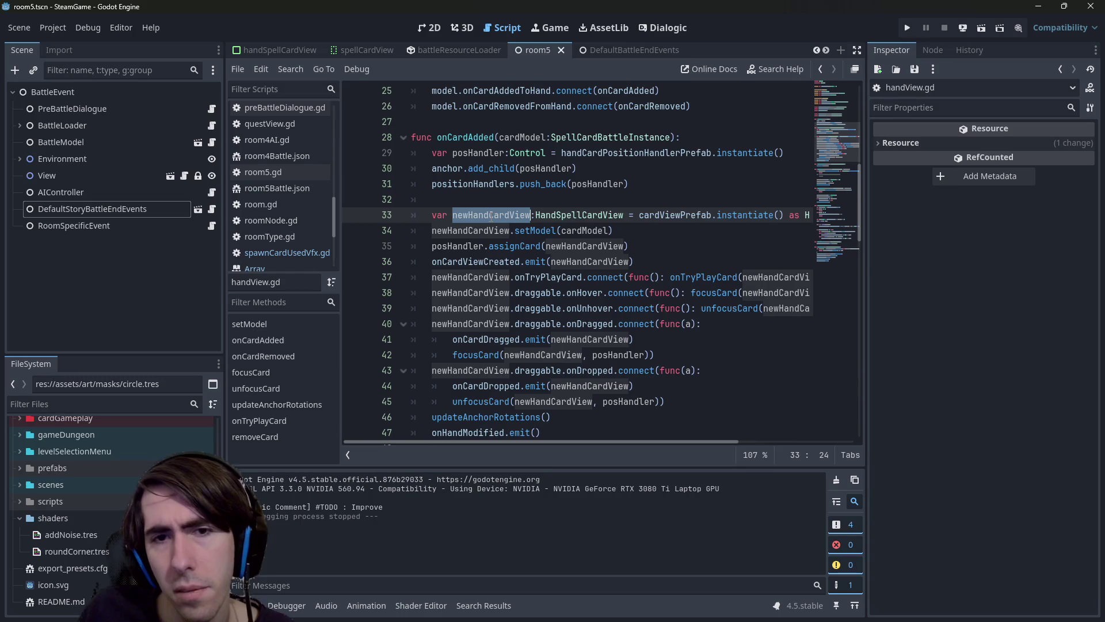
{"action": "double_click", "coordinate": [506, 262]}
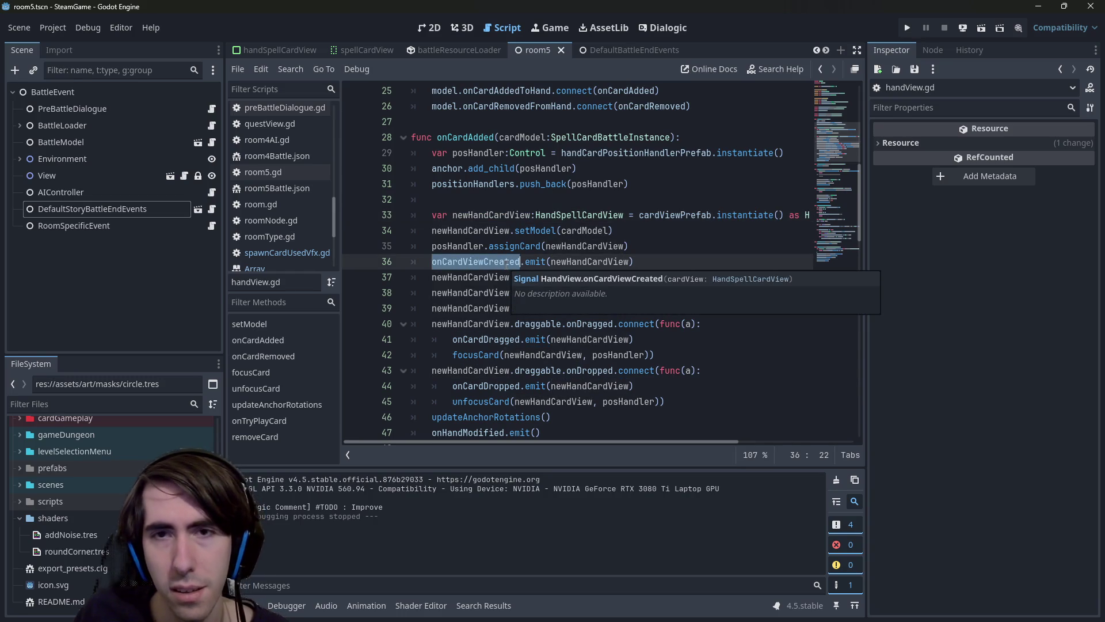
{"action": "scroll", "coordinate": [507, 264], "scroll_direction": "down", "scroll_amount": 1}
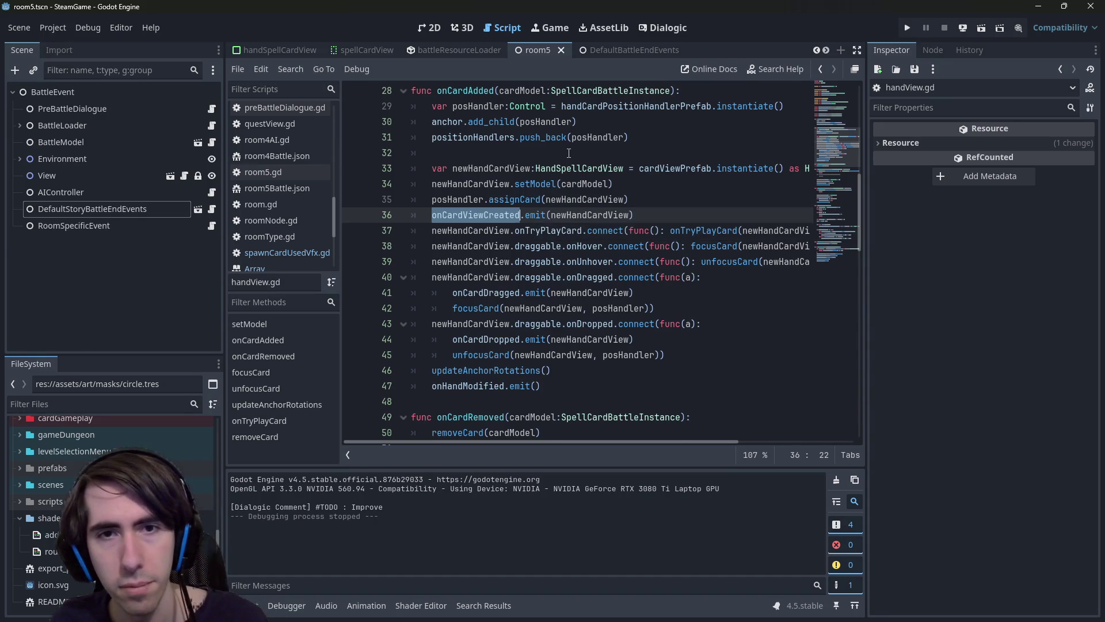
Search handView.gd for onCardViewCreated and step between its declaration and emit.
{"action": "key", "text": "ctrl+f"}
{"action": "key", "text": "Return"}
{"action": "key", "text": "Return"}
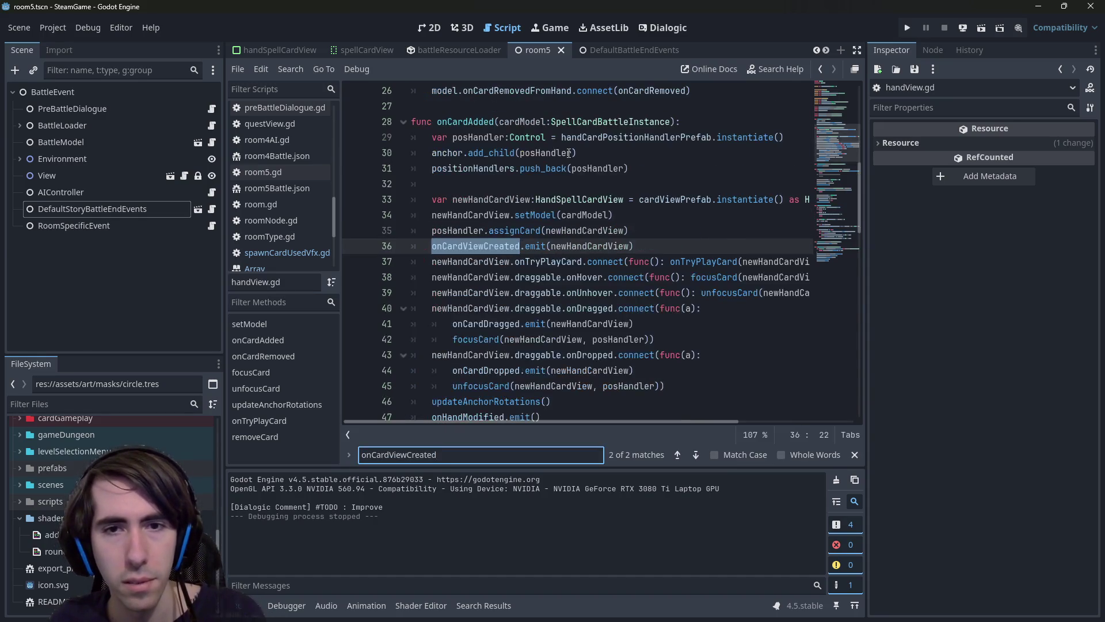
{"action": "key", "text": "Return"}
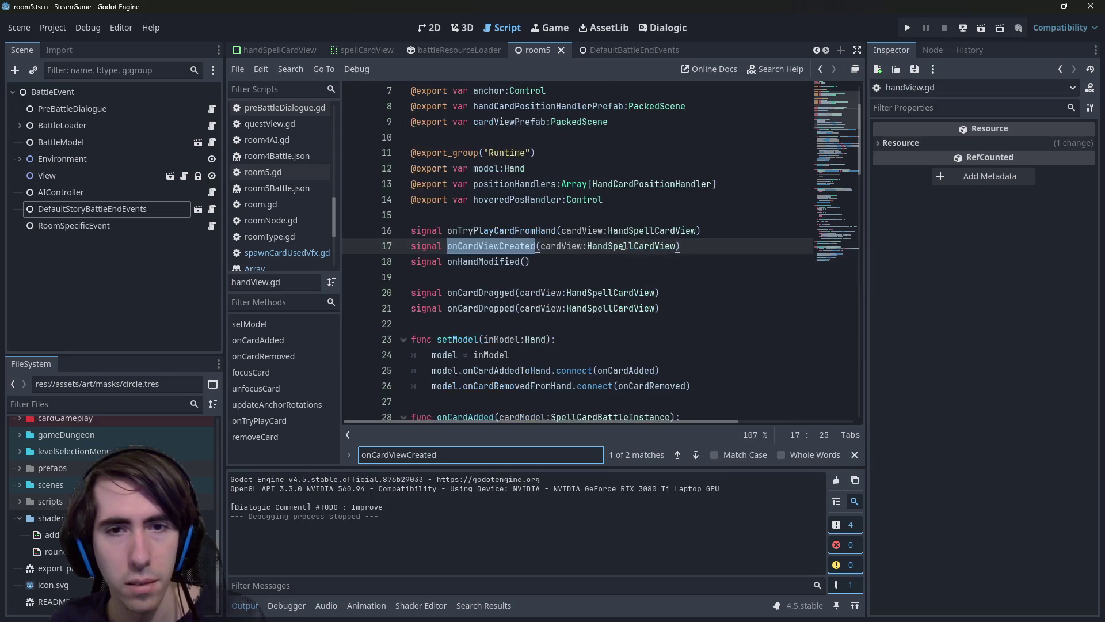
{"action": "key", "text": "Return"}
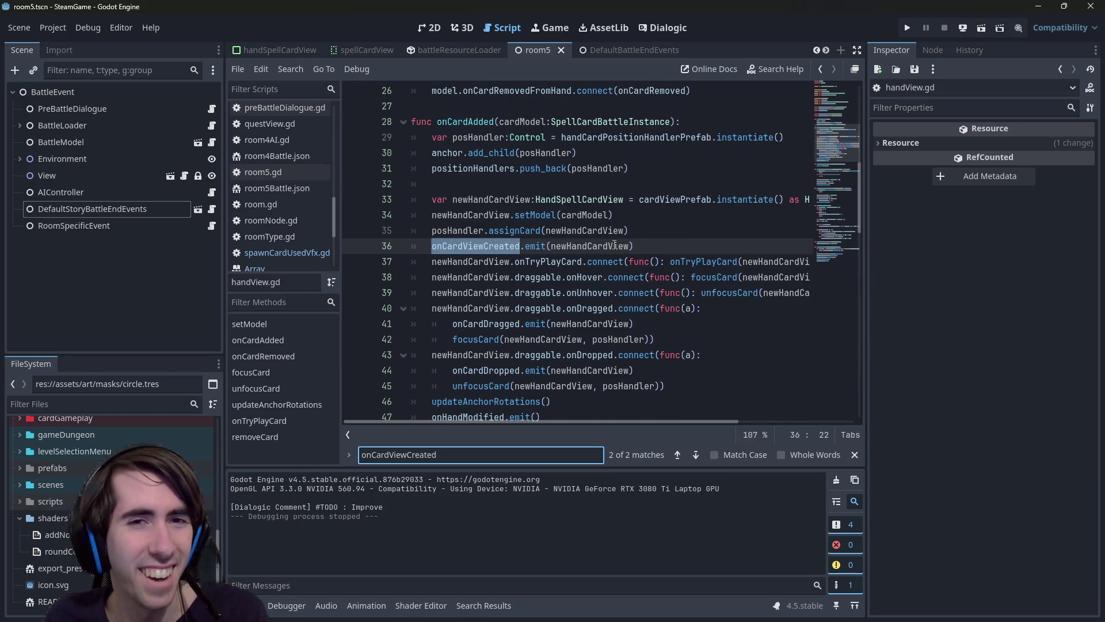
{"action": "scroll", "coordinate": [607, 246], "scroll_direction": "down", "scroll_amount": 2}
{"action": "scroll", "coordinate": [603, 247], "scroll_direction": "down", "scroll_amount": 10}
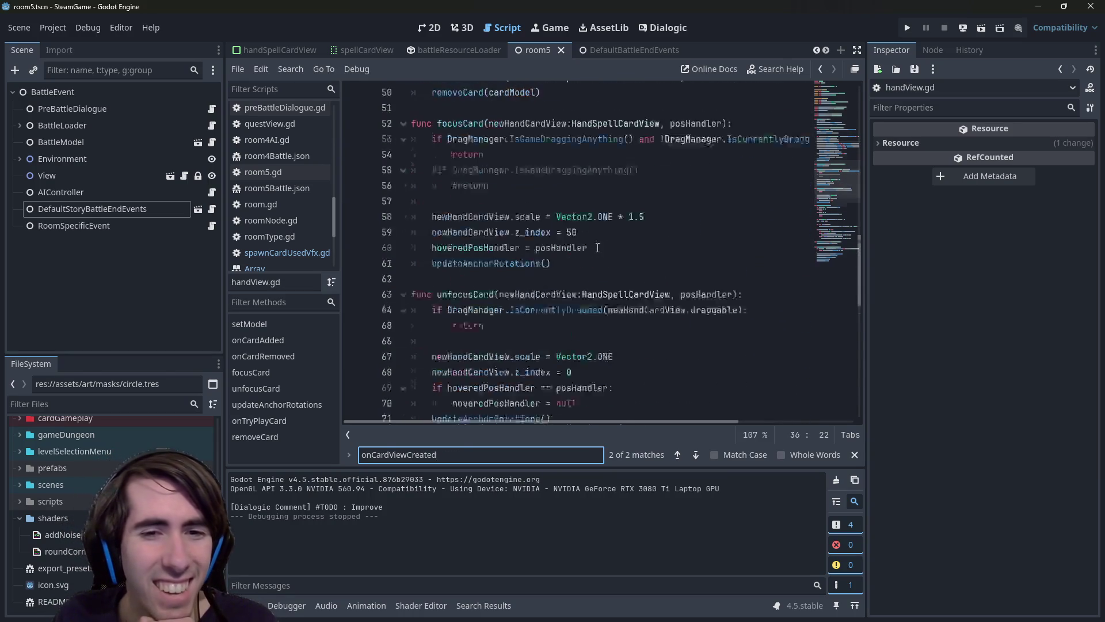
{"action": "scroll", "coordinate": [598, 248], "scroll_direction": "down", "scroll_amount": 7}
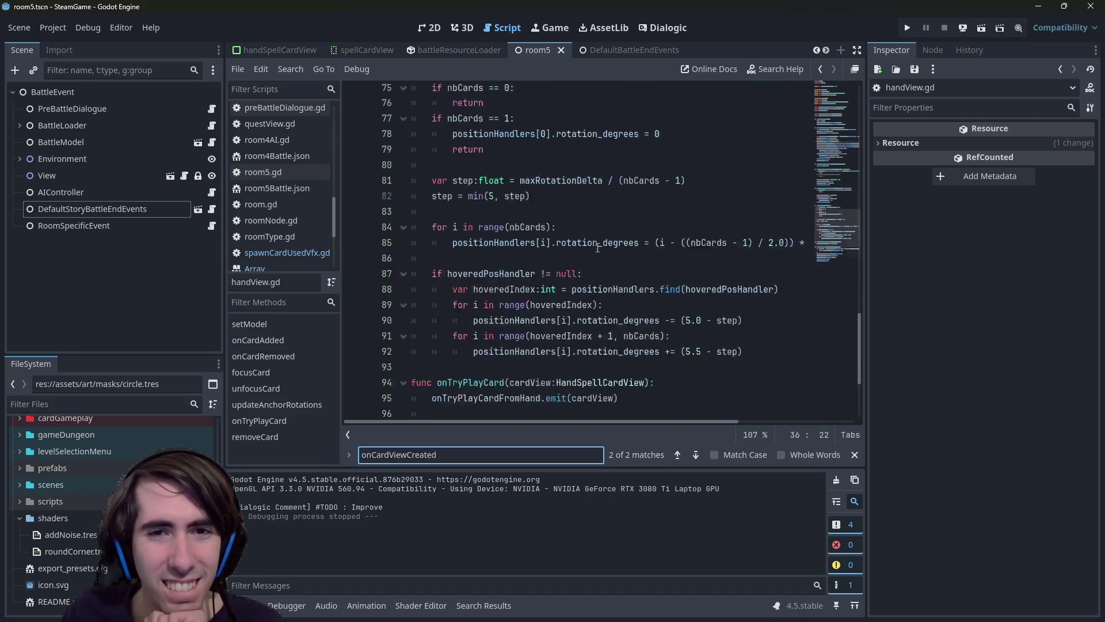
{"action": "scroll", "coordinate": [598, 248], "scroll_direction": "up", "scroll_amount": 16}
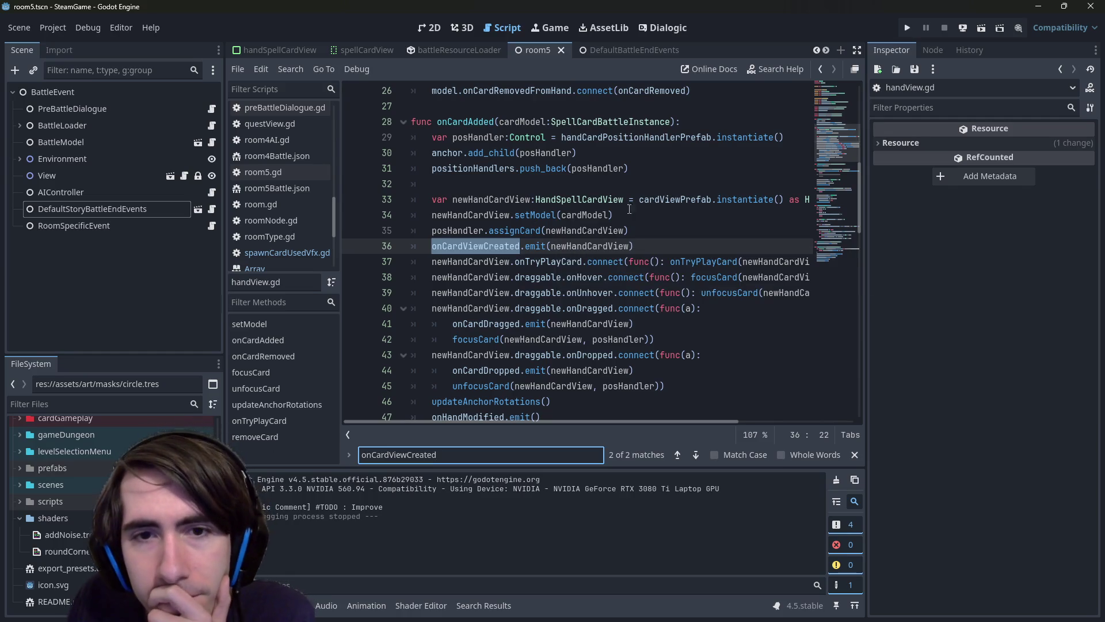
Highlight the uses of newHandCardView and posHandler, then open the HandCardPositionHandler script.
{"action": "double_click", "coordinate": [471, 215]}
{"action": "mouse_move", "coordinate": [550, 244]}
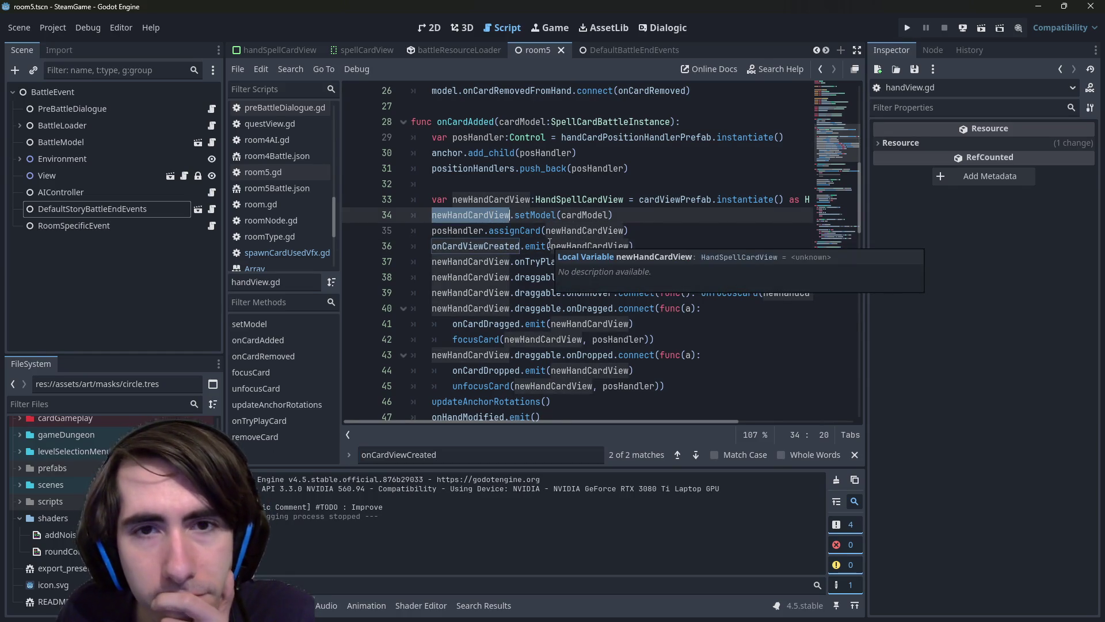
{"action": "double_click", "coordinate": [447, 153]}
{"action": "double_click", "coordinate": [557, 152]}
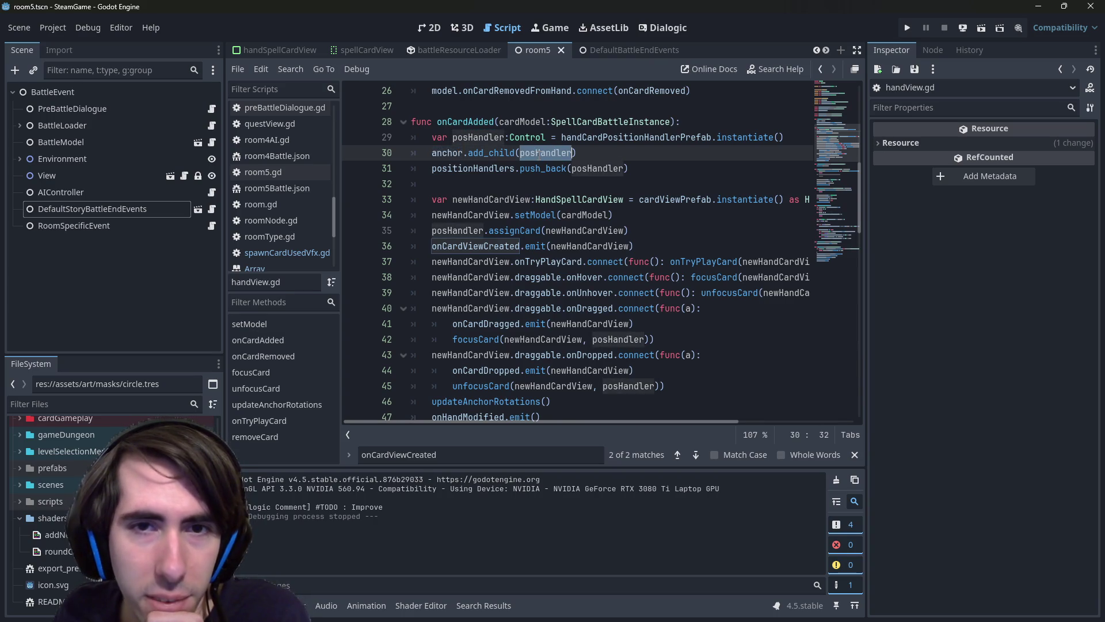
{"action": "mouse_move", "coordinate": [538, 153]}
{"action": "left_click", "coordinate": [719, 168]}
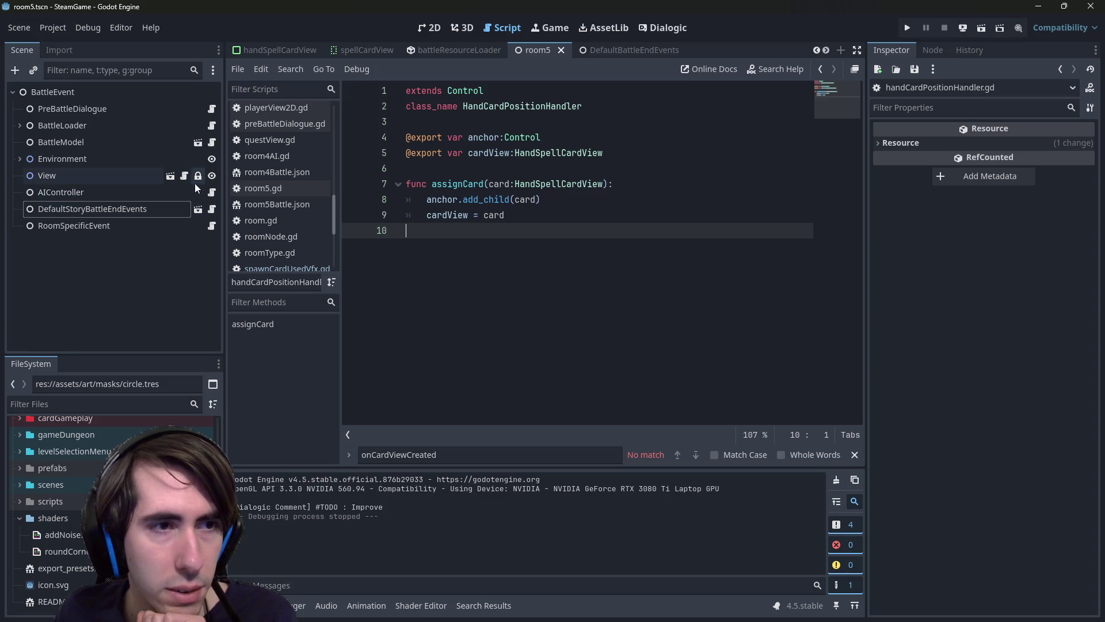
Switch to the playerView2D scene showing the Hand, EffectManagerView and CardUsedVFX nodes.
{"action": "left_click", "coordinate": [165, 175]}
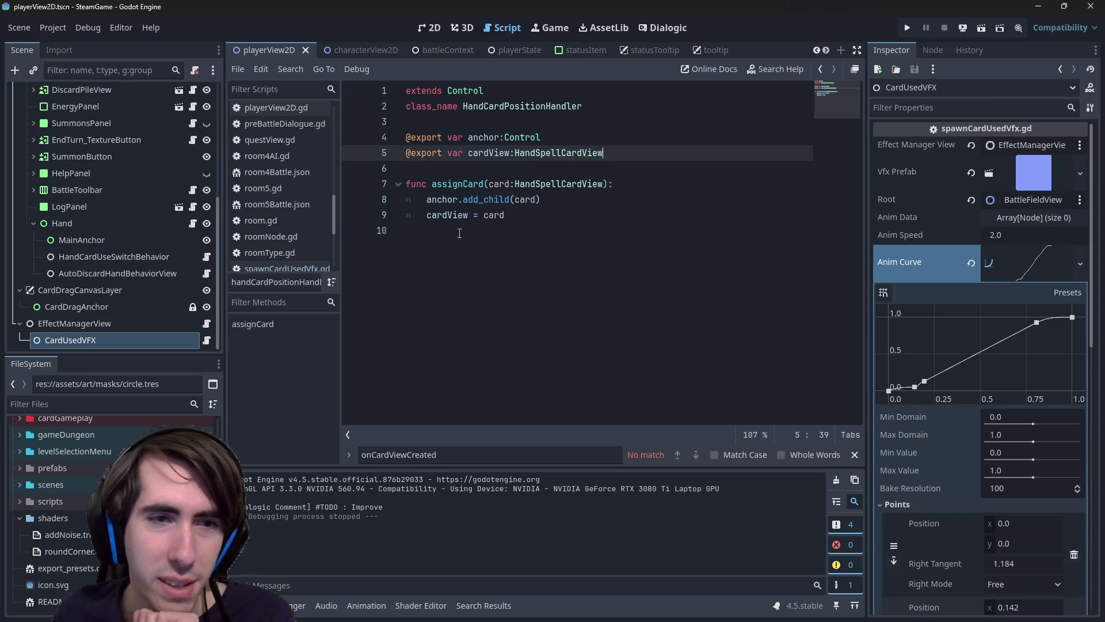
Duplicate CardUsedVFX, rename the copy HandCardMoveAnim, and drag it inside the Hand node.
{"action": "left_click", "coordinate": [206, 340]}
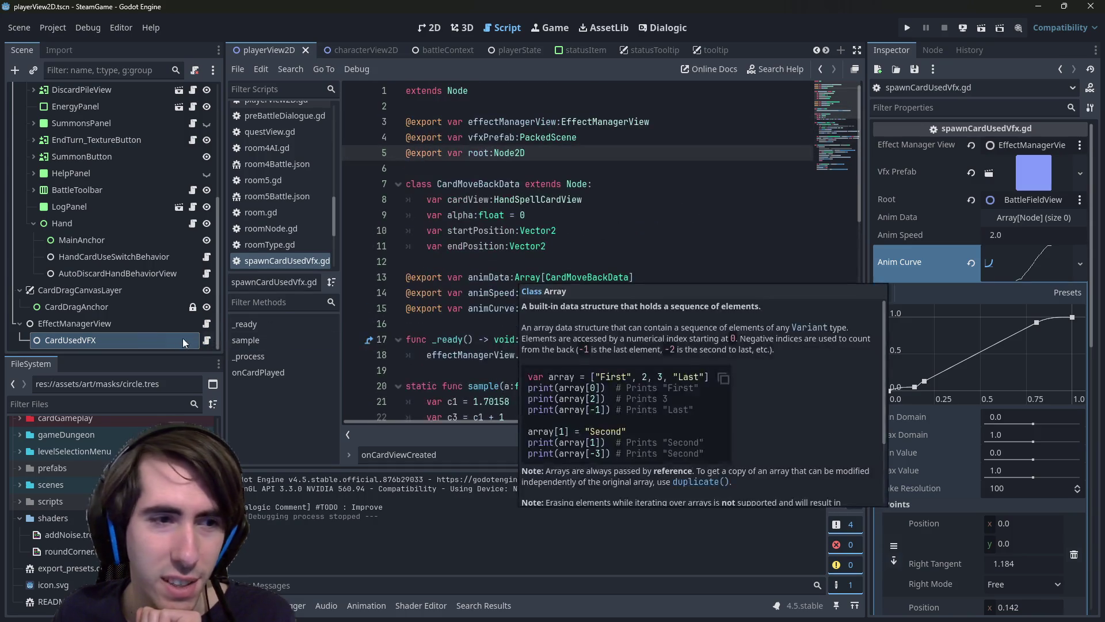
{"action": "left_click", "coordinate": [142, 338]}
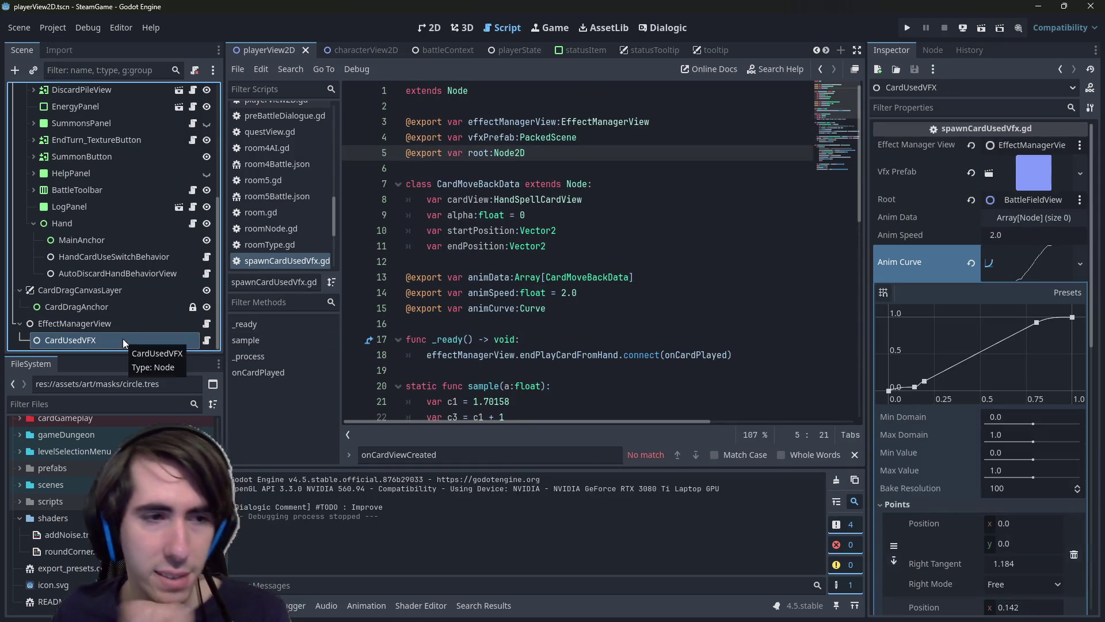
{"action": "key", "text": "ctrl+d"}
{"action": "double_click", "coordinate": [137, 341]}
{"action": "type", "text": "HandCare"}
{"action": "key", "text": "BackSpace"}
{"action": "type", "text": "dMoveV"}
{"action": "key", "text": "BackSpace"}
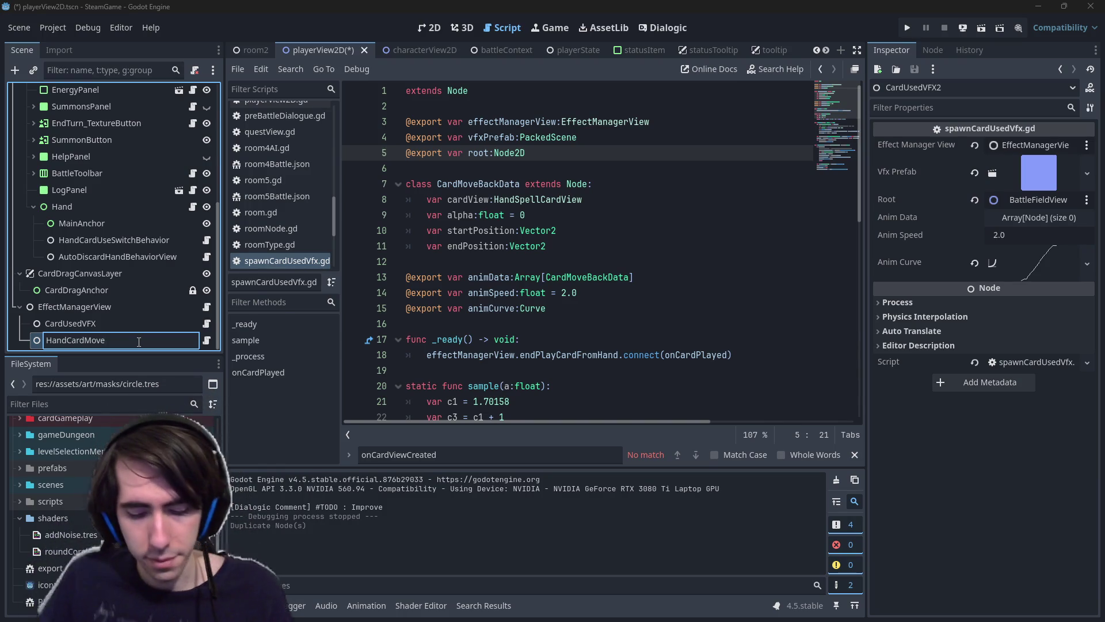
{"action": "type", "text": "Anim"}
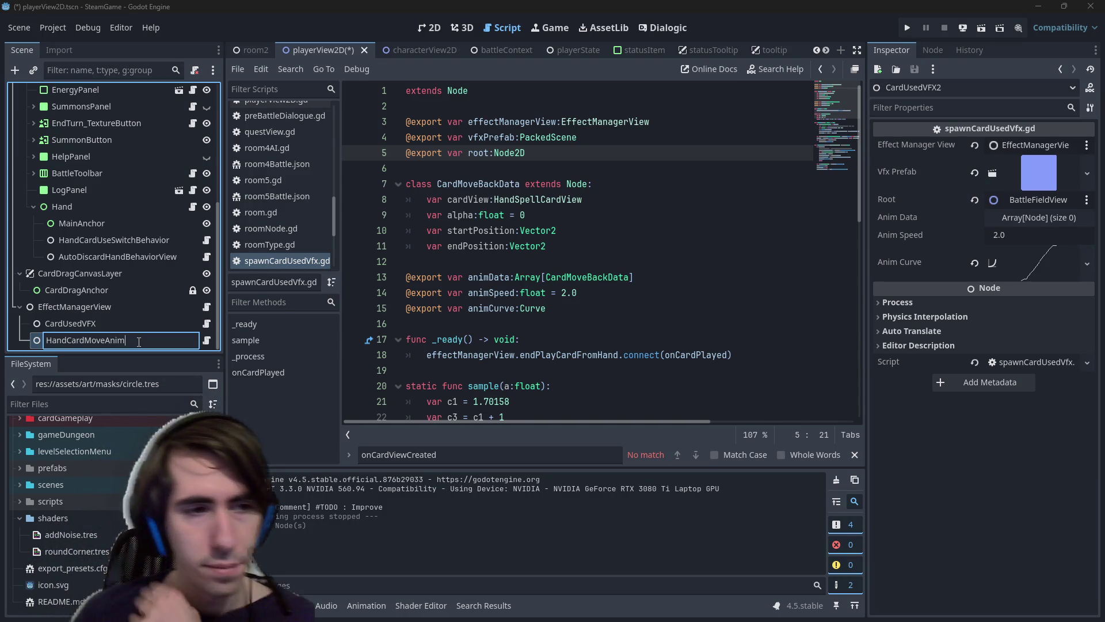
{"action": "key", "text": "Return"}
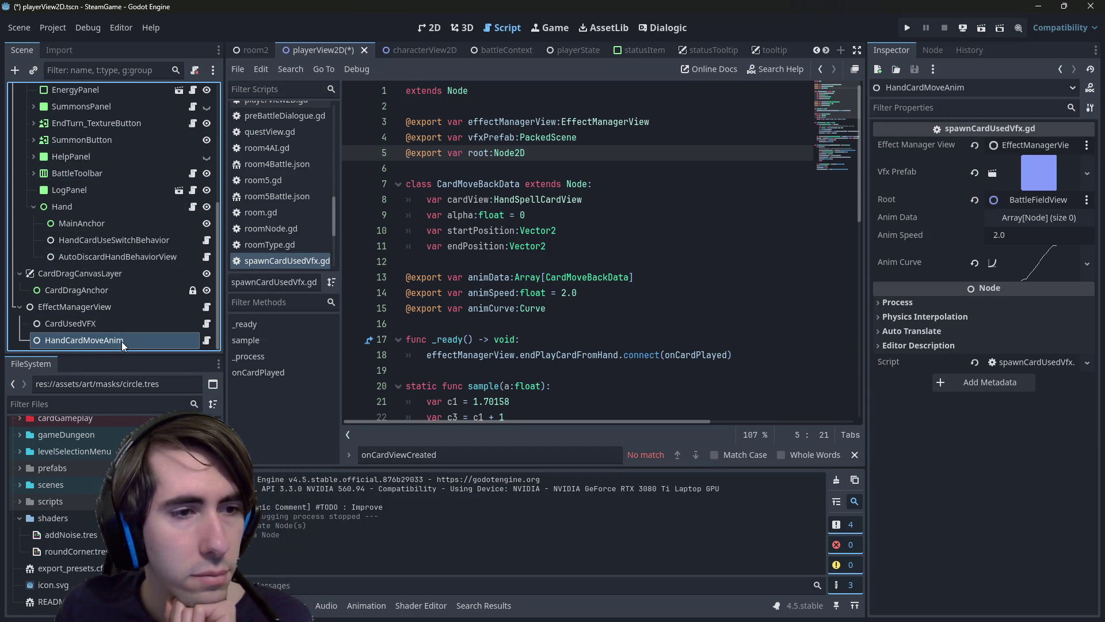
{"action": "mouse_move", "coordinate": [122, 340]}
{"action": "left_mouse_down"}
{"action": "mouse_move", "coordinate": [120, 255]}
{"action": "mouse_move", "coordinate": [139, 264]}
{"action": "left_mouse_up"}
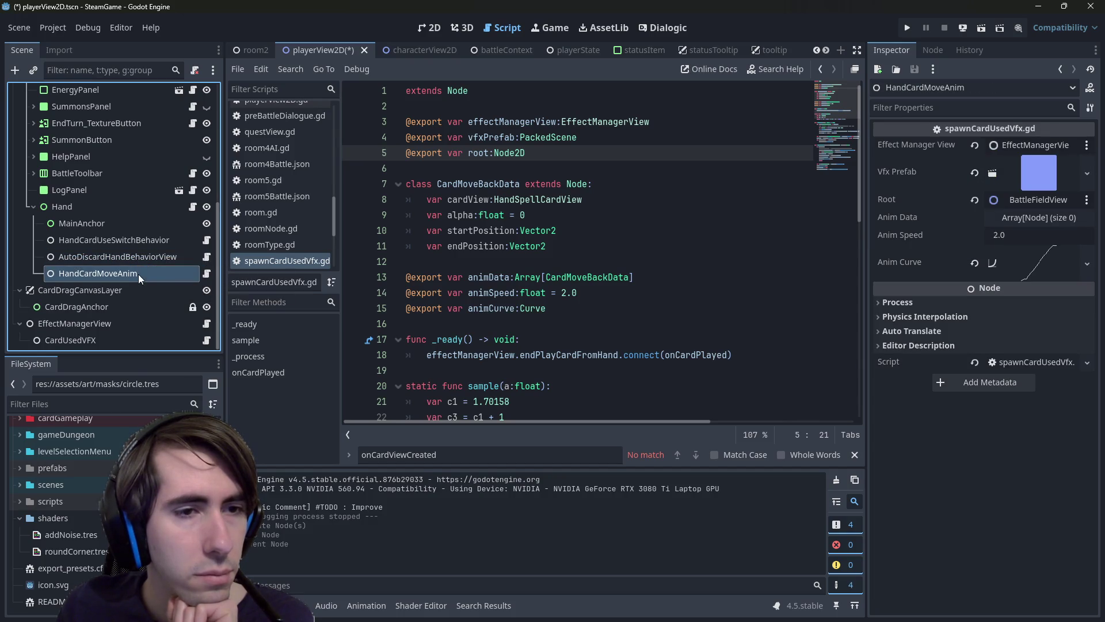
Clear HandCardMoveAnim's copied script and attach a newly created handCardMoveAnim.gd instead.
{"action": "left_click", "coordinate": [975, 362]}
{"action": "left_click", "coordinate": [1028, 203]}
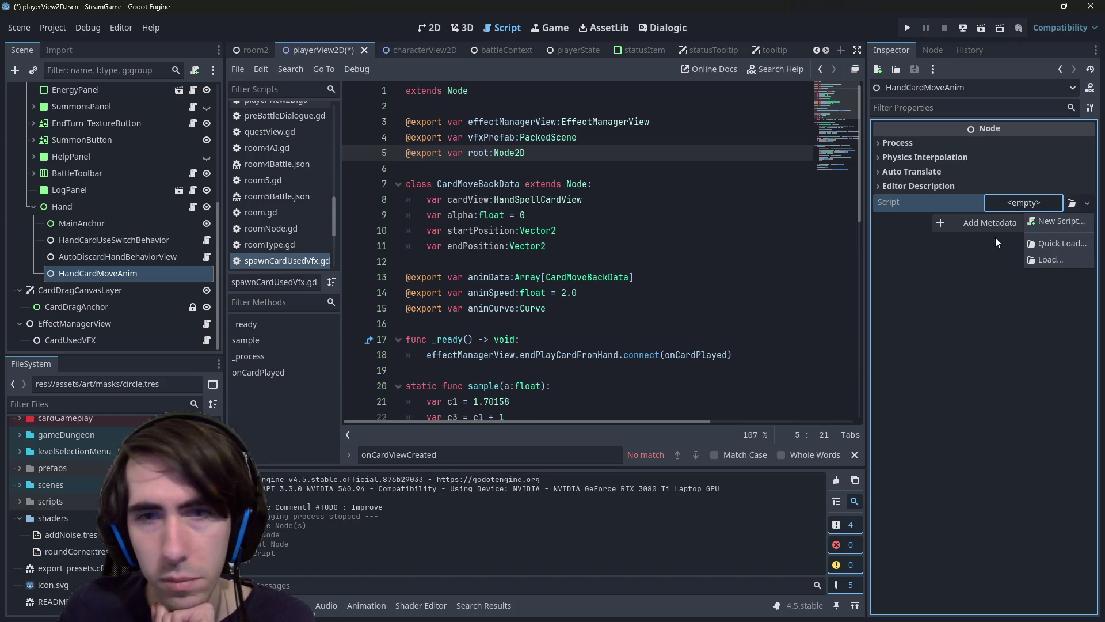
{"action": "left_click", "coordinate": [194, 70]}
{"action": "left_click", "coordinate": [194, 70]}
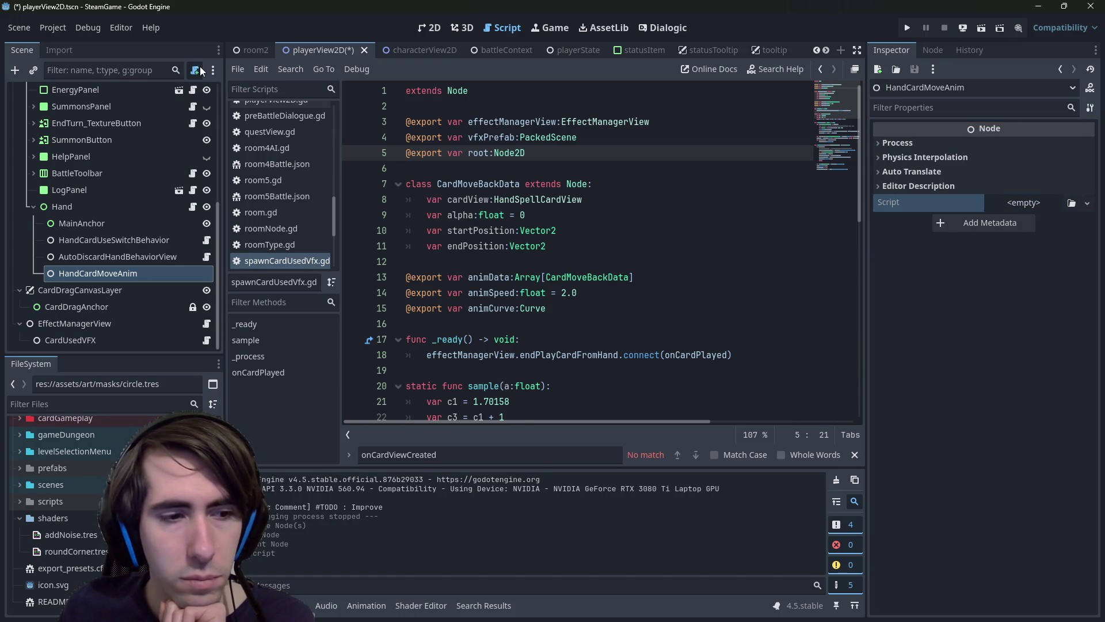
{"action": "left_click", "coordinate": [677, 297]}
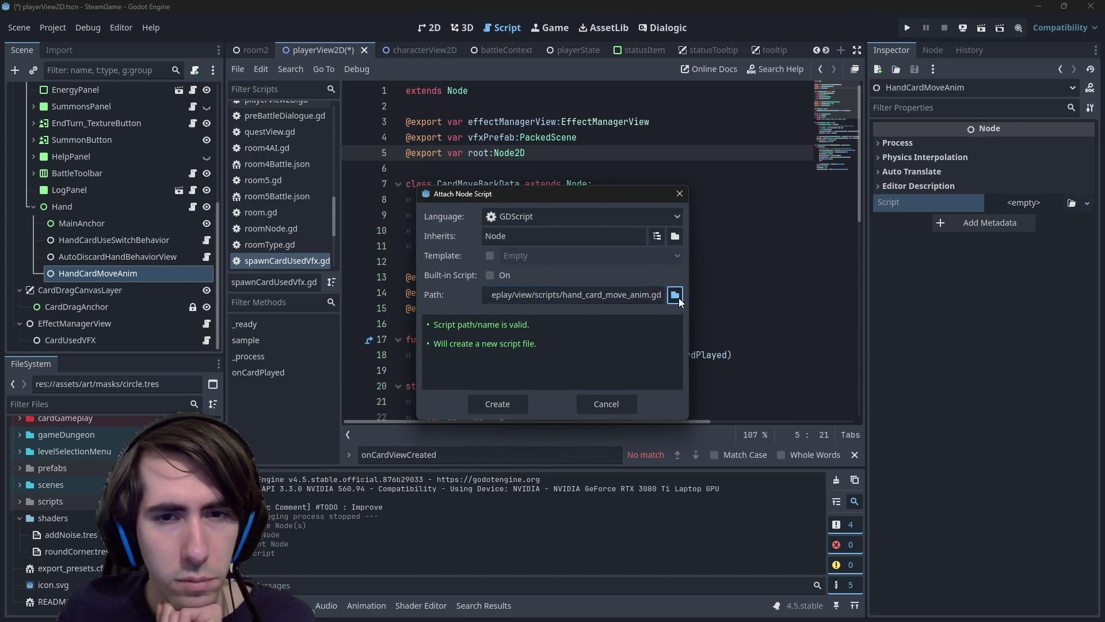
{"action": "type", "text": "handCardMove"}
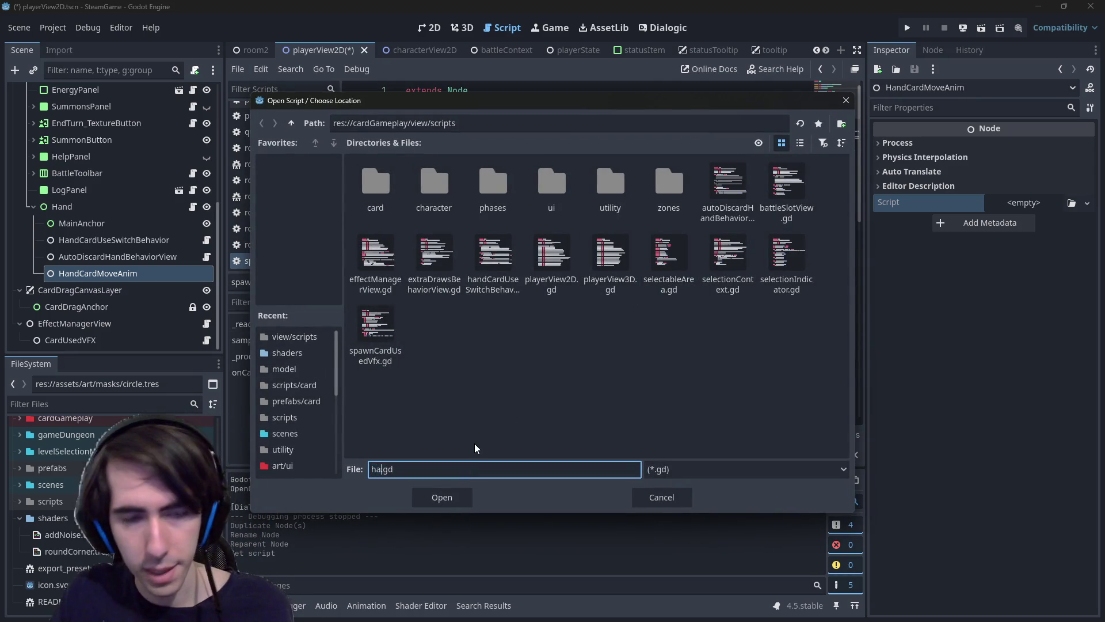
{"action": "type", "text": "Anim"}
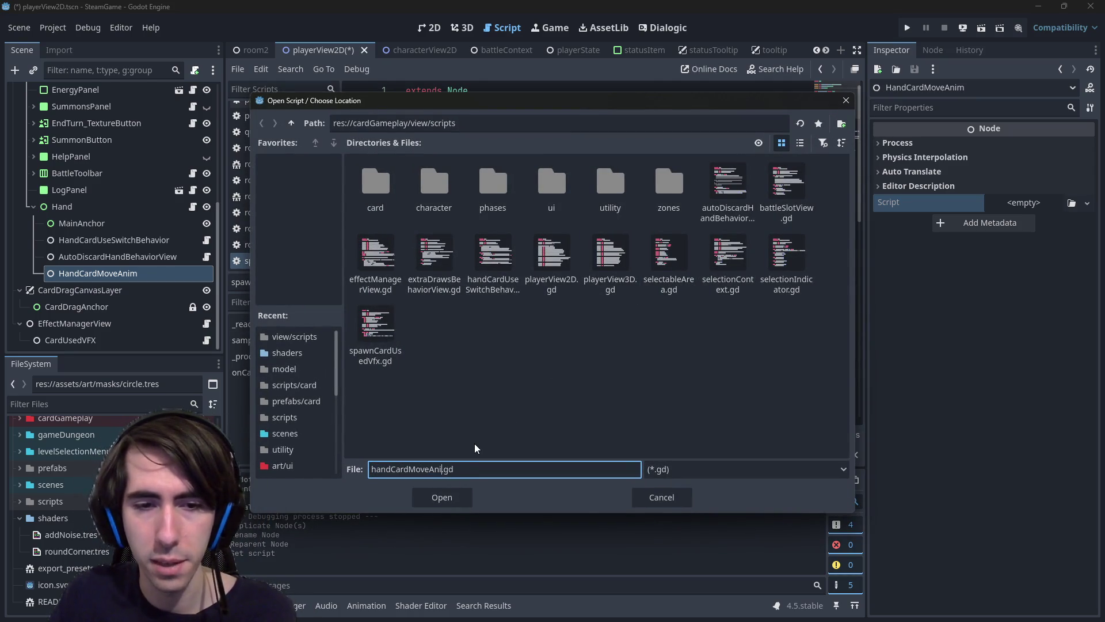
{"action": "left_click", "coordinate": [434, 500]}
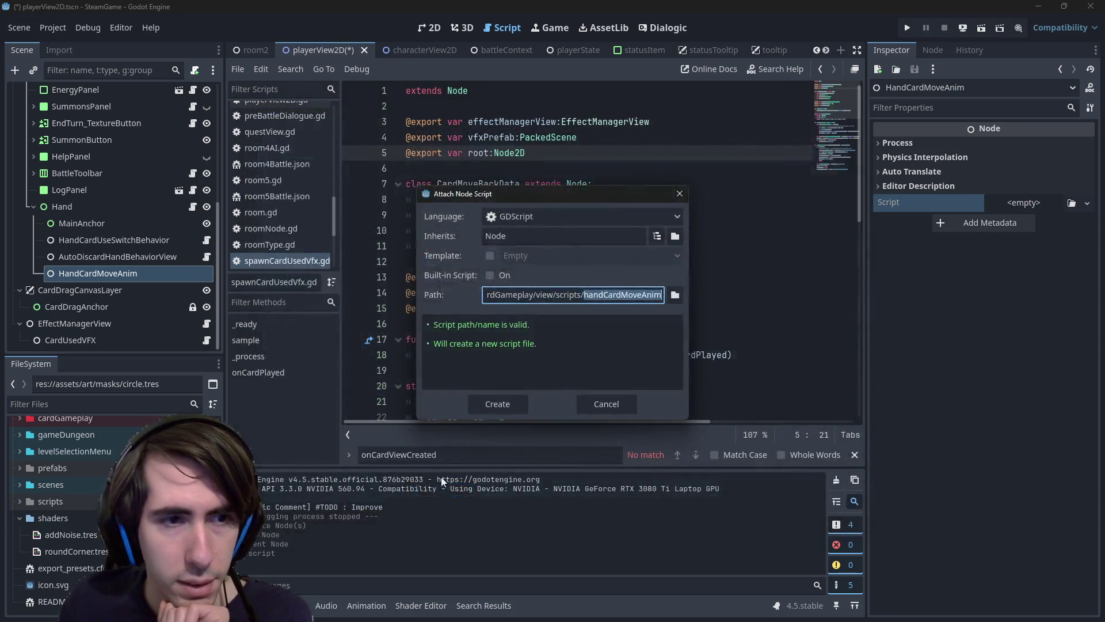
{"action": "left_click", "coordinate": [488, 412]}
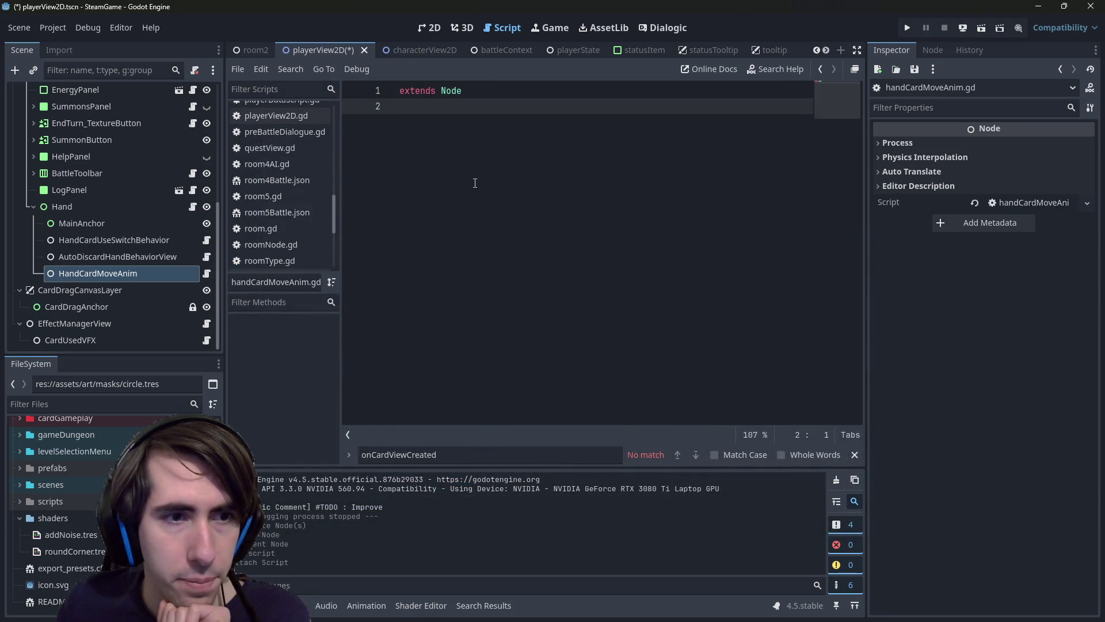
{"action": "key", "text": "Return"}
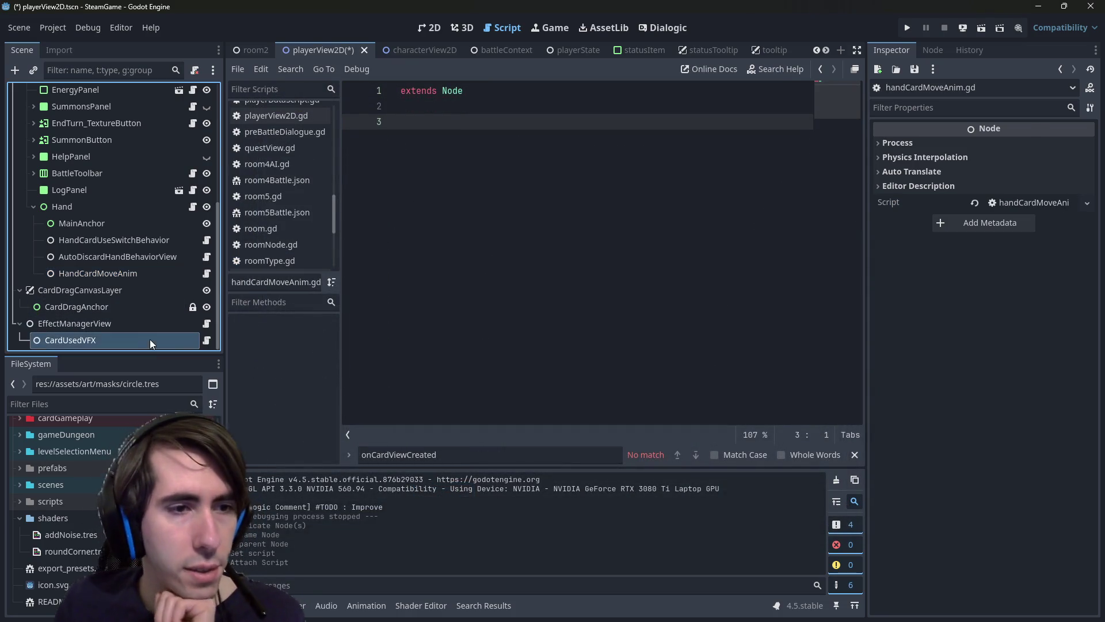
Copy all spawnCardUsedVfx.gd code into handCardMoveAnim.gd, drop the duplicate extends Node line, and save.
{"action": "left_click", "coordinate": [150, 339]}
{"action": "left_click", "coordinate": [207, 339]}
{"action": "scroll", "coordinate": [591, 261], "scroll_direction": "down", "scroll_amount": 8}
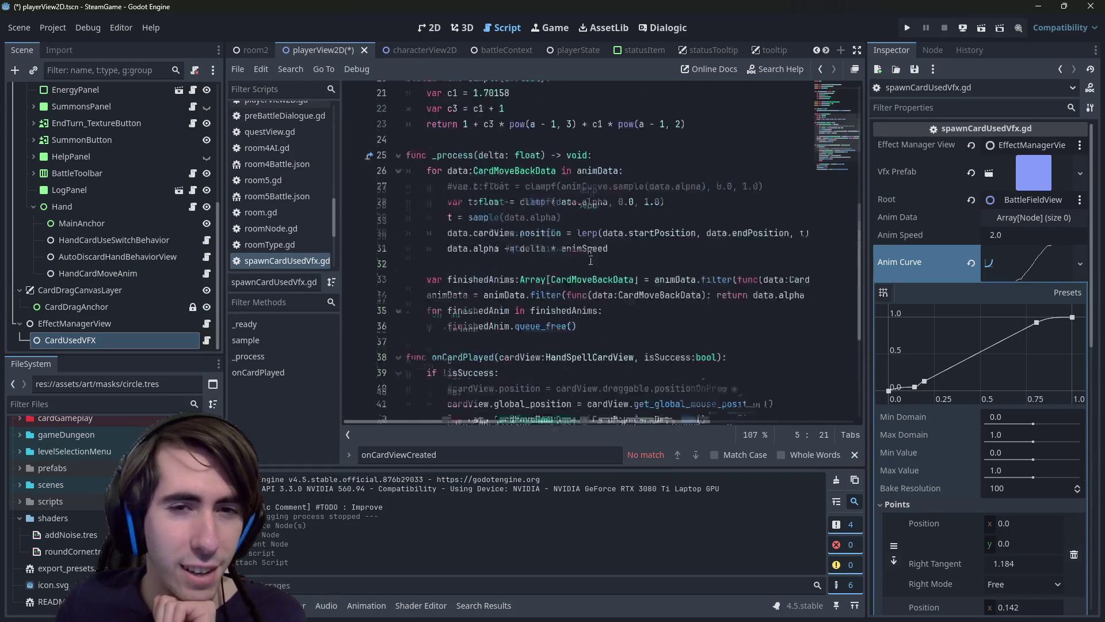
{"action": "key", "text": "ctrl+a"}
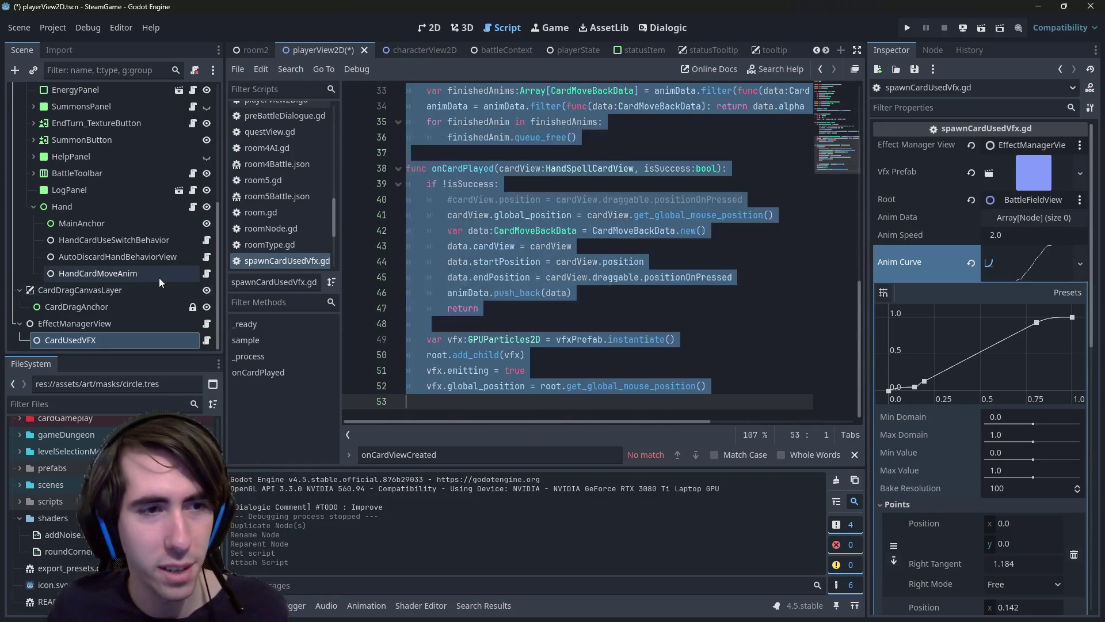
{"action": "left_click", "coordinate": [151, 275]}
{"action": "left_click", "coordinate": [207, 273]}
{"action": "key", "text": "ctrl+v"}
{"action": "scroll", "coordinate": [493, 105], "scroll_direction": "up", "scroll_amount": 10}
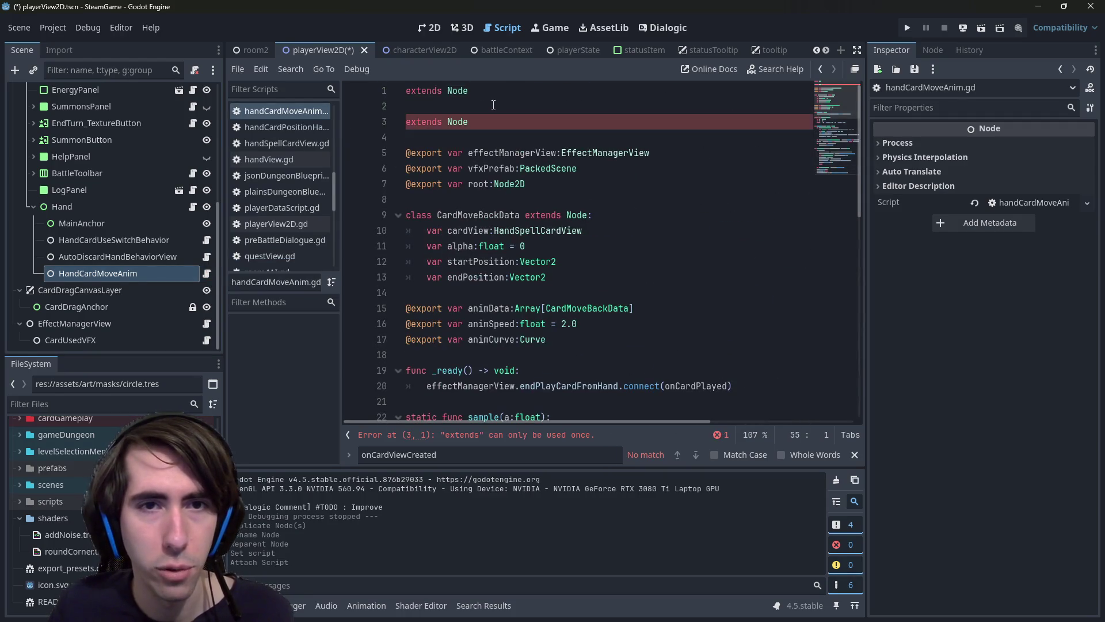
{"action": "left_click_drag", "start_coordinate": [406, 137], "coordinate": [398, 118]}
{"action": "key", "text": "BackSpace"}
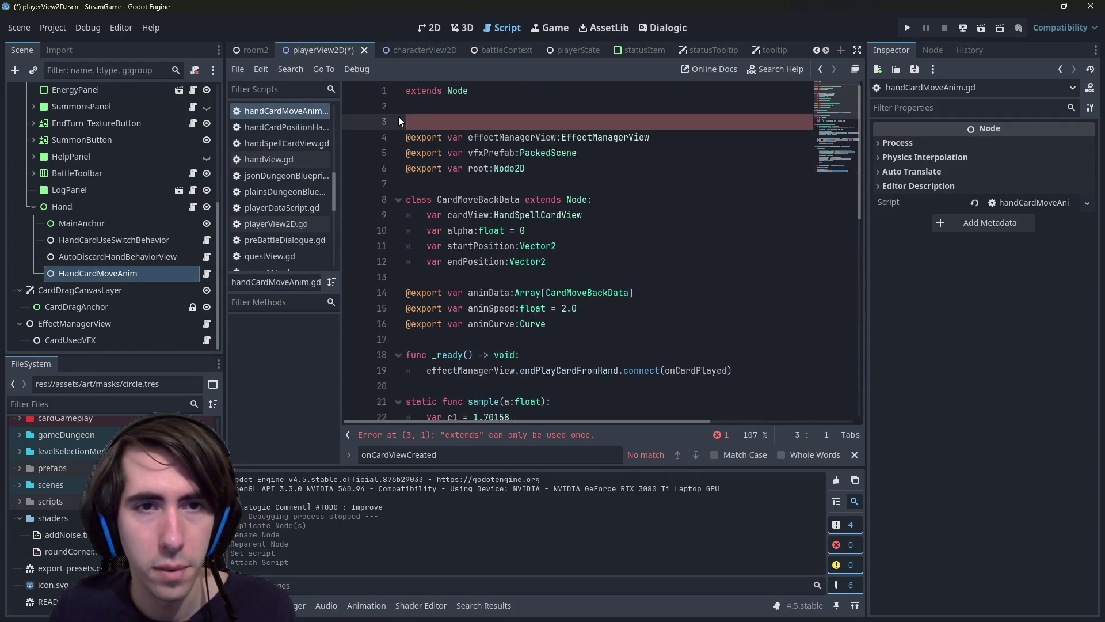
{"action": "key", "text": "BackSpace"}
{"action": "key", "text": "ctrl+s"}
Delete the particle-spawning lines and return statement from onCardPlayed.
{"action": "left_click", "coordinate": [547, 153]}
{"action": "scroll", "coordinate": [539, 184], "scroll_direction": "down", "scroll_amount": 10}
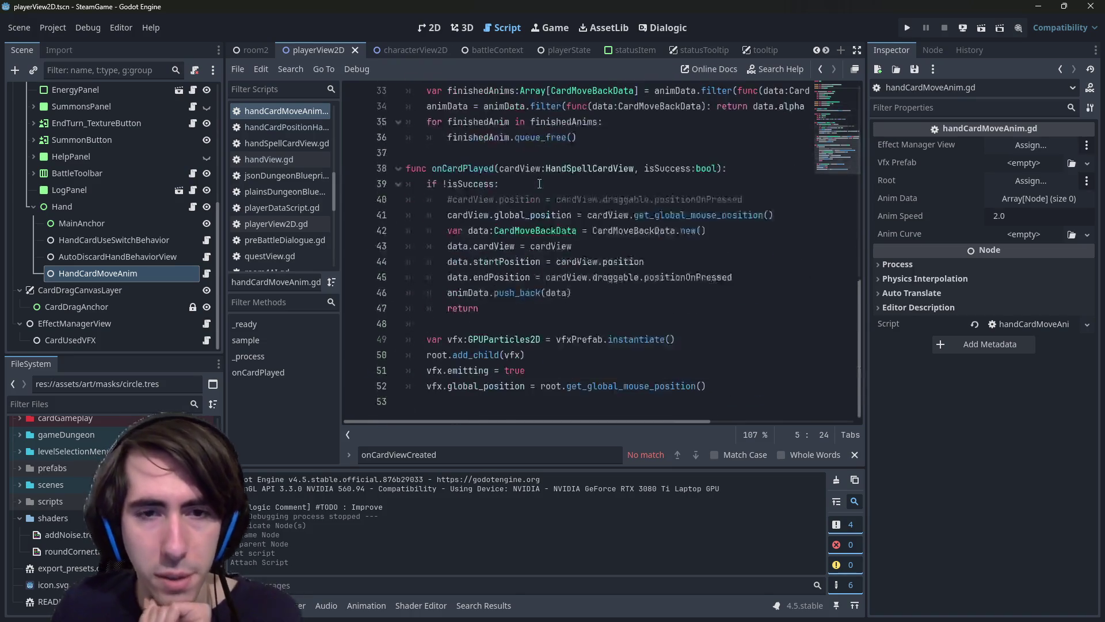
{"action": "scroll", "coordinate": [539, 183], "scroll_direction": "up", "scroll_amount": 10}
{"action": "scroll", "coordinate": [661, 371], "scroll_direction": "down", "scroll_amount": 10}
{"action": "mouse_move", "coordinate": [711, 386]}
{"action": "left_mouse_down"}
{"action": "mouse_move", "coordinate": [403, 370]}
{"action": "mouse_move", "coordinate": [345, 343]}
{"action": "left_mouse_up"}
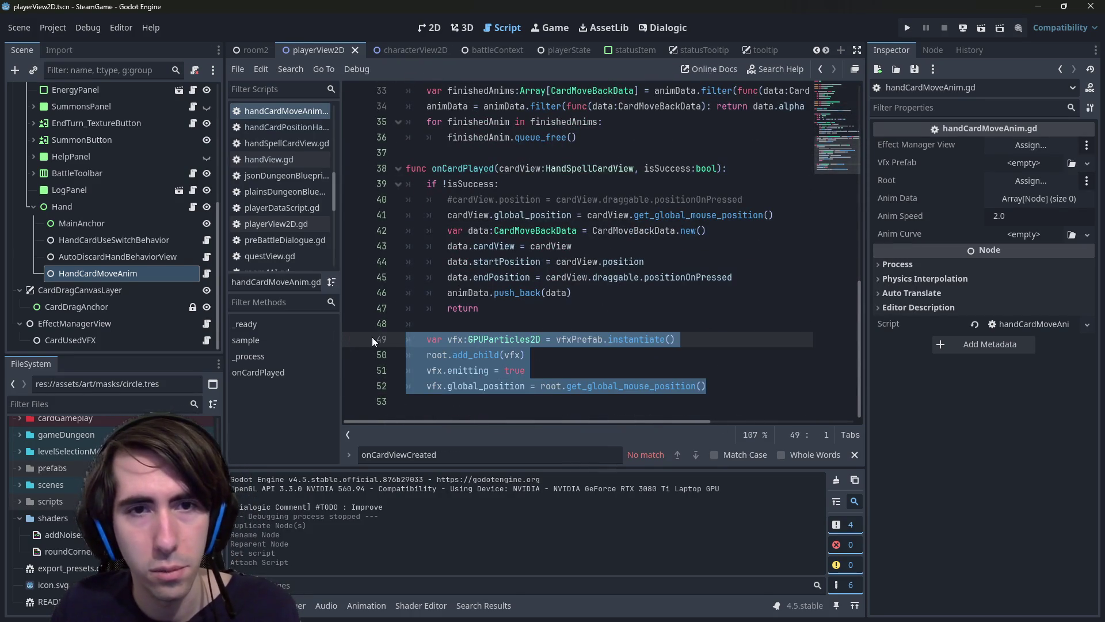
{"action": "key", "text": "BackSpace"}
{"action": "key", "text": "BackSpace"}
{"action": "key", "text": "BackSpace"}
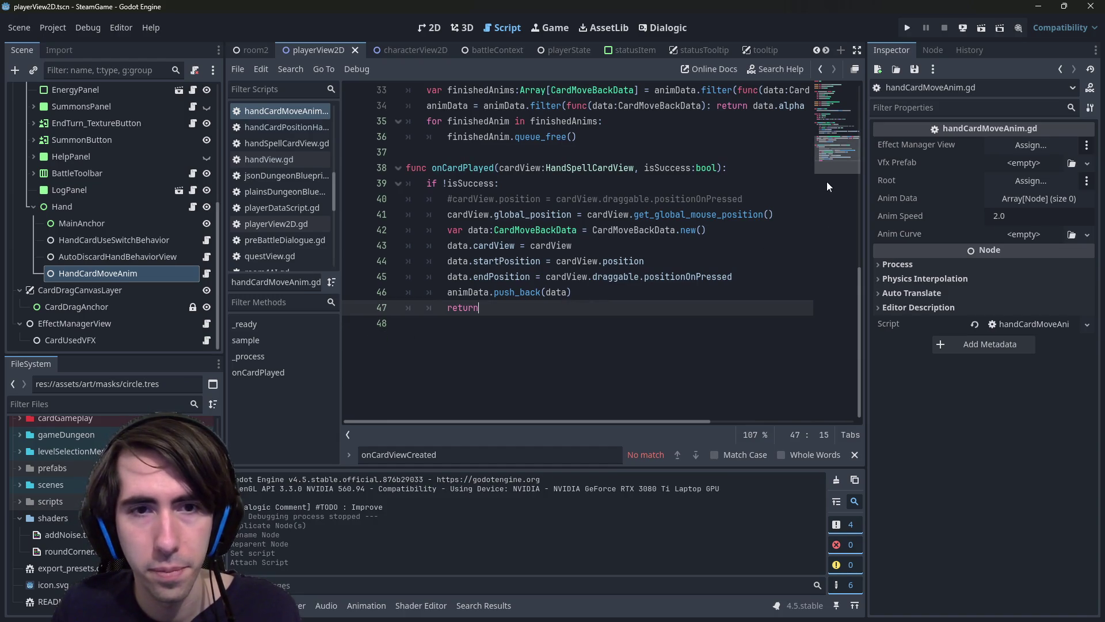
{"action": "key", "text": "BackSpace"}
{"action": "key", "text": "BackSpace"}
{"action": "key", "text": "BackSpace"}
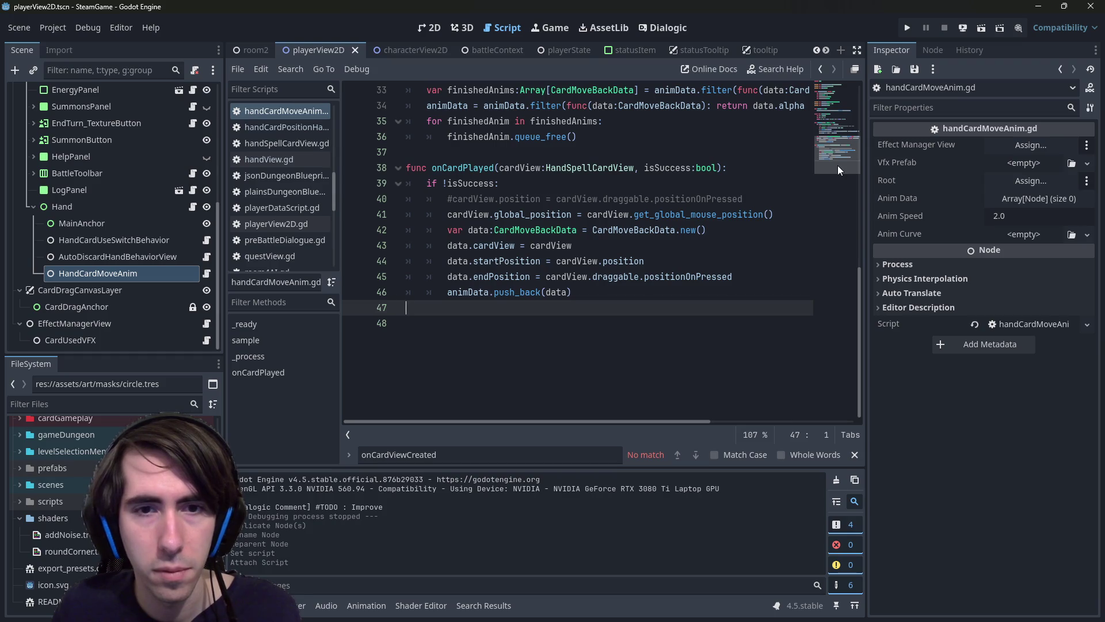
{"action": "key", "text": "BackSpace"}
Remove the vfxPrefab and root export lines and save the script.
{"action": "scroll", "coordinate": [694, 121], "scroll_direction": "up", "scroll_amount": 10}
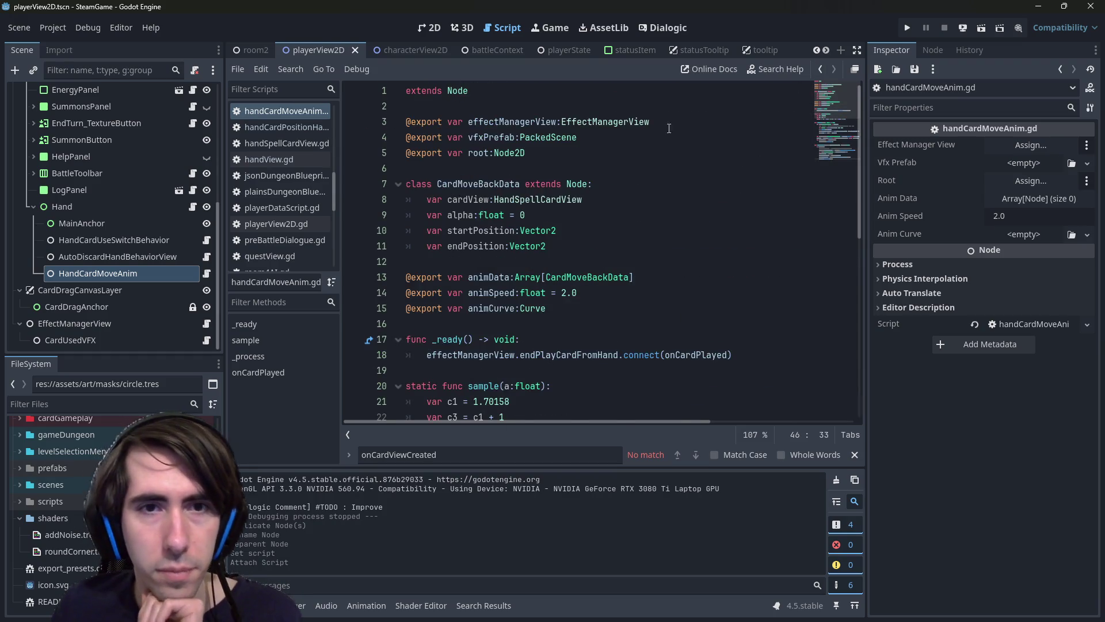
{"action": "left_click_drag", "start_coordinate": [581, 137], "coordinate": [366, 140]}
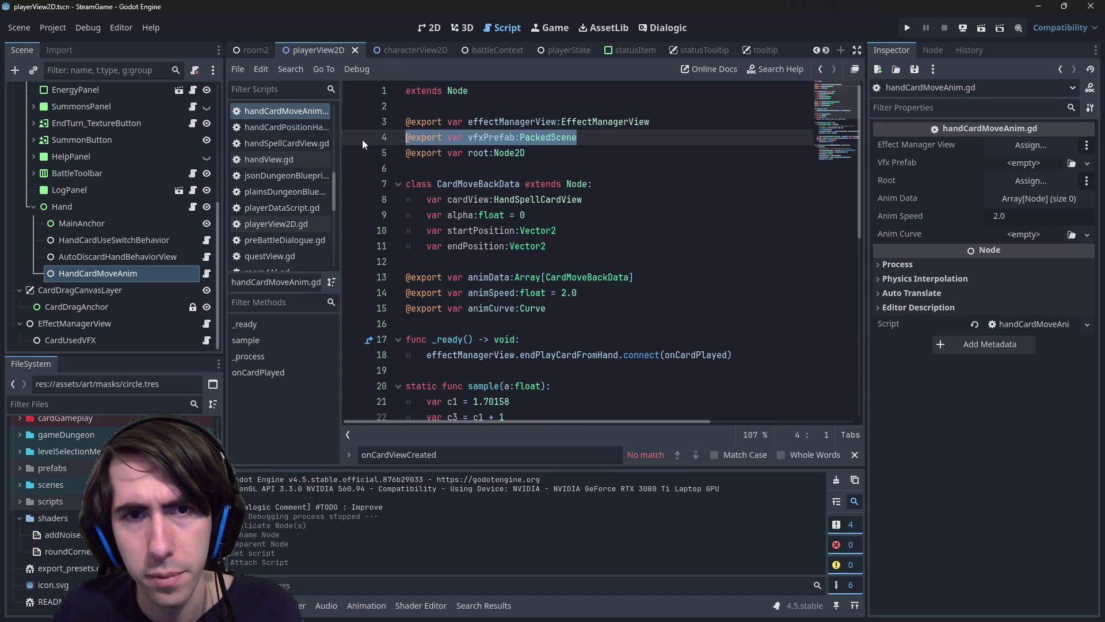
{"action": "key", "text": "BackSpace"}
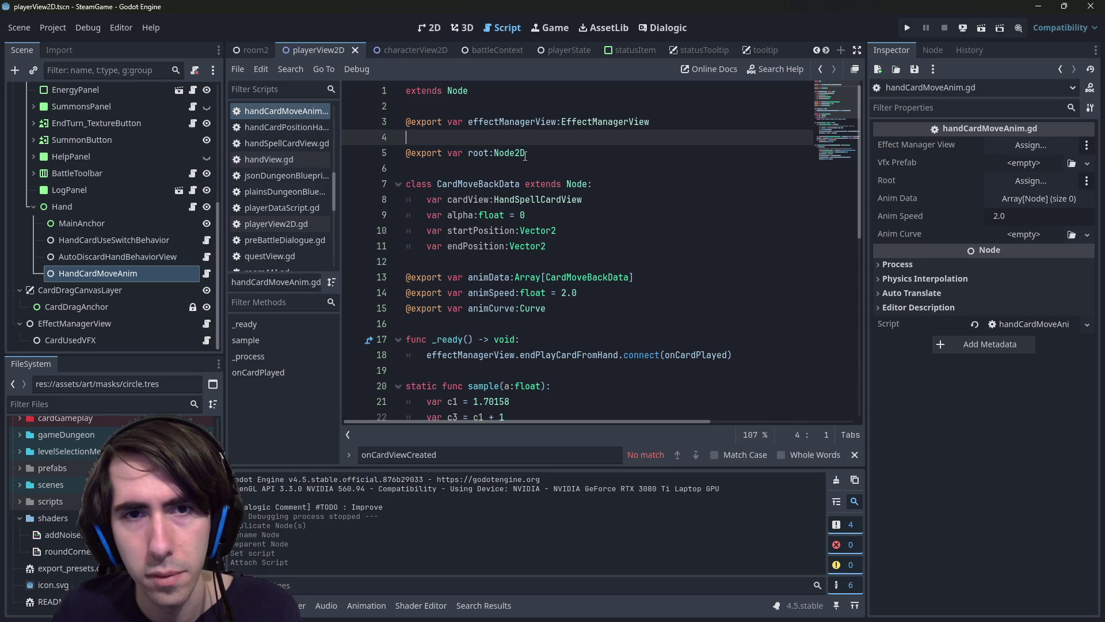
{"action": "key", "text": "BackSpace"}
{"action": "double_click", "coordinate": [479, 137]}
{"action": "key", "text": "ctrl+f"}
{"action": "key", "text": "ctrl+s"}
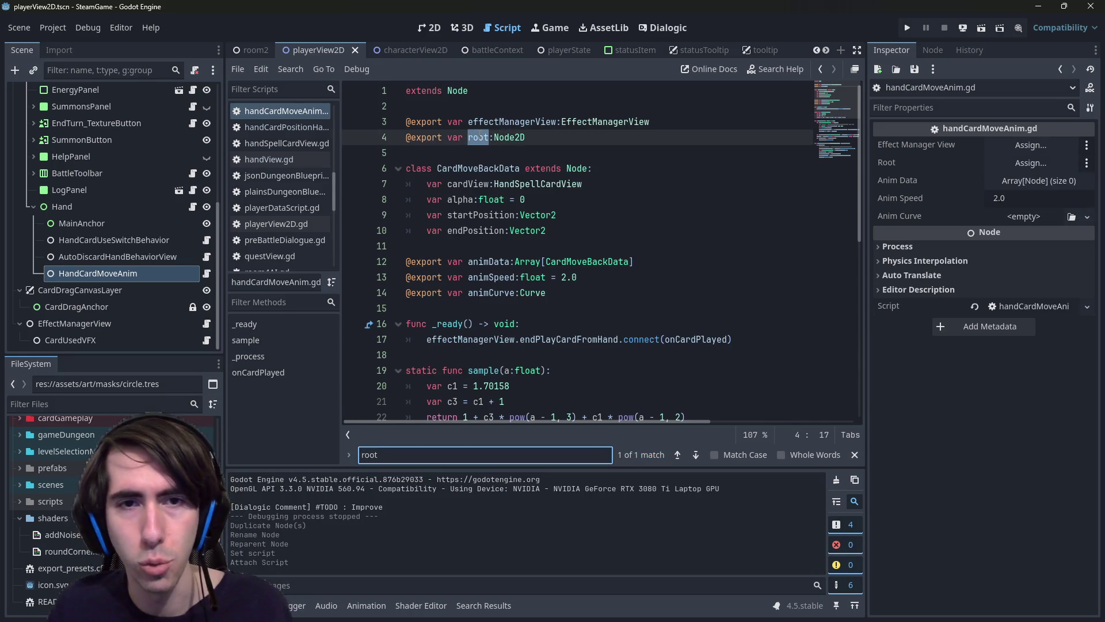
{"action": "left_click_drag", "start_coordinate": [525, 137], "coordinate": [374, 129]}
{"action": "left_click_drag", "start_coordinate": [651, 122], "coordinate": [525, 137]}
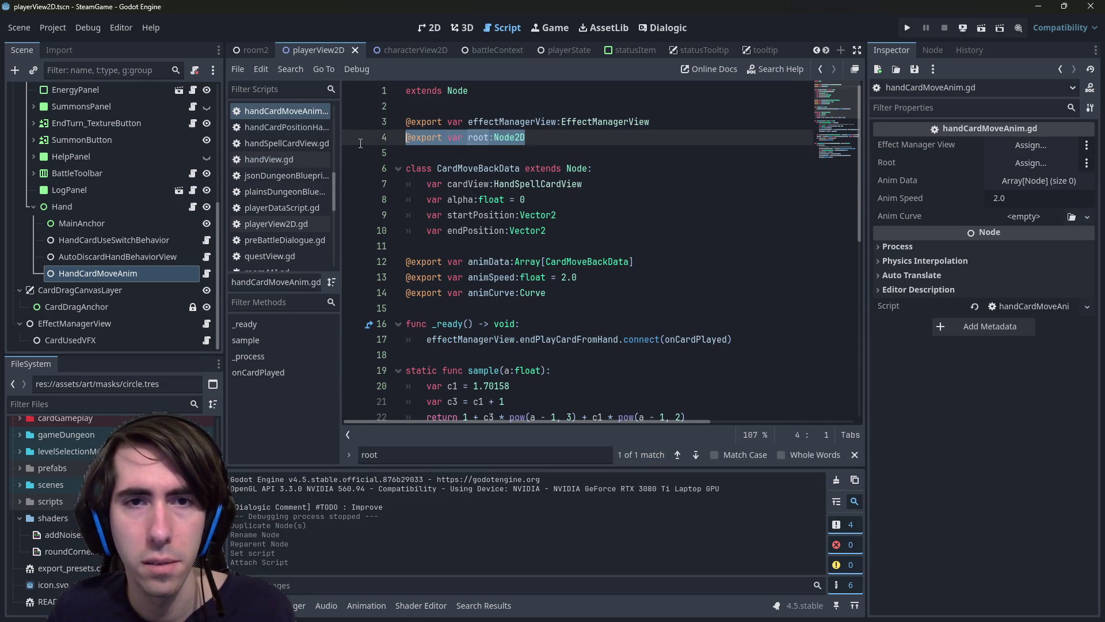
{"action": "key", "text": "BackSpace"}
{"action": "left_click", "coordinate": [499, 168]}
{"action": "key", "text": "ctrl+s"}
Search handCardMoveAnim.gd for uses of effectManagerView.
{"action": "double_click", "coordinate": [513, 123]}
{"action": "key", "text": "ctrl+f"}
{"action": "scroll", "coordinate": [530, 166], "scroll_direction": "down", "scroll_amount": 1}
{"action": "scroll", "coordinate": [530, 165], "scroll_direction": "down", "scroll_amount": 5}
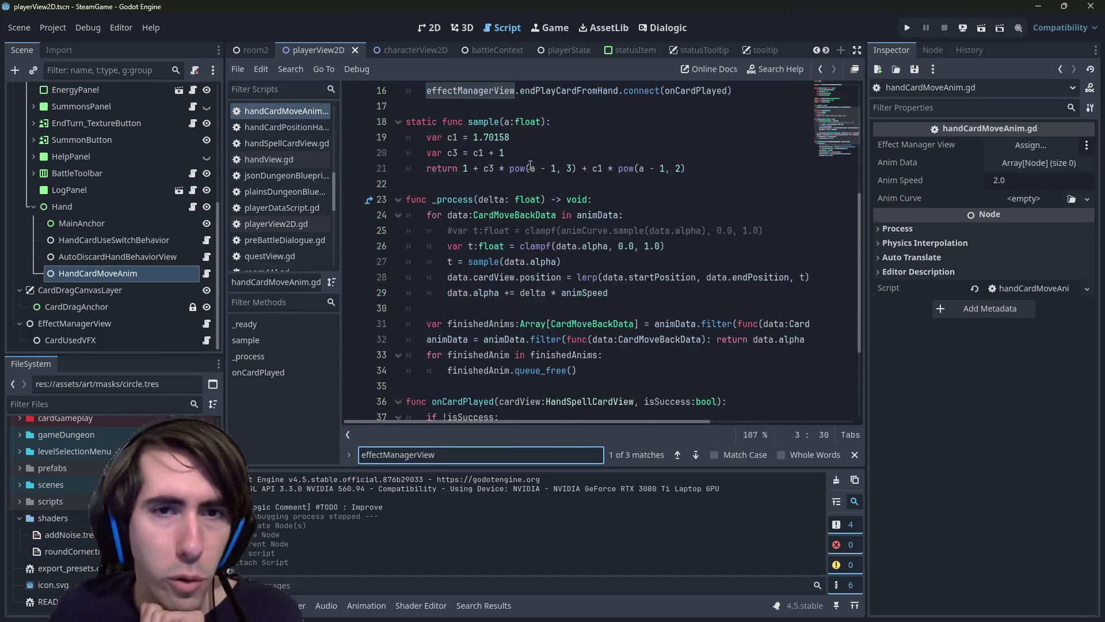
{"action": "scroll", "coordinate": [530, 165], "scroll_direction": "down", "scroll_amount": 1}
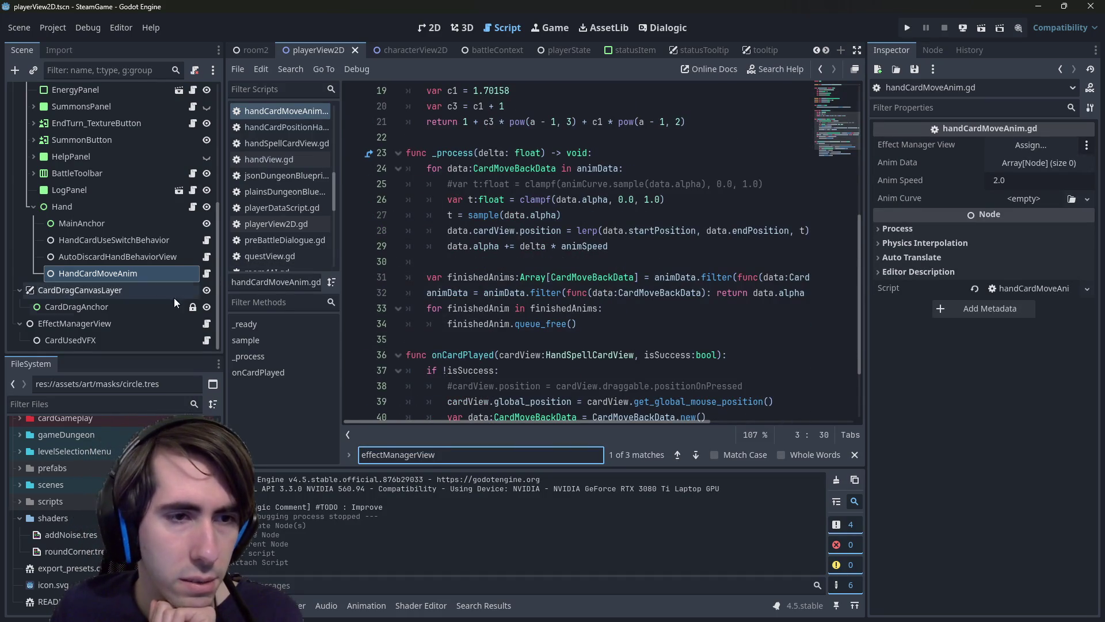
In spawnCardUsedVfx.gd, delete the card-move code from onCardPlayed and the animCurve export.
{"action": "left_click", "coordinate": [154, 338]}
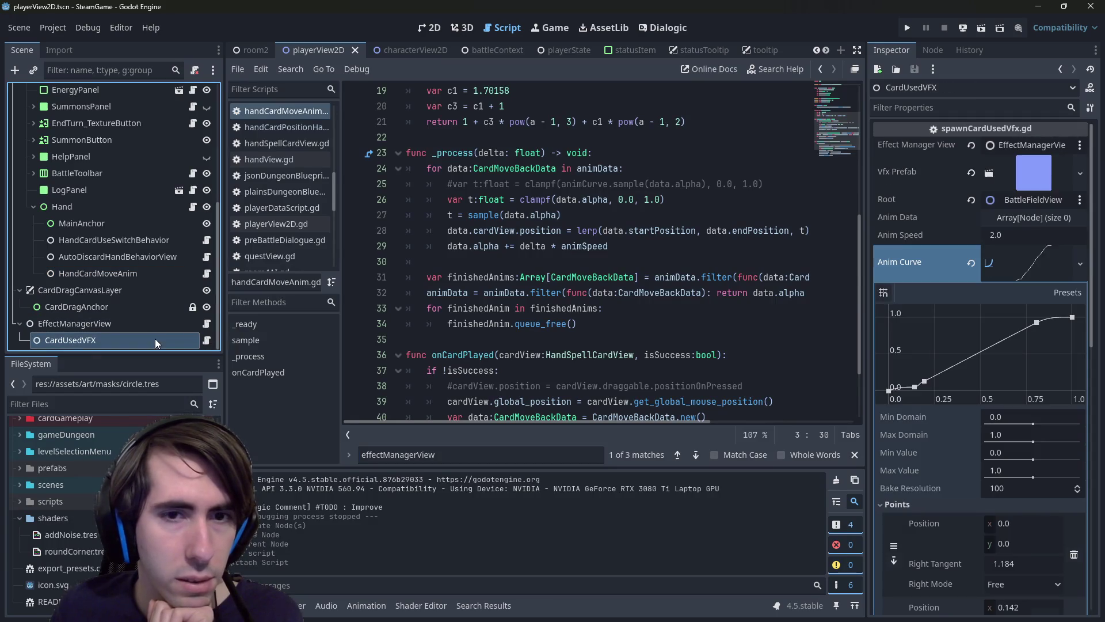
{"action": "left_click", "coordinate": [207, 340]}
{"action": "left_click_drag", "start_coordinate": [426, 323], "coordinate": [380, 190]}
{"action": "key", "text": "BackSpace"}
{"action": "key", "text": "BackSpace"}
{"action": "scroll", "coordinate": [582, 329], "scroll_direction": "up", "scroll_amount": 7}
{"action": "scroll", "coordinate": [583, 330], "scroll_direction": "down", "scroll_amount": 3}
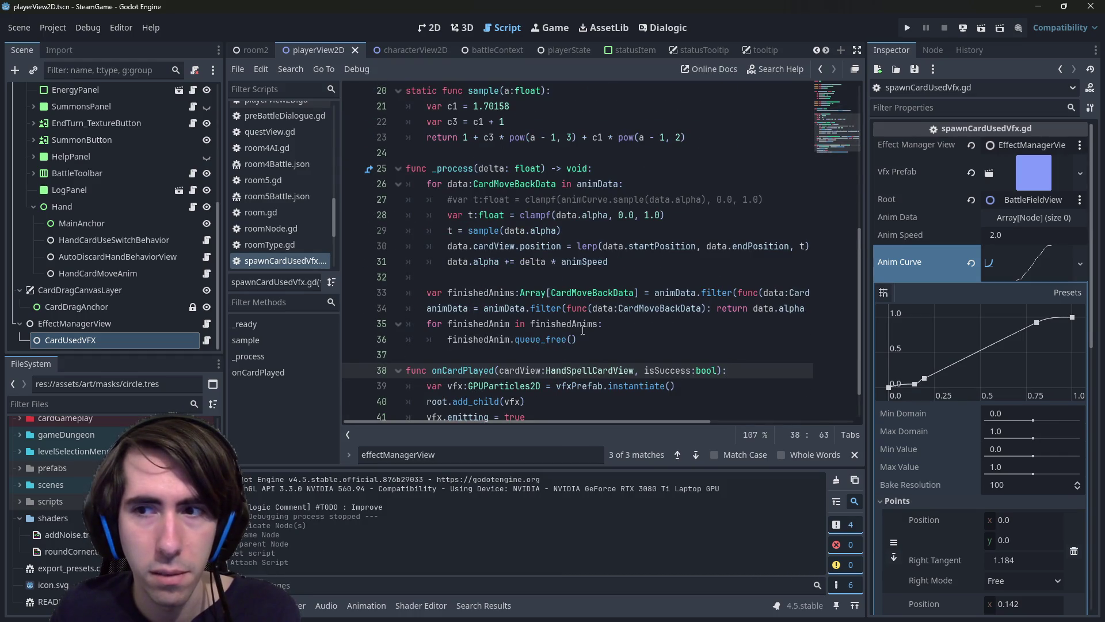
{"action": "scroll", "coordinate": [582, 330], "scroll_direction": "up", "scroll_amount": 7}
{"action": "left_click", "coordinate": [558, 322]}
{"action": "mouse_move", "coordinate": [558, 322]}
{"action": "left_mouse_down"}
{"action": "mouse_move", "coordinate": [374, 293]}
{"action": "mouse_move", "coordinate": [323, 307]}
{"action": "left_mouse_up"}
{"action": "key", "text": "BackSpace"}
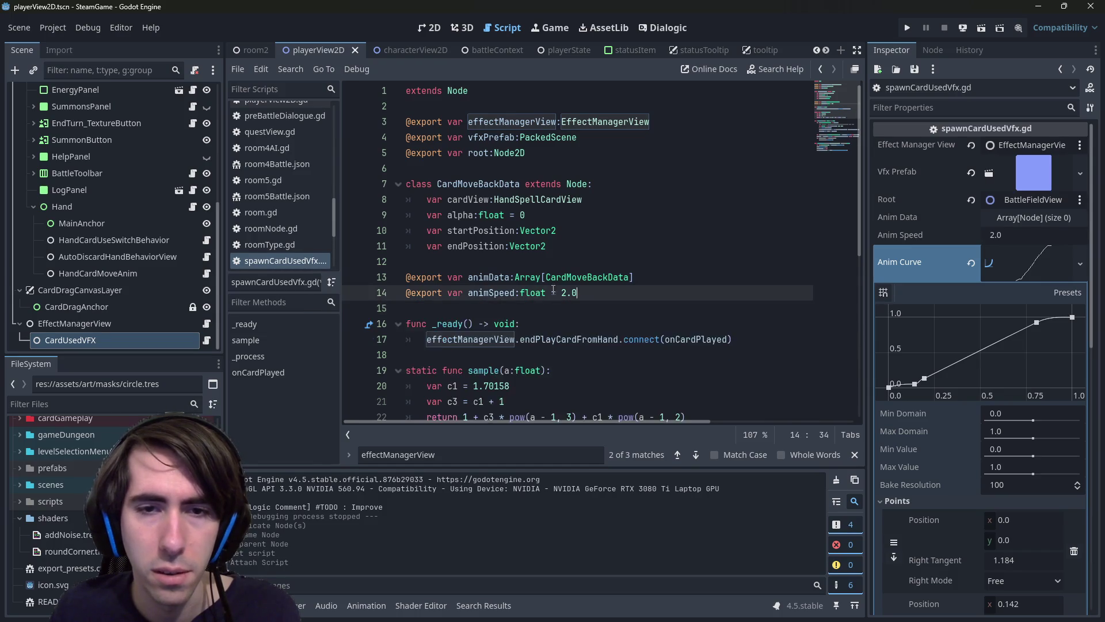
Delete CardMoveBackData, animation exports, sample and _process, save, and move CardUsedVFX under Hand.
{"action": "scroll", "coordinate": [576, 259], "scroll_direction": "down", "scroll_amount": 4}
{"action": "left_click_drag", "start_coordinate": [763, 292], "coordinate": [444, 277]}
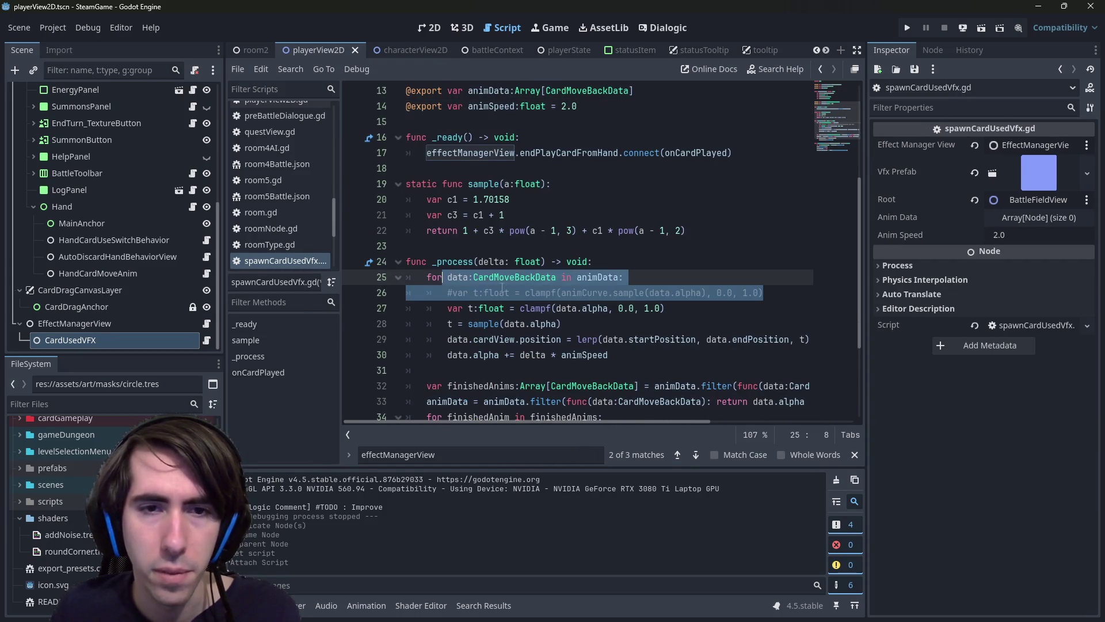
{"action": "scroll", "coordinate": [541, 287], "scroll_direction": "up", "scroll_amount": 3}
{"action": "scroll", "coordinate": [546, 269], "scroll_direction": "up", "scroll_amount": 1}
{"action": "left_click_drag", "start_coordinate": [541, 308], "coordinate": [389, 170]}
{"action": "key", "text": "BackSpace"}
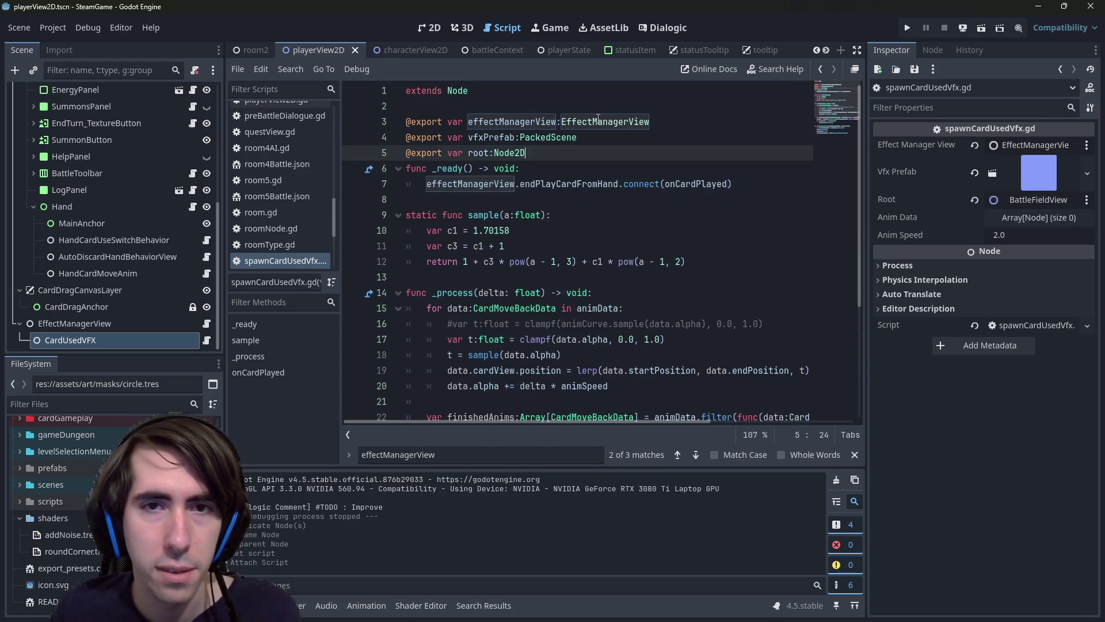
{"action": "mouse_move", "coordinate": [474, 197]}
{"action": "left_mouse_down"}
{"action": "mouse_move", "coordinate": [489, 253]}
{"action": "mouse_move", "coordinate": [505, 214]}
{"action": "mouse_move", "coordinate": [507, 230]}
{"action": "mouse_move", "coordinate": [610, 276]}
{"action": "left_mouse_up"}
{"action": "scroll", "coordinate": [504, 215], "scroll_direction": "down", "scroll_amount": 3}
{"action": "scroll", "coordinate": [506, 230], "scroll_direction": "down", "scroll_amount": 1}
{"action": "key", "text": "BackSpace"}
{"action": "key", "text": "ctrl+s"}
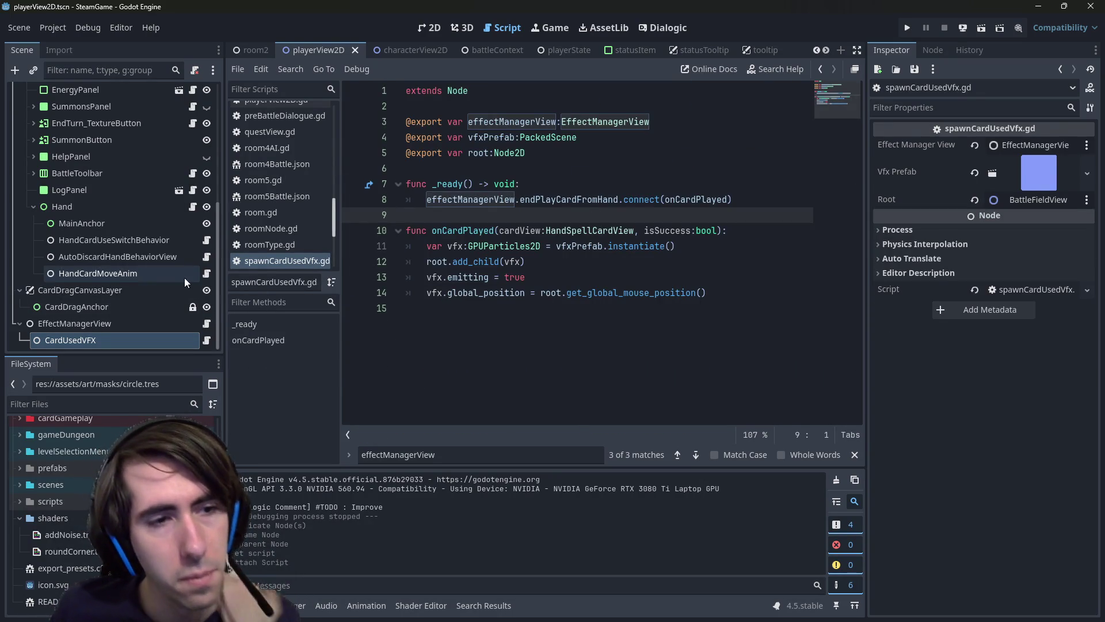
{"action": "left_click_drag", "start_coordinate": [99, 339], "coordinate": [135, 279]}
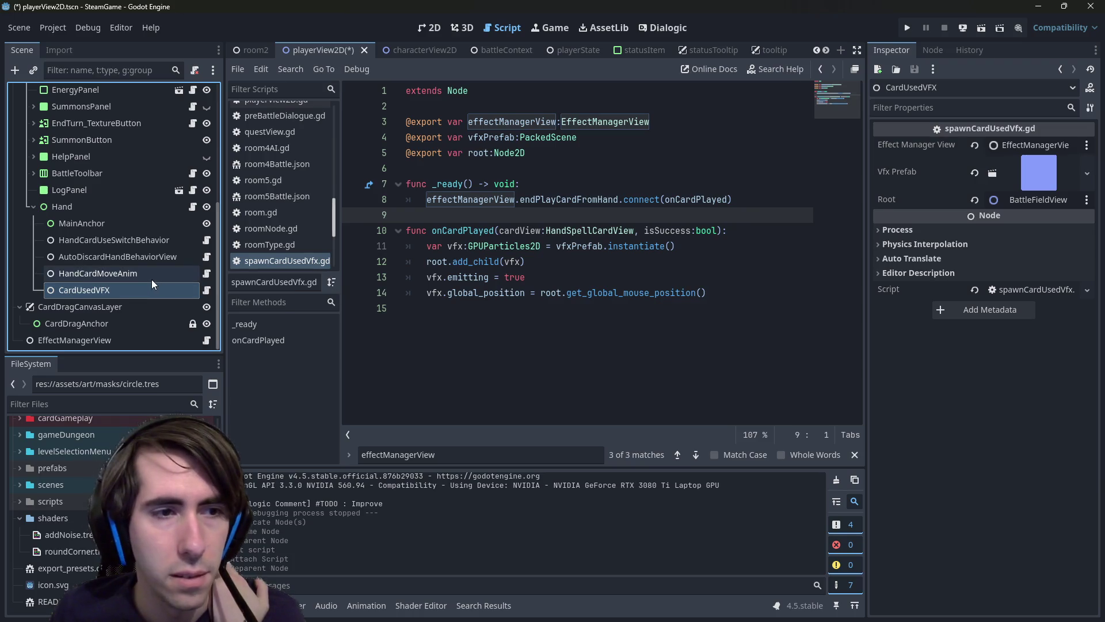
Compare HandCardMoveAnim's Inspector properties with AutoDiscardHandBehaviorView's and CardUsedVFX's.
{"action": "left_click", "coordinate": [151, 275]}
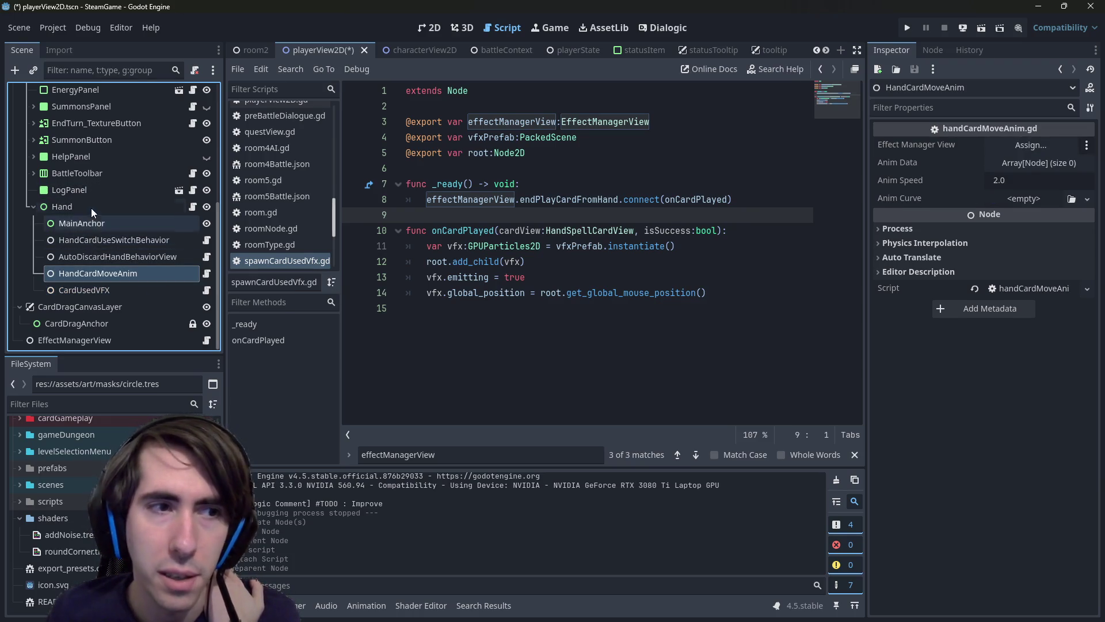
{"action": "left_click", "coordinate": [98, 257]}
{"action": "left_click", "coordinate": [107, 285]}
{"action": "left_click", "coordinate": [117, 274]}
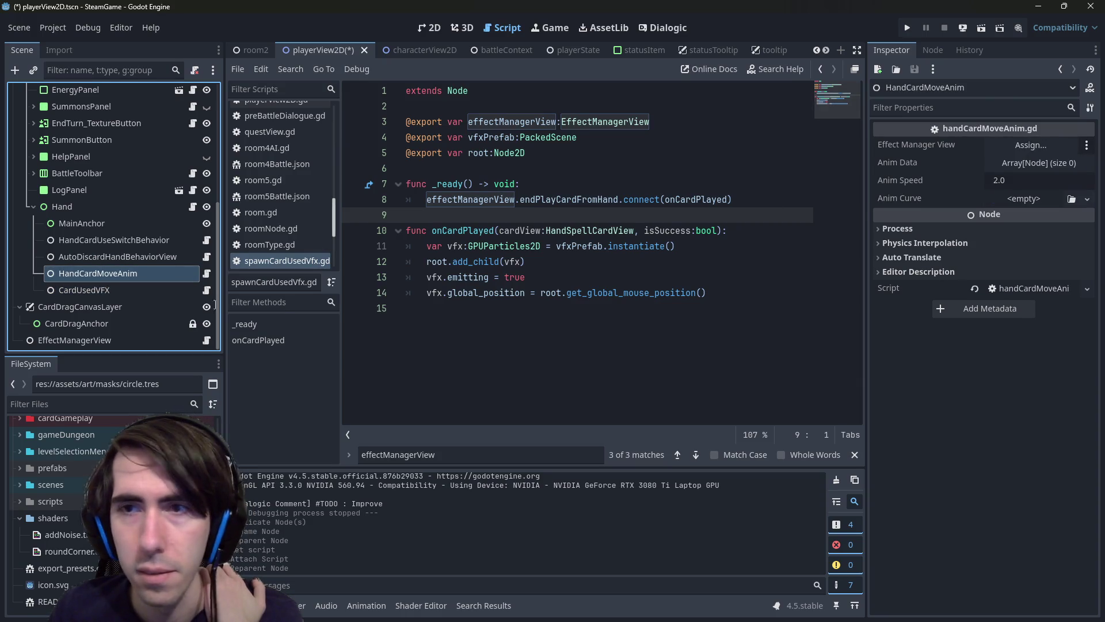
{"action": "left_click", "coordinate": [153, 285]}
{"action": "left_click", "coordinate": [145, 272]}
Set Effect Manager View to EffectManagerView, save the scene, and open handCardMoveAnim.gd.
{"action": "left_click", "coordinate": [1007, 148]}
{"action": "scroll", "coordinate": [527, 386], "scroll_direction": "down", "scroll_amount": 10}
{"action": "scroll", "coordinate": [547, 460], "scroll_direction": "down", "scroll_amount": 2}
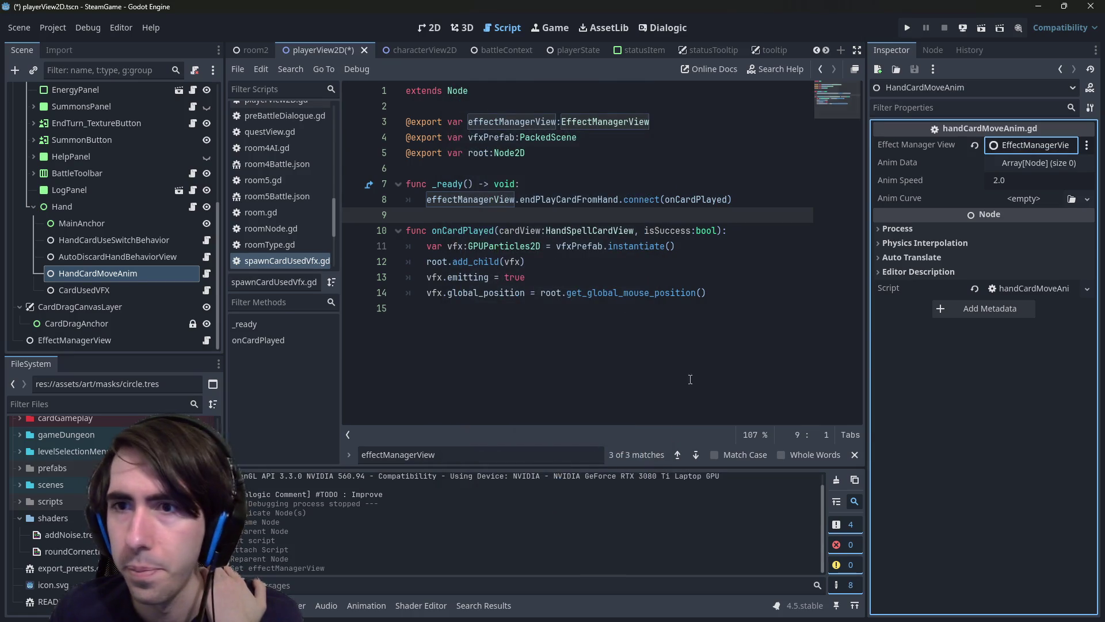
{"action": "key", "text": "ctrl+s"}
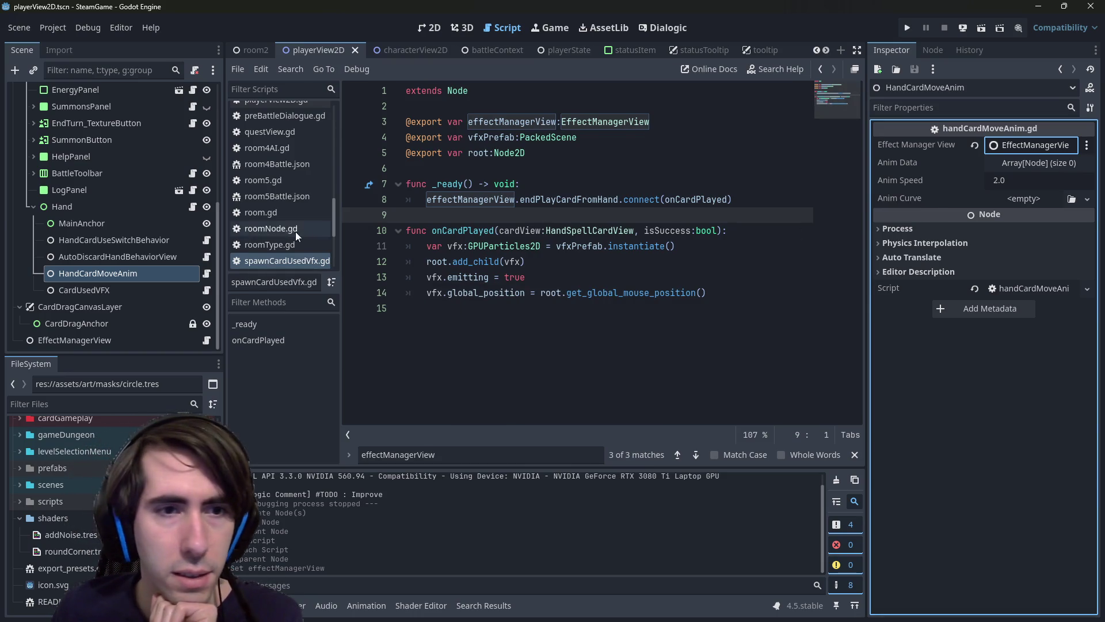
{"action": "left_click", "coordinate": [207, 277]}
{"action": "left_click", "coordinate": [207, 274]}
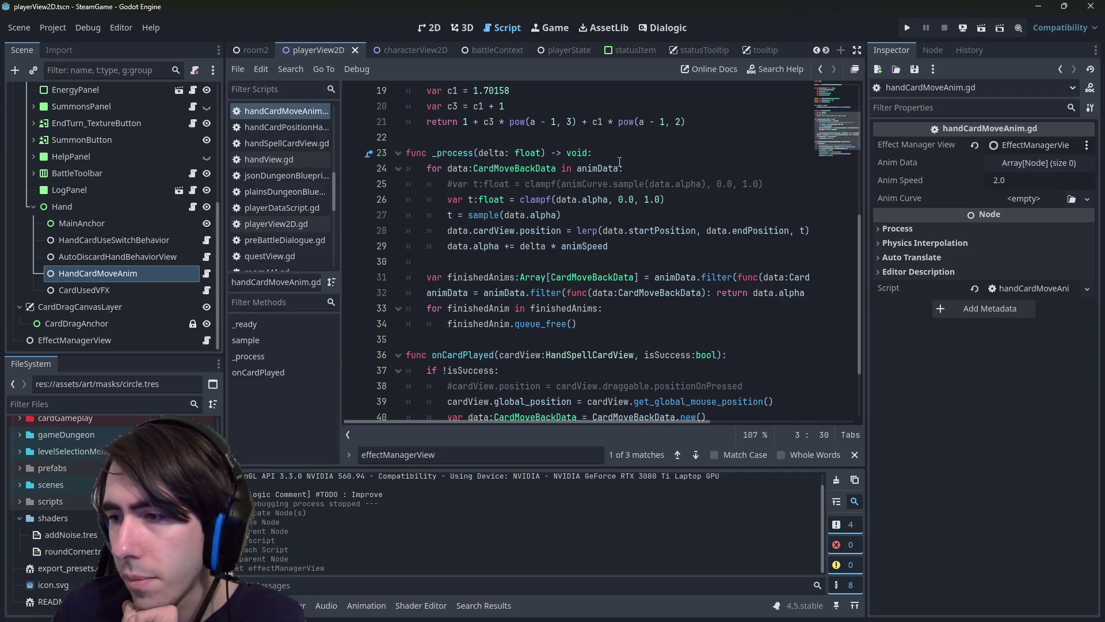
Comment out the animCurve export, save to refresh properties, and clear the Output log.
{"action": "scroll", "coordinate": [557, 215], "scroll_direction": "up", "scroll_amount": 6}
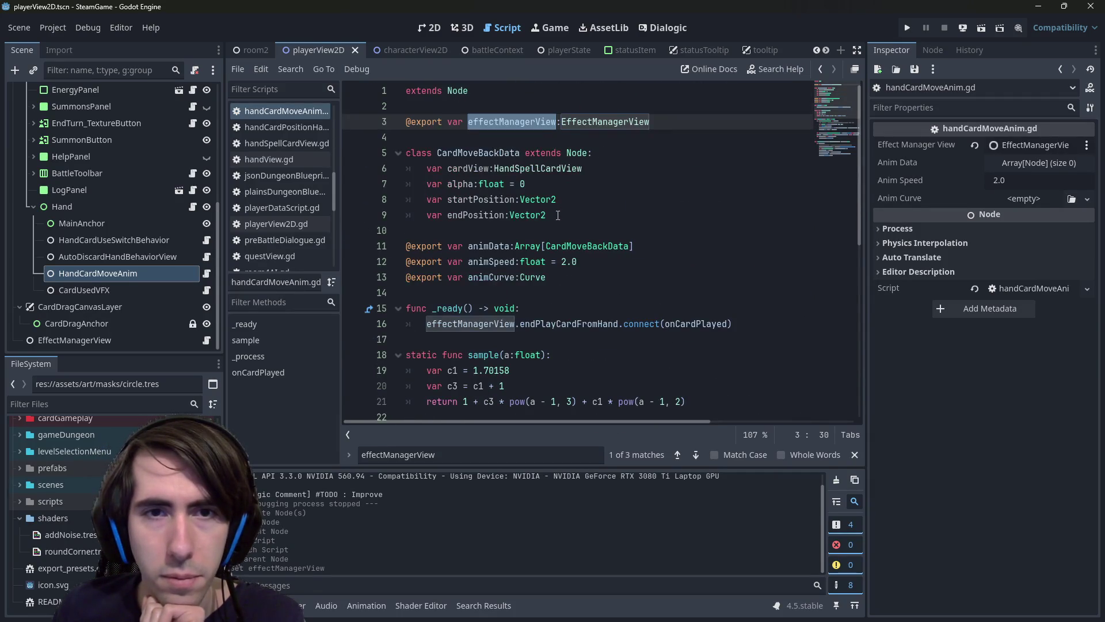
{"action": "scroll", "coordinate": [557, 215], "scroll_direction": "down", "scroll_amount": 6}
{"action": "scroll", "coordinate": [557, 215], "scroll_direction": "up", "scroll_amount": 6}
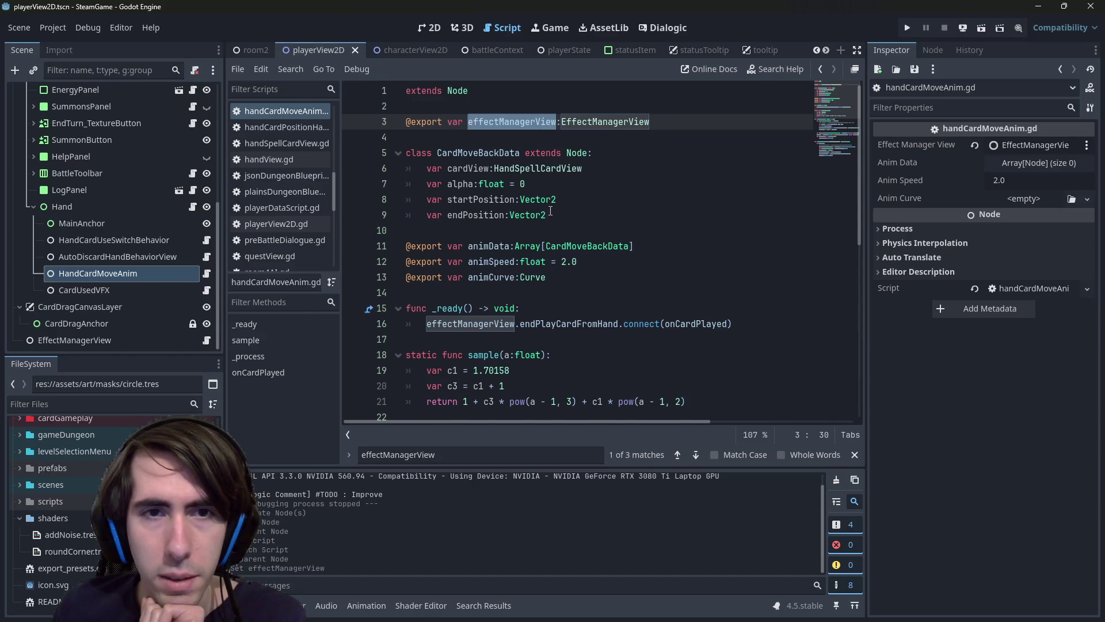
{"action": "scroll", "coordinate": [551, 212], "scroll_direction": "down", "scroll_amount": 1}
{"action": "left_click", "coordinate": [619, 230]}
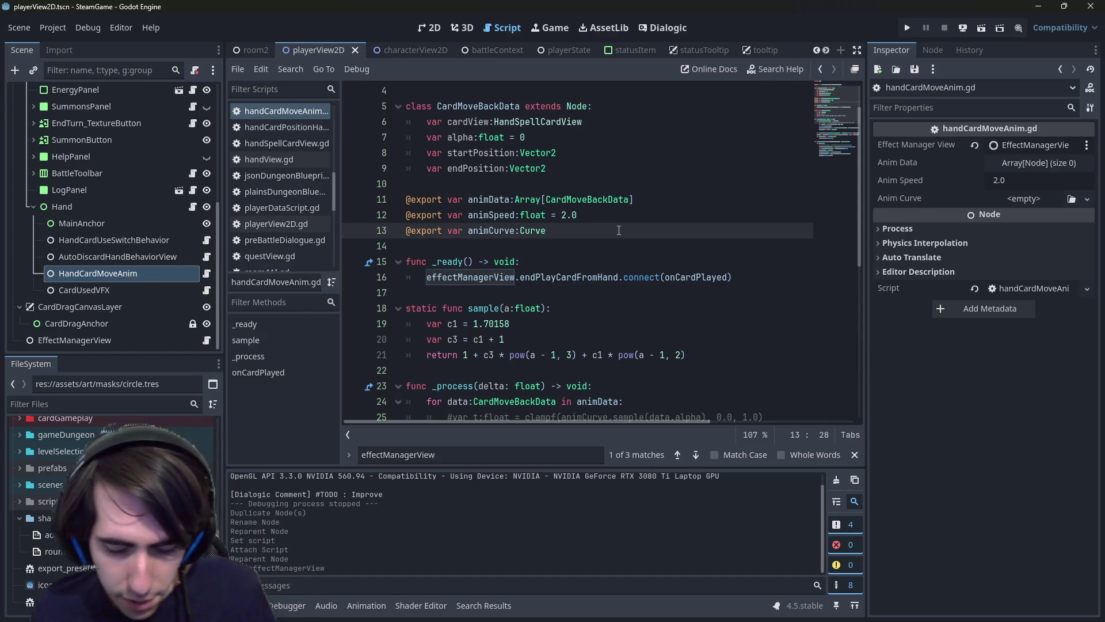
{"action": "key", "text": "ctrl+k"}
{"action": "key", "text": "ctrl+s"}
{"action": "scroll", "coordinate": [619, 230], "scroll_direction": "down", "scroll_amount": 4}
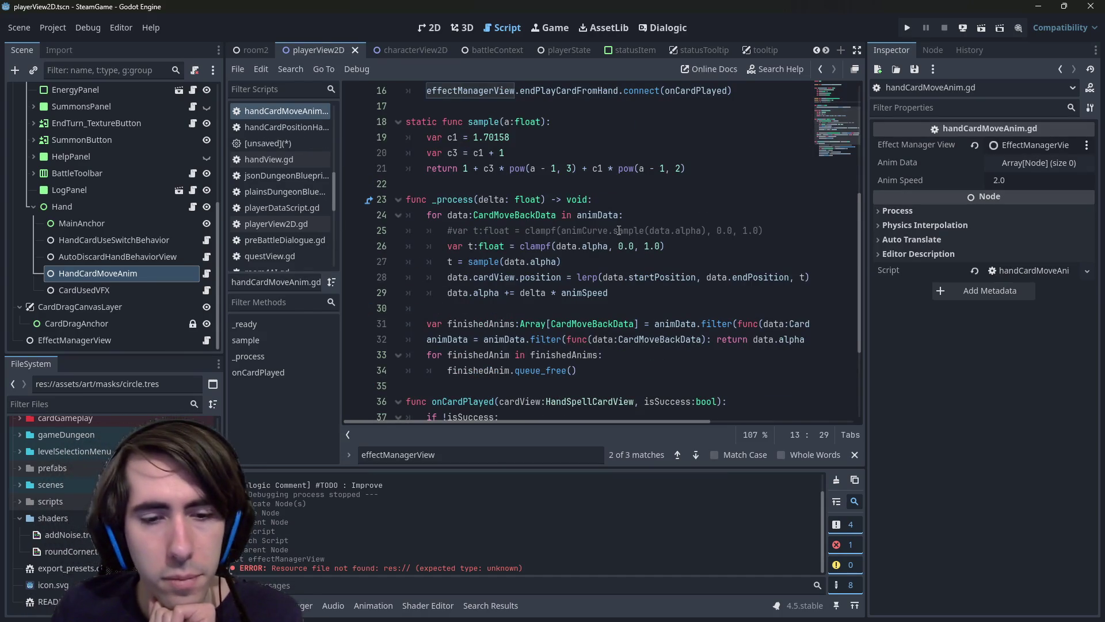
{"action": "scroll", "coordinate": [619, 230], "scroll_direction": "up", "scroll_amount": 4}
{"action": "key", "text": "ctrl+s"}
{"action": "left_click", "coordinate": [836, 481]}
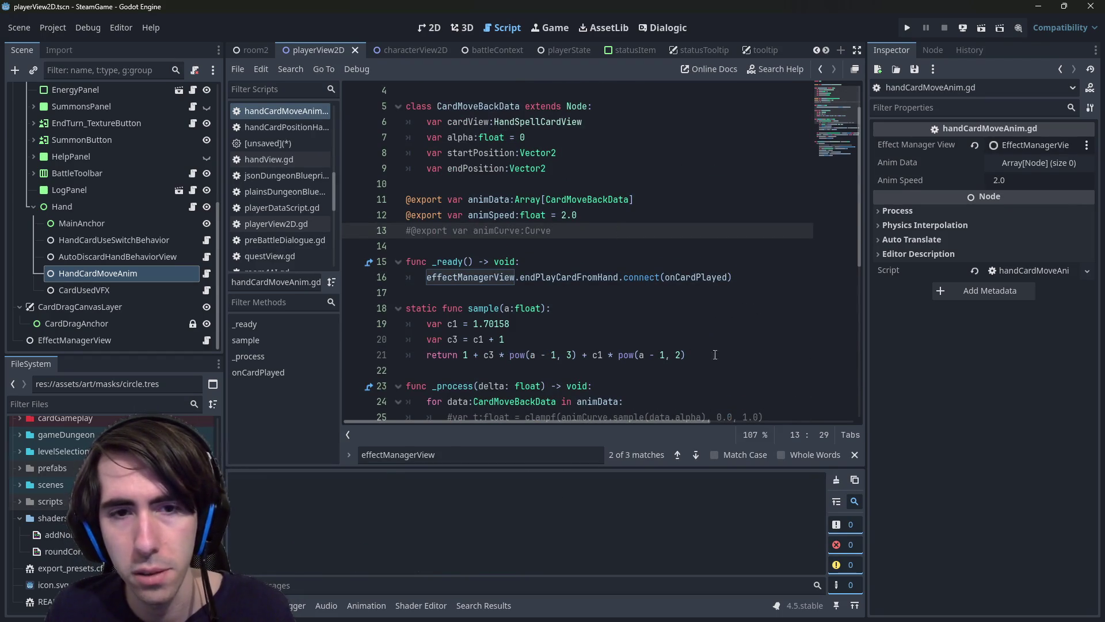
Uncomment the animCurve export, save, and assign a New Curve to Anim Curve.
{"action": "key", "text": "ctrl+k"}
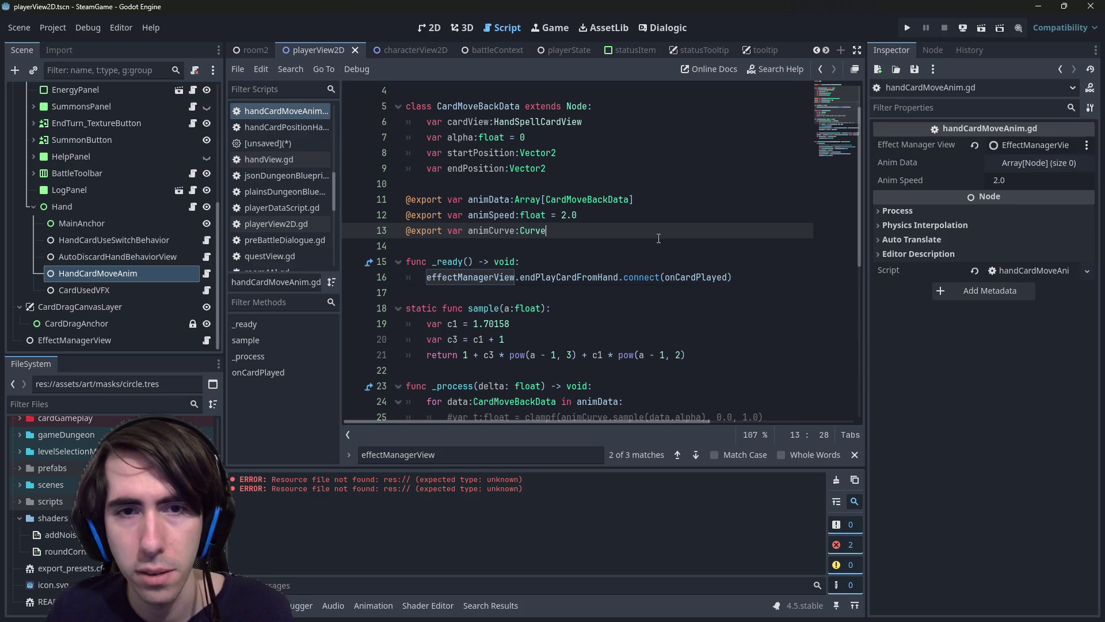
{"action": "key", "text": "ctrl+s"}
{"action": "left_click", "coordinate": [1035, 197]}
{"action": "left_click", "coordinate": [1047, 232]}
{"action": "left_click", "coordinate": [691, 246]}
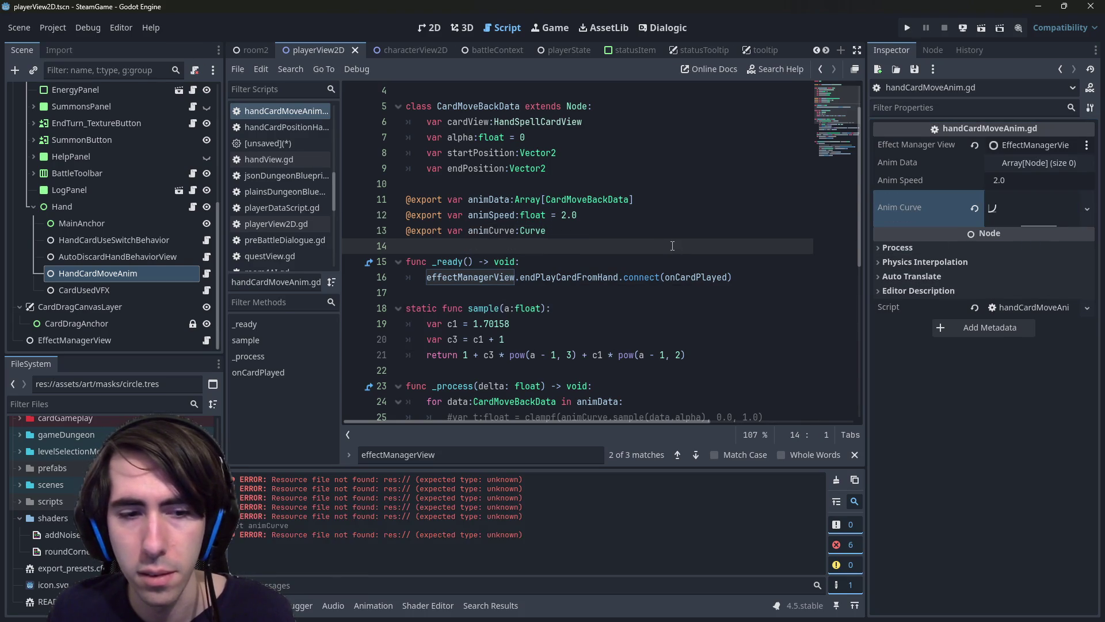
{"action": "left_click", "coordinate": [102, 287]}
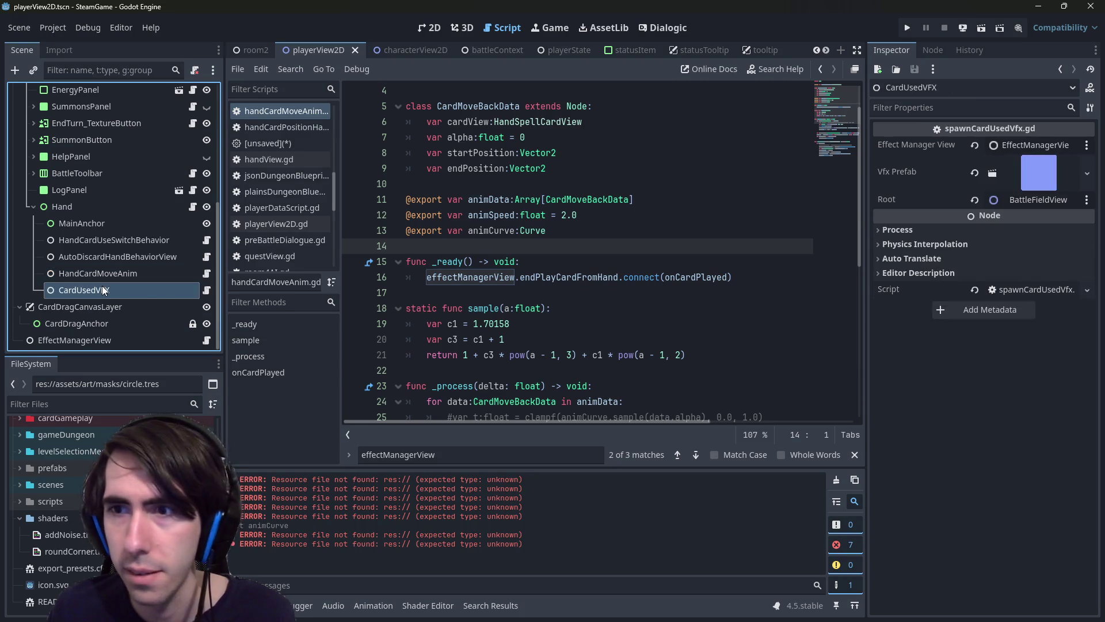
Undo the accidentally pasted animation code in spawnCardUsedVfx.gd.
{"action": "left_click", "coordinate": [212, 287]}
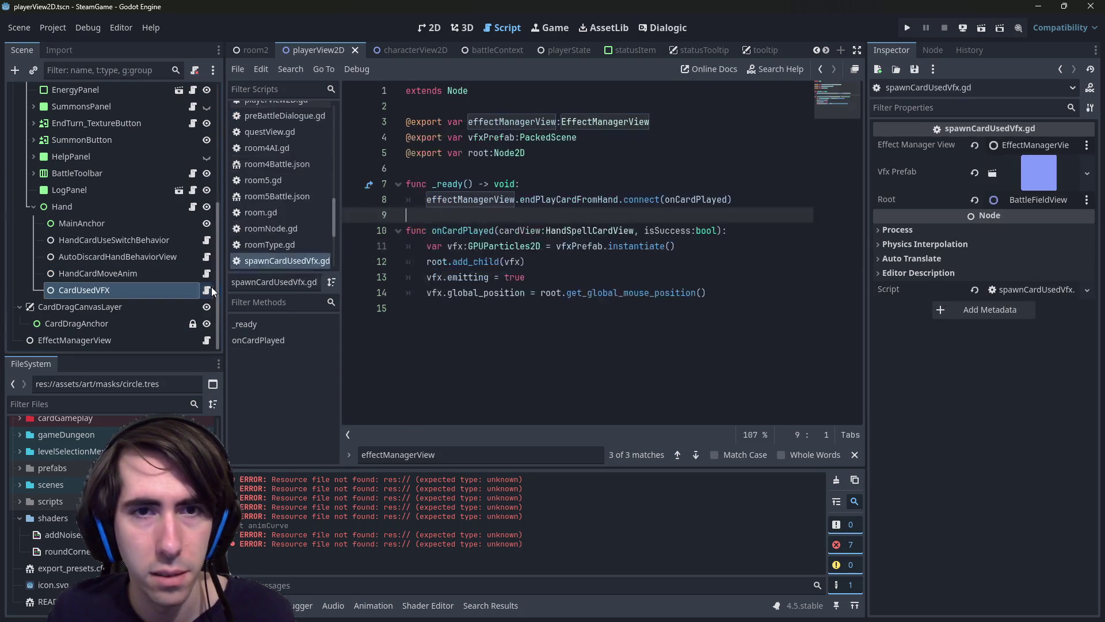
{"action": "left_click", "coordinate": [591, 156]}
{"action": "key", "text": "Down"}
{"action": "key", "text": "Down"}
{"action": "key", "text": "Down"}
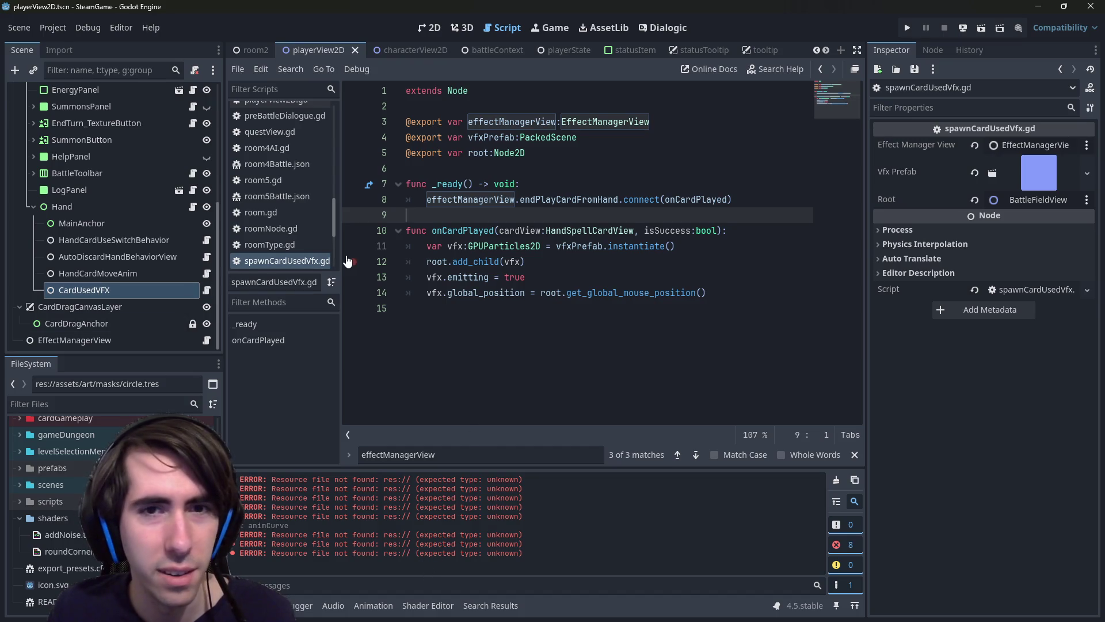
{"action": "key", "text": "ctrl+z"}
{"action": "key", "text": "ctrl+s"}
{"action": "key", "text": "ctrl+z"}
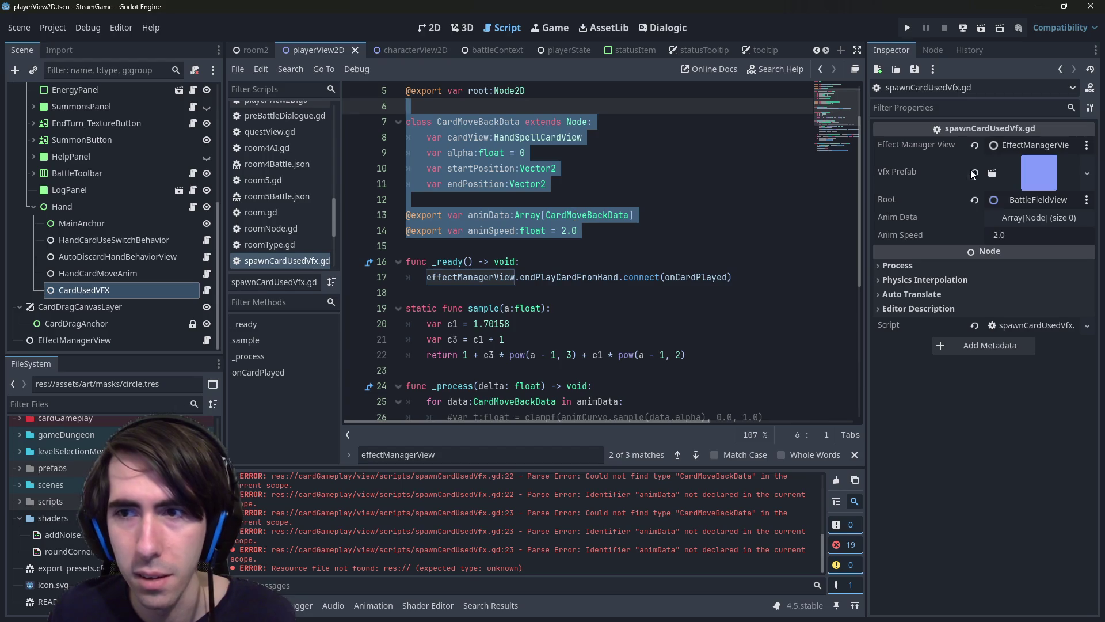
{"action": "key", "text": "ctrl+z"}
{"action": "key", "text": "ctrl+z"}
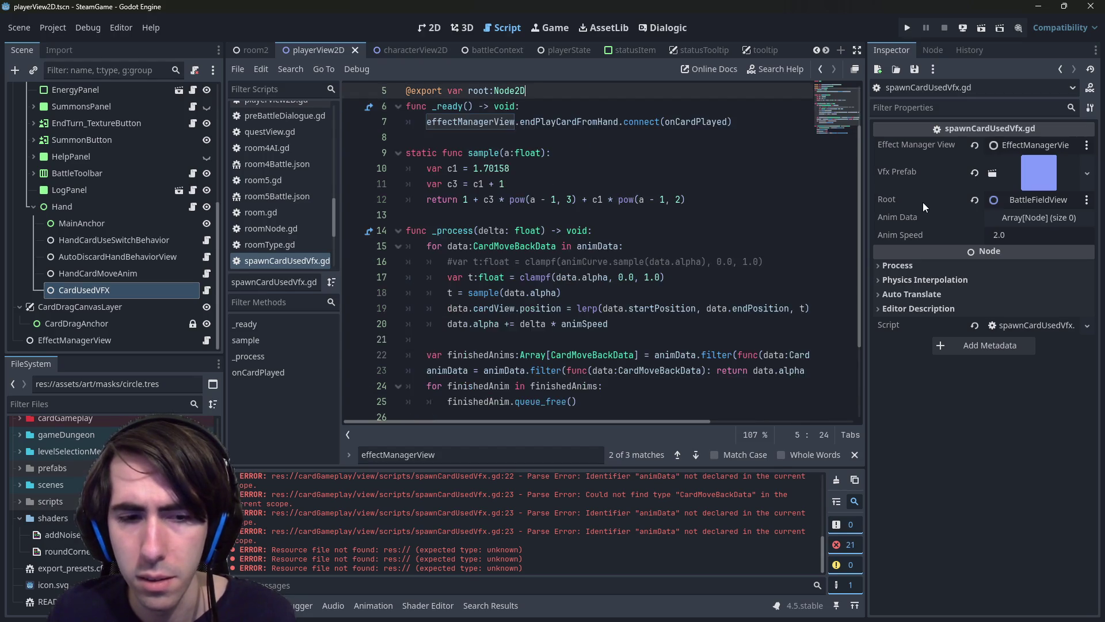
Comment out the animCurve export line in handCardMoveAnim.gd.
{"action": "left_click", "coordinate": [206, 273]}
{"action": "key", "text": "Left"}
{"action": "key", "text": "ctrl+k"}
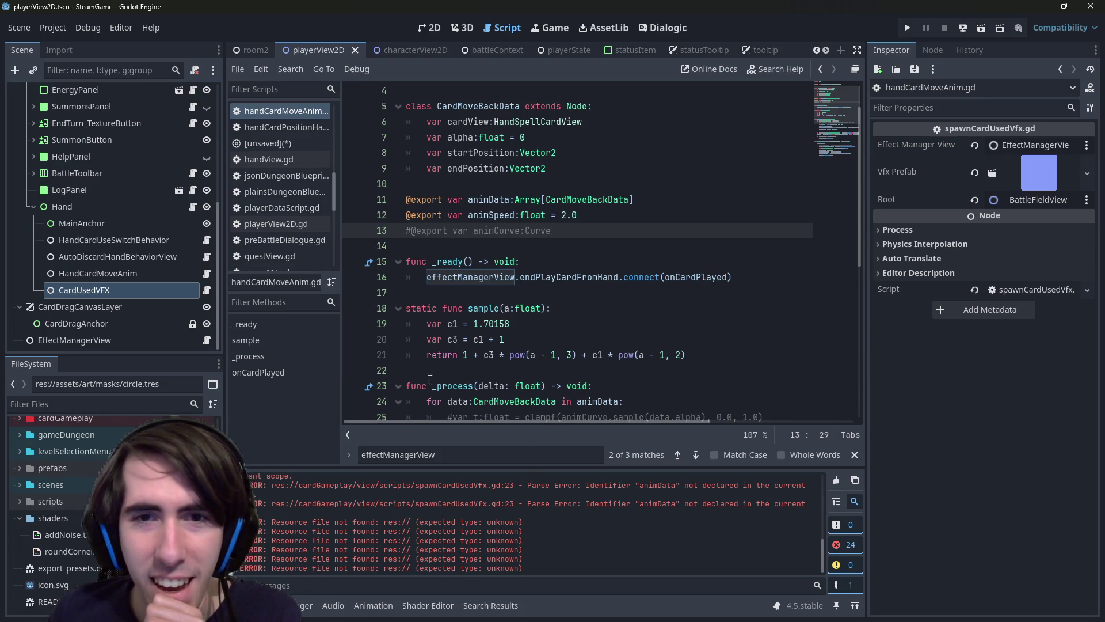
{"action": "left_click", "coordinate": [116, 339]}
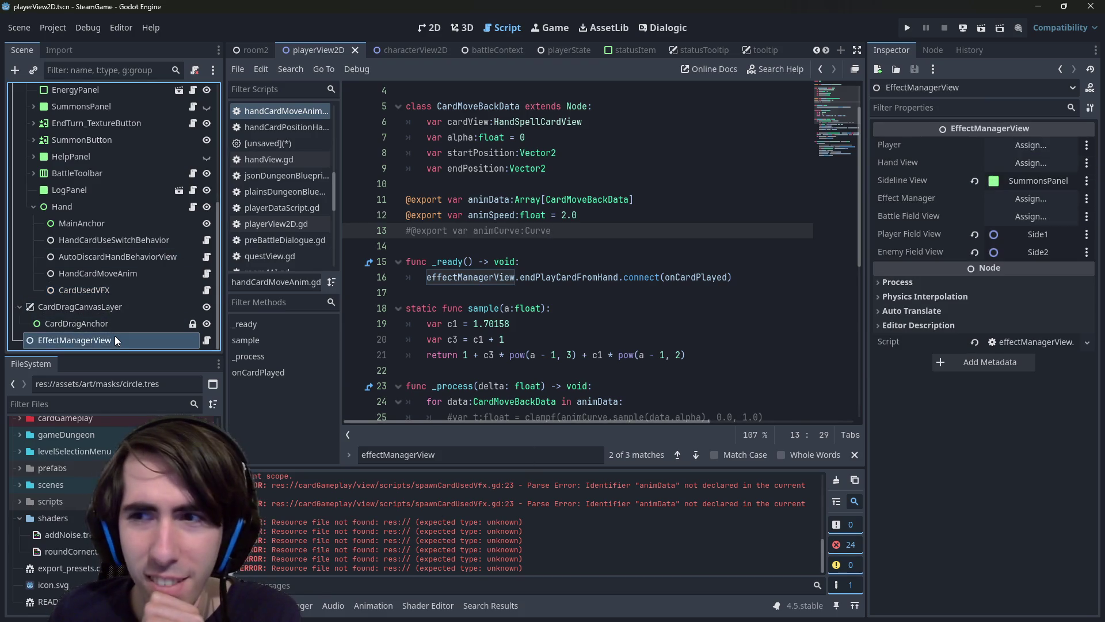
Expand HandCardMoveAnim's Anim Data, clear its Effect Manager View reference, and save the scene.
{"action": "left_click", "coordinate": [112, 293]}
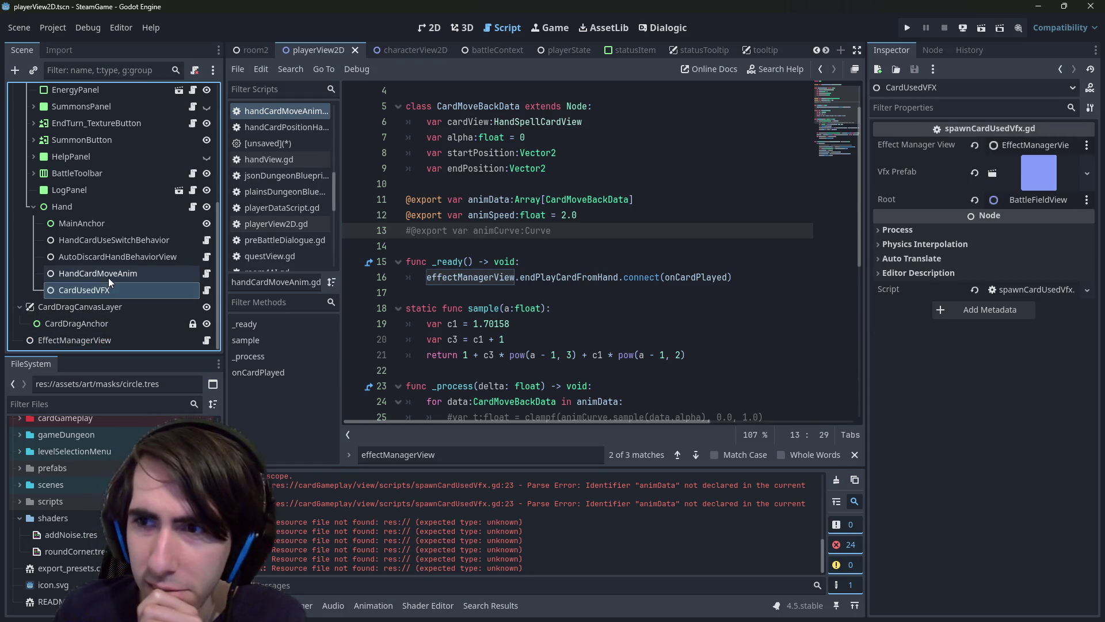
{"action": "left_click", "coordinate": [108, 278]}
{"action": "left_click", "coordinate": [1024, 163]}
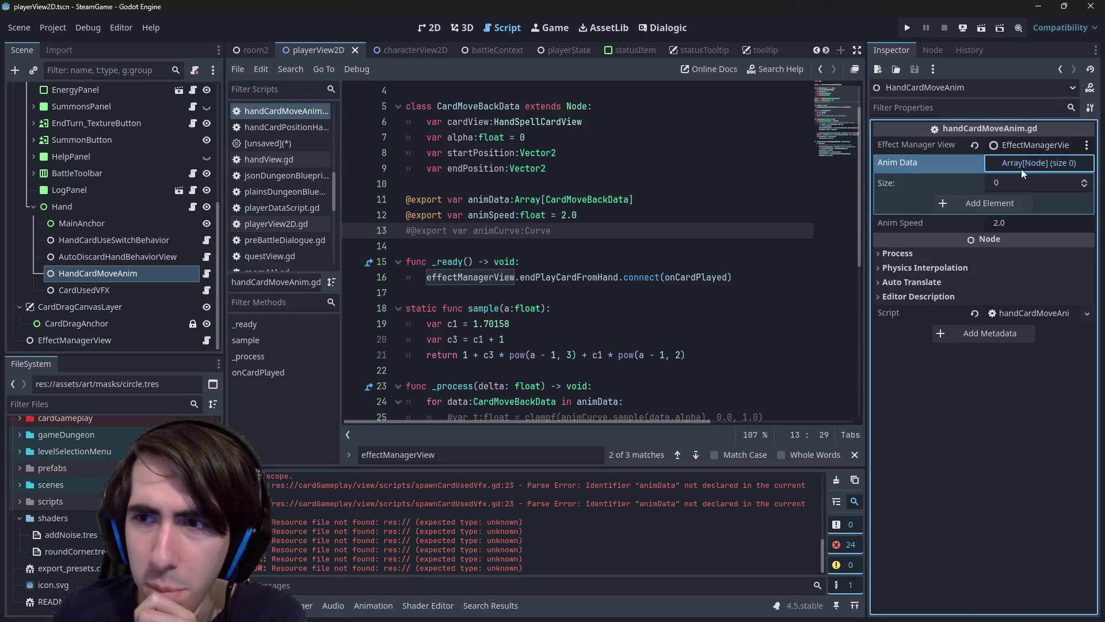
{"action": "left_click", "coordinate": [975, 145]}
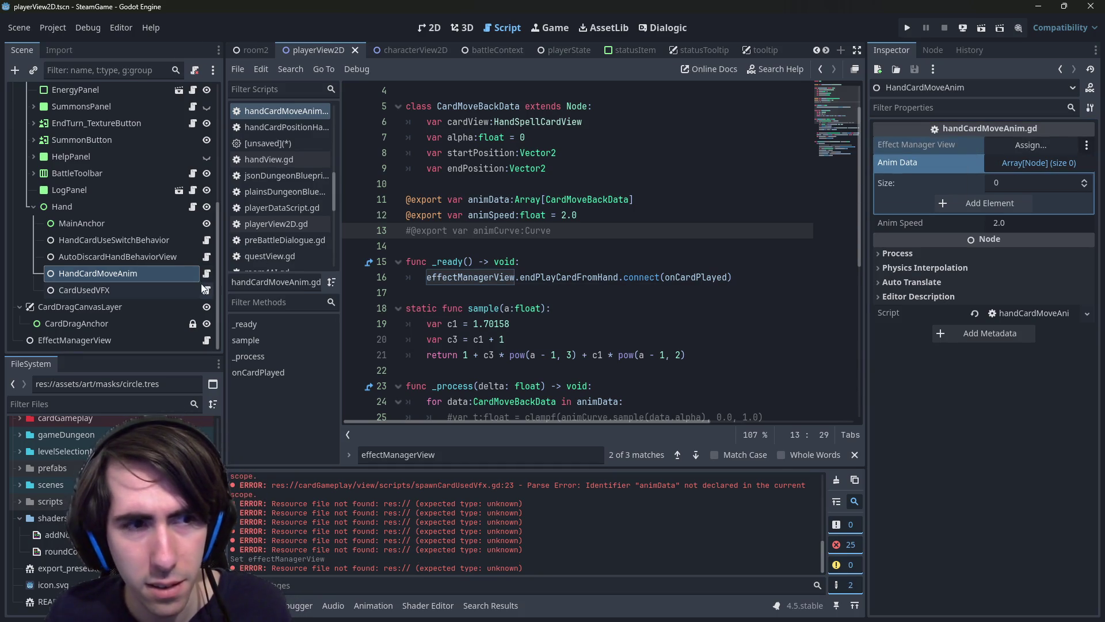
{"action": "left_click", "coordinate": [84, 289]}
{"action": "key", "text": "ctrl+s"}
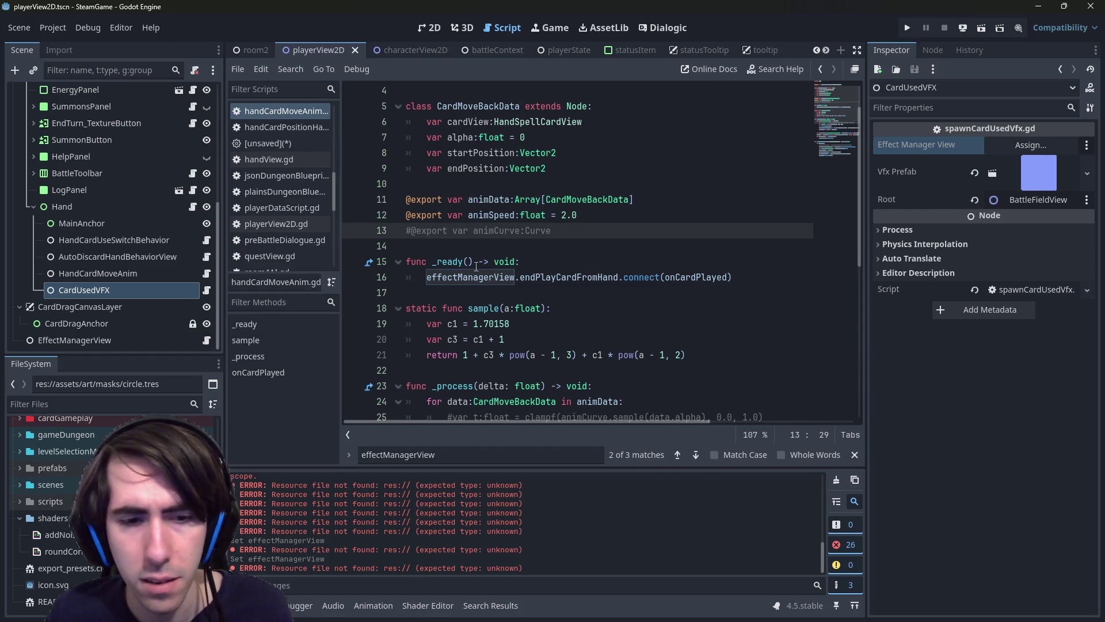
Drag EffectManagerView into the Effect Manager View slot of CardUsedVFX and HandCardMoveAnim, then save.
{"action": "mouse_move", "coordinate": [89, 342]}
{"action": "left_mouse_down"}
{"action": "mouse_move", "coordinate": [855, 166]}
{"action": "mouse_move", "coordinate": [1001, 150]}
{"action": "left_mouse_up"}
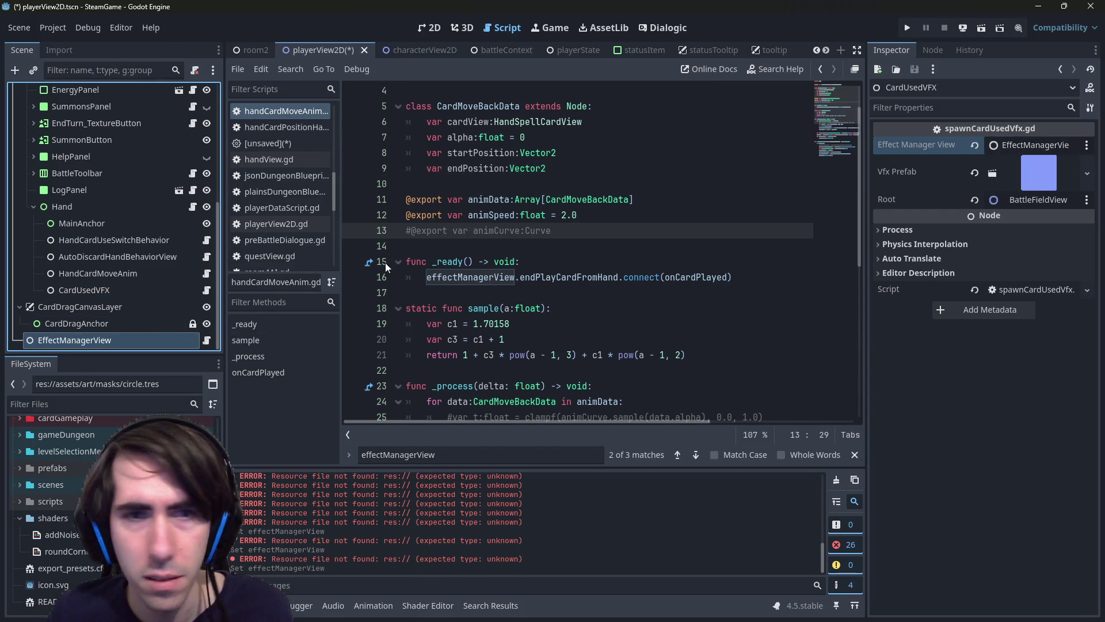
{"action": "left_click", "coordinate": [125, 274]}
{"action": "left_click_drag", "start_coordinate": [136, 341], "coordinate": [1032, 146]}
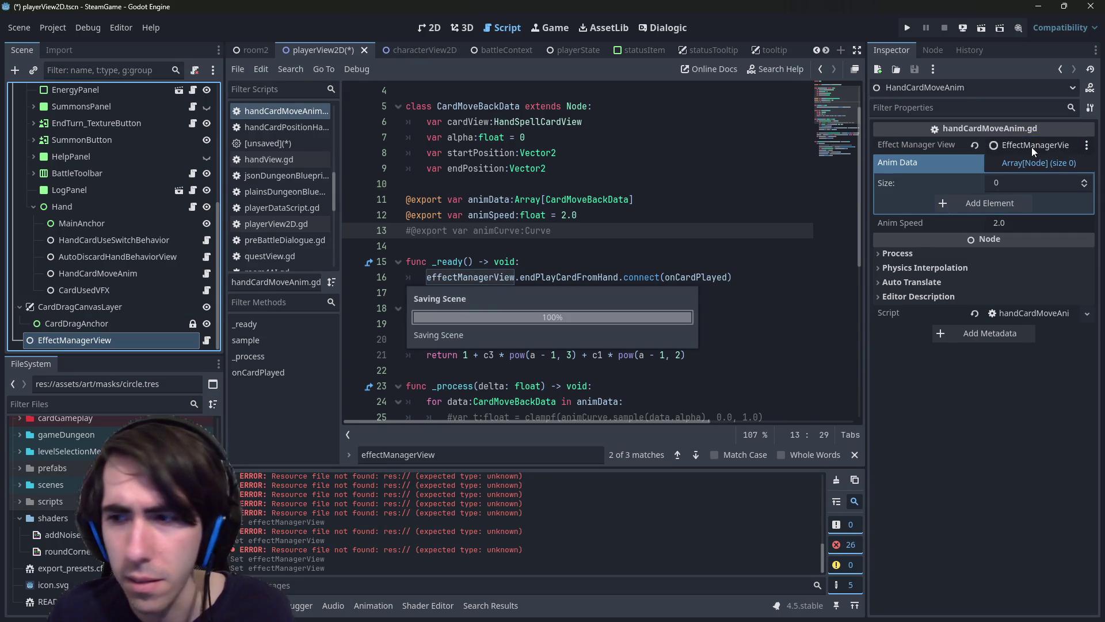
{"action": "key", "text": "ctrl+s"}
Undo the accidental clearing of CardUsedVFX's Vfx Prefab scene reference.
{"action": "left_click", "coordinate": [111, 288]}
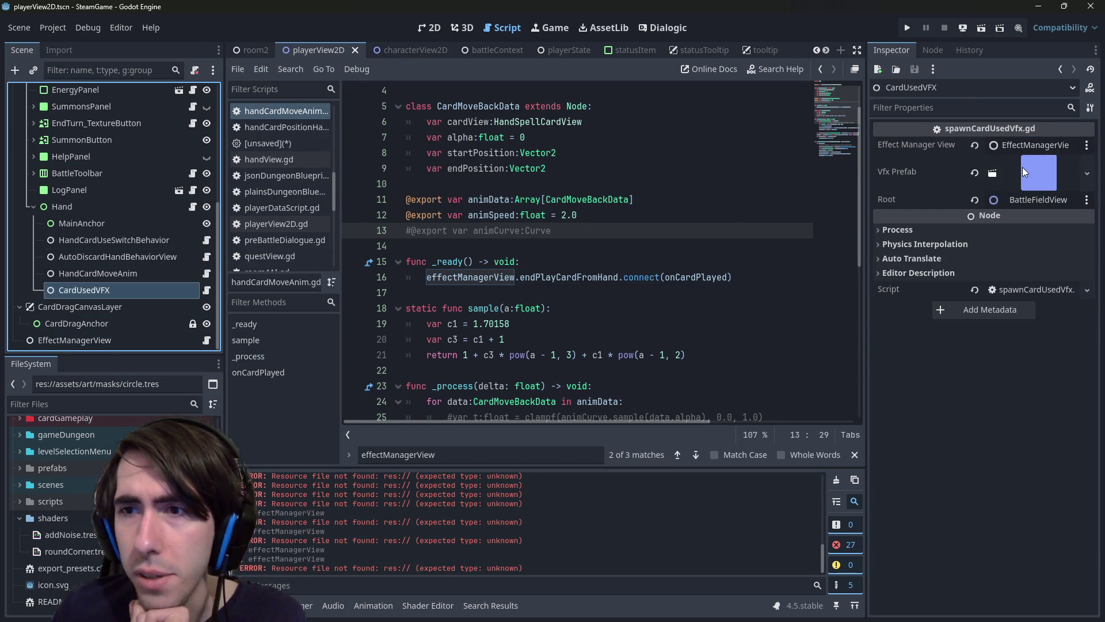
{"action": "mouse_move", "coordinate": [1022, 167]}
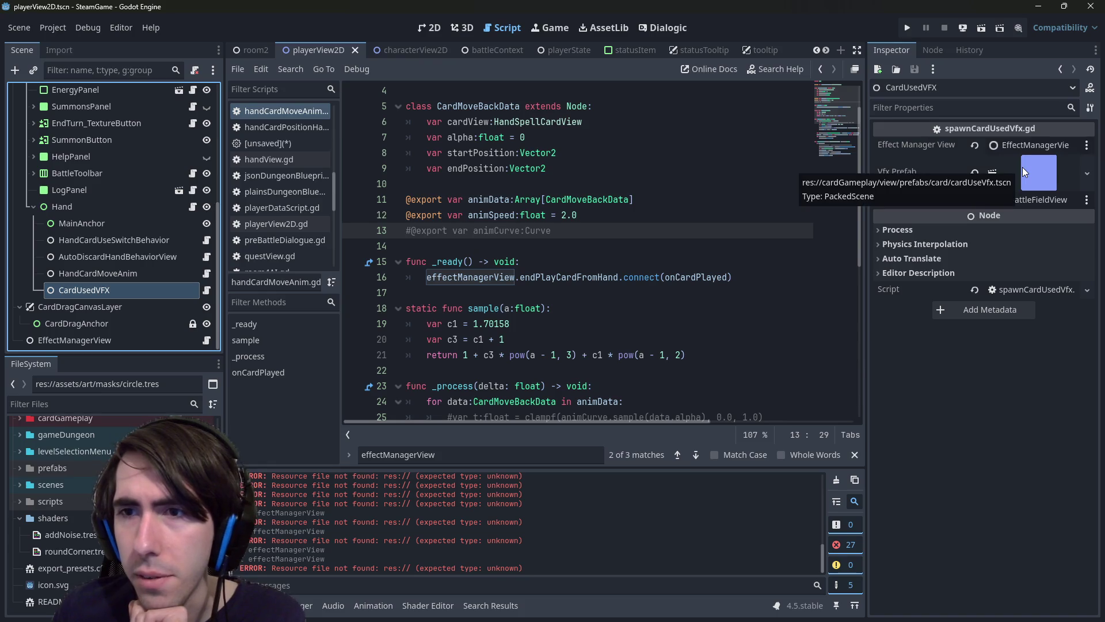
{"action": "left_click", "coordinate": [975, 172]}
{"action": "left_click", "coordinate": [606, 255]}
{"action": "left_click", "coordinate": [959, 347]}
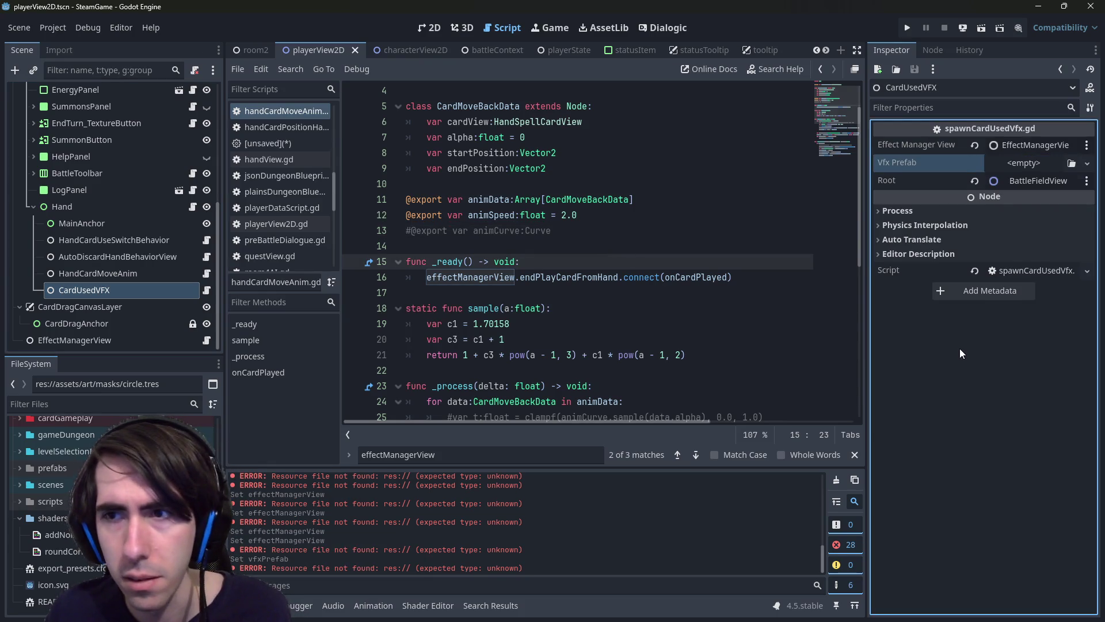
{"action": "key", "text": "ctrl+z"}
{"action": "left_click", "coordinate": [629, 277]}
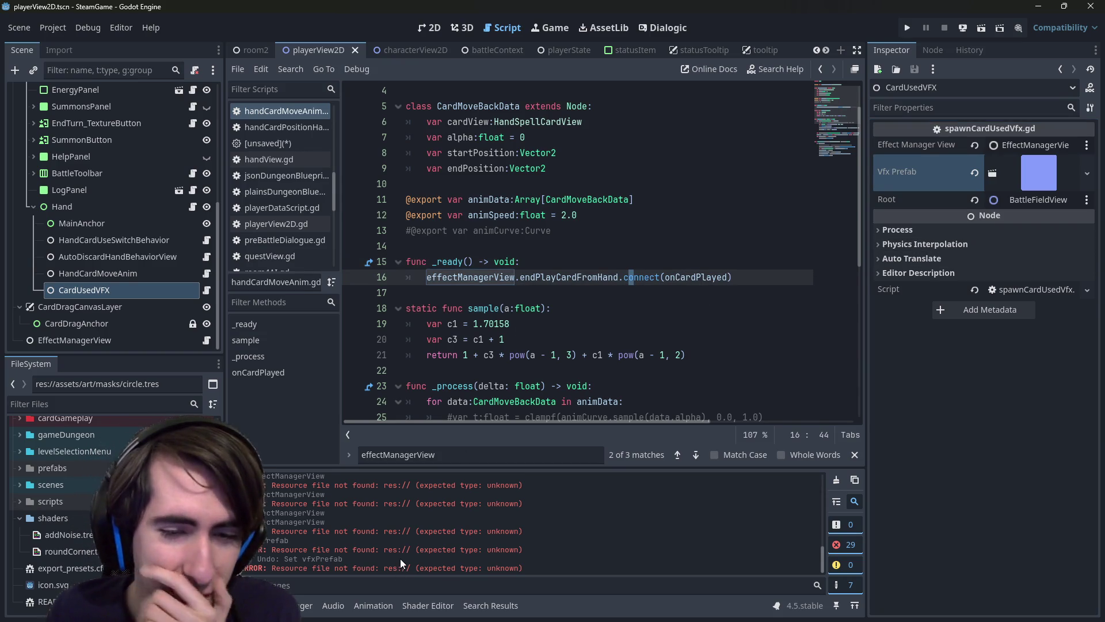
Recheck both nodes' properties, save the scene again, and collapse the Anim Data array.
{"action": "scroll", "coordinate": [400, 558], "scroll_direction": "up", "scroll_amount": 2}
{"action": "scroll", "coordinate": [653, 541], "scroll_direction": "up", "scroll_amount": 3}
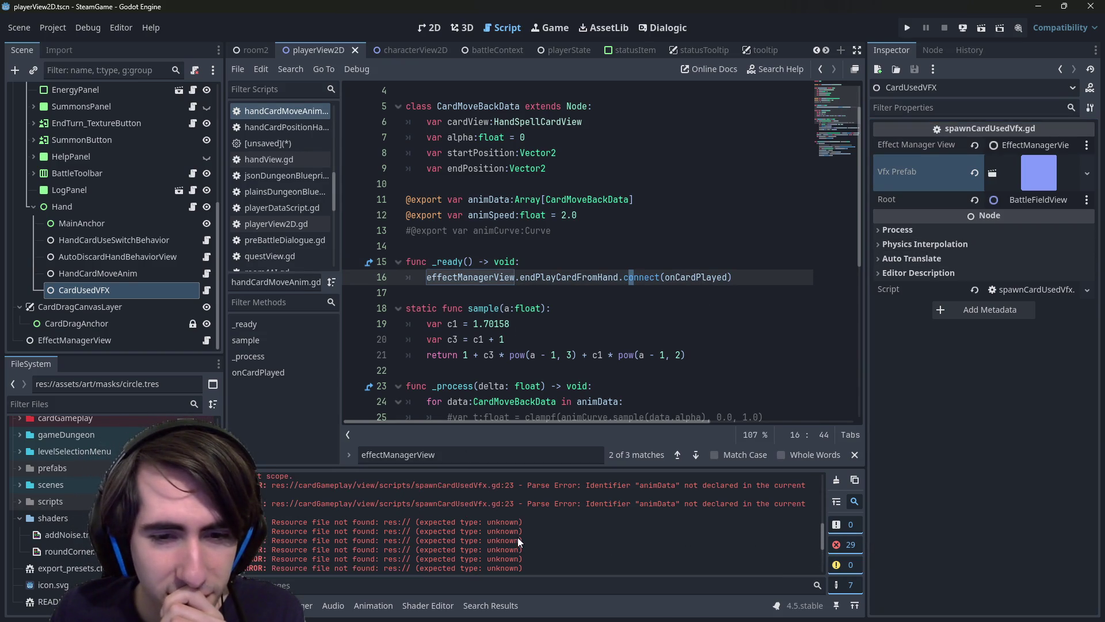
{"action": "scroll", "coordinate": [437, 519], "scroll_direction": "down", "scroll_amount": 3}
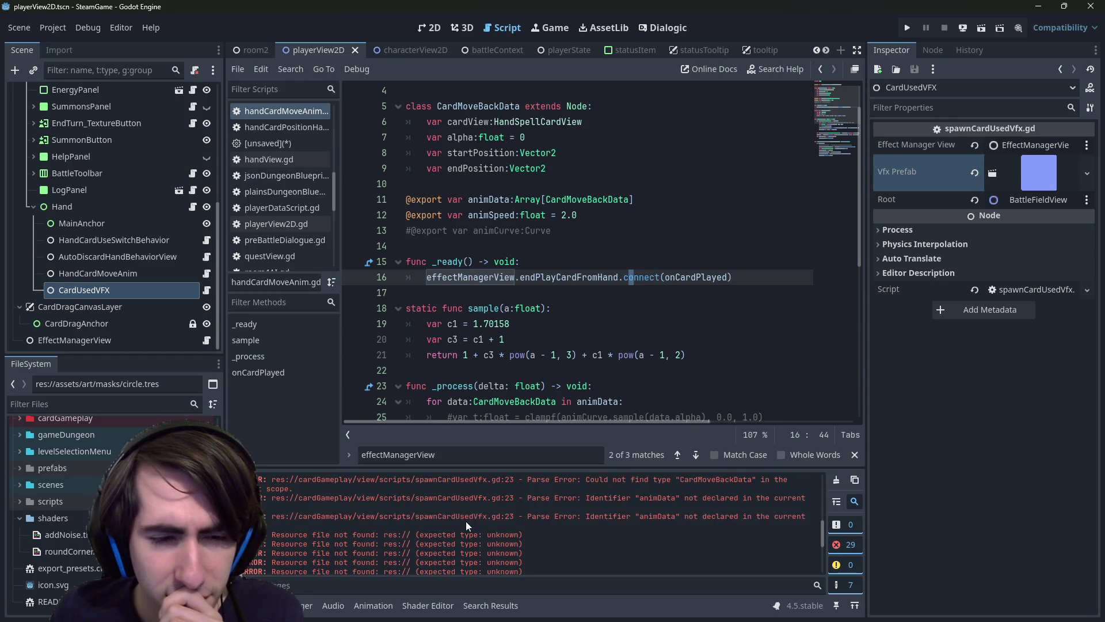
{"action": "left_click", "coordinate": [144, 274]}
{"action": "left_click", "coordinate": [153, 287]}
{"action": "left_click", "coordinate": [147, 275]}
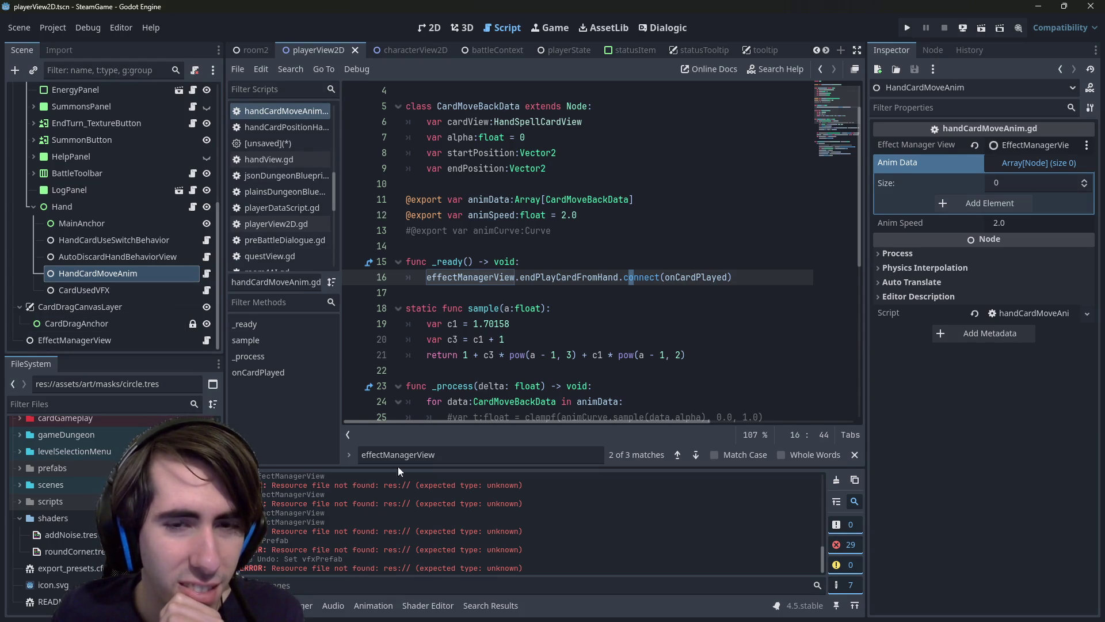
{"action": "left_click", "coordinate": [579, 277]}
{"action": "key", "text": "ctrl+s"}
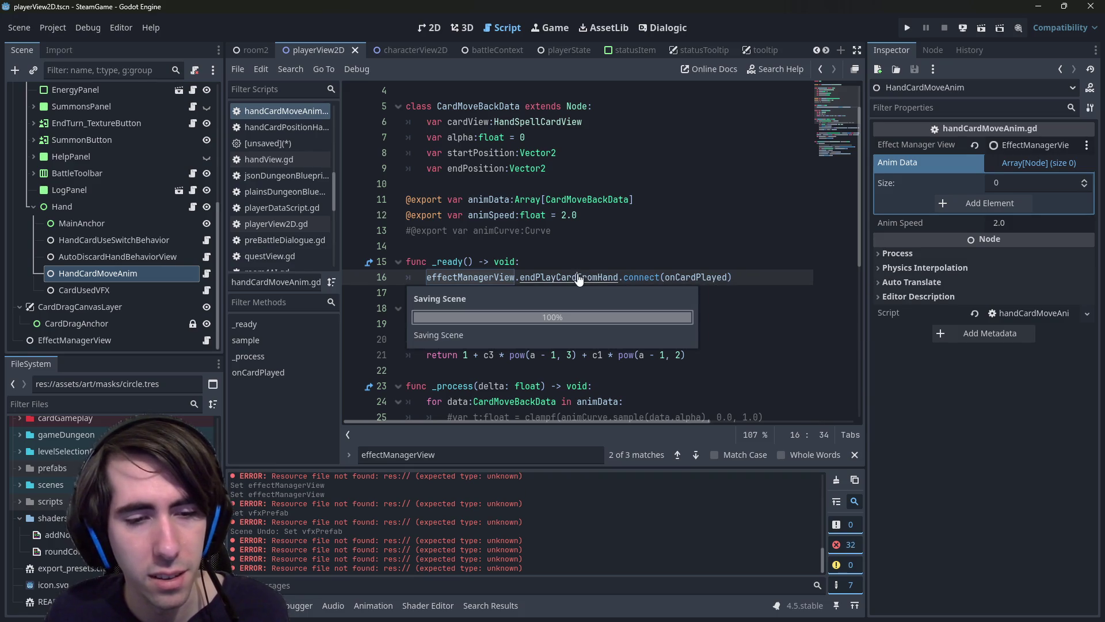
{"action": "left_click", "coordinate": [140, 285]}
{"action": "left_click", "coordinate": [136, 269]}
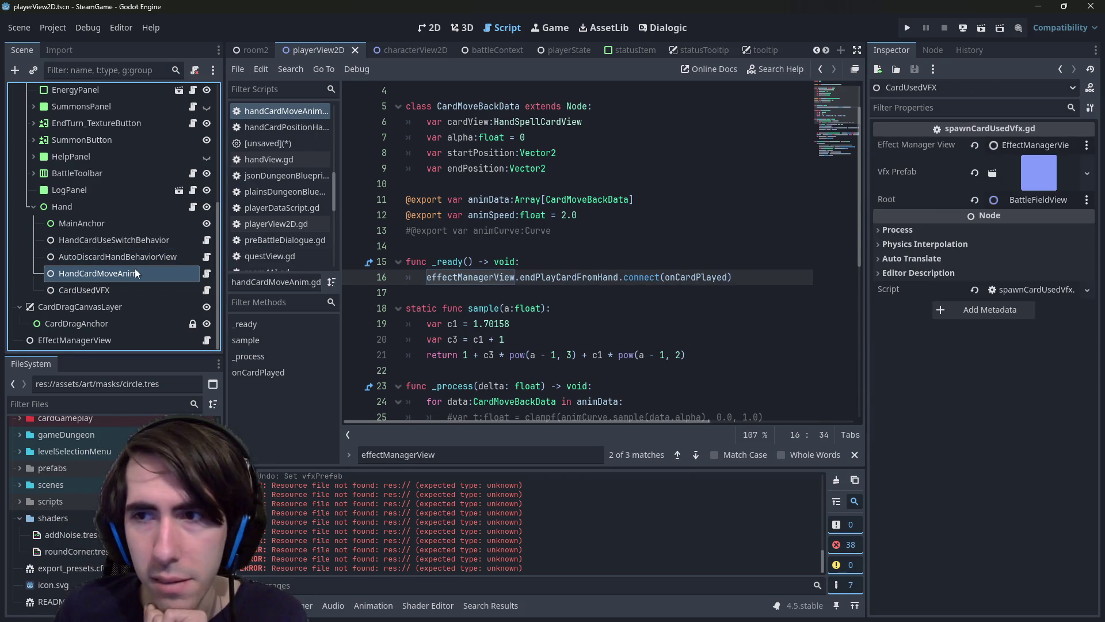
{"action": "left_click", "coordinate": [1039, 165]}
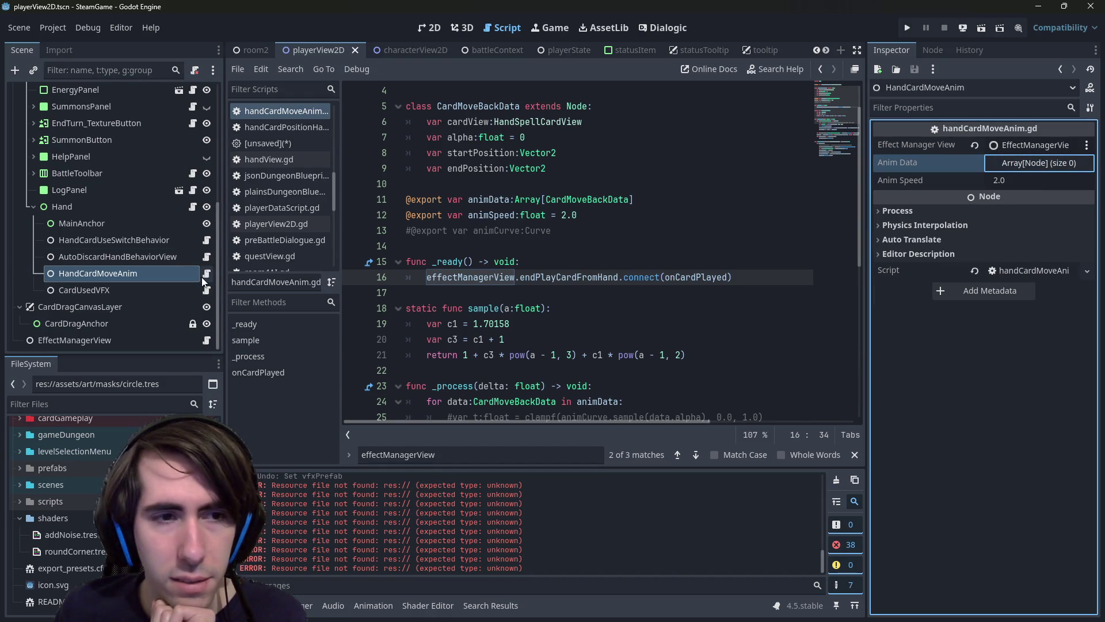
{"action": "scroll", "coordinate": [506, 273], "scroll_direction": "up", "scroll_amount": 1}
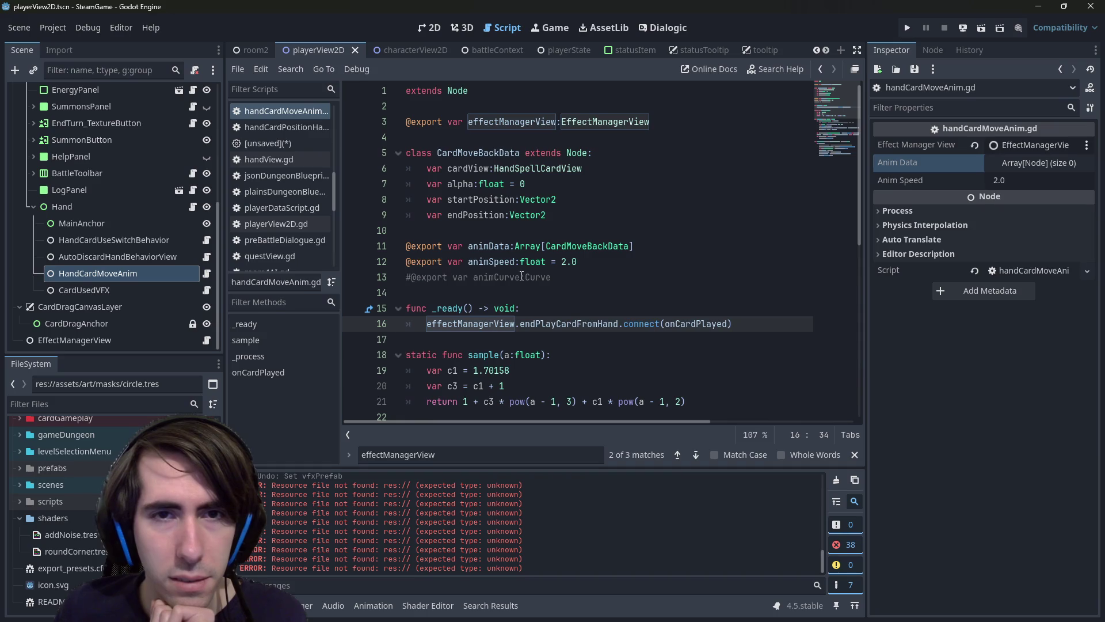
Centre the file-opening window and switch to playerView2D.tscn in Visual Studio Code.
{"action": "left_click", "coordinate": [569, 279]}
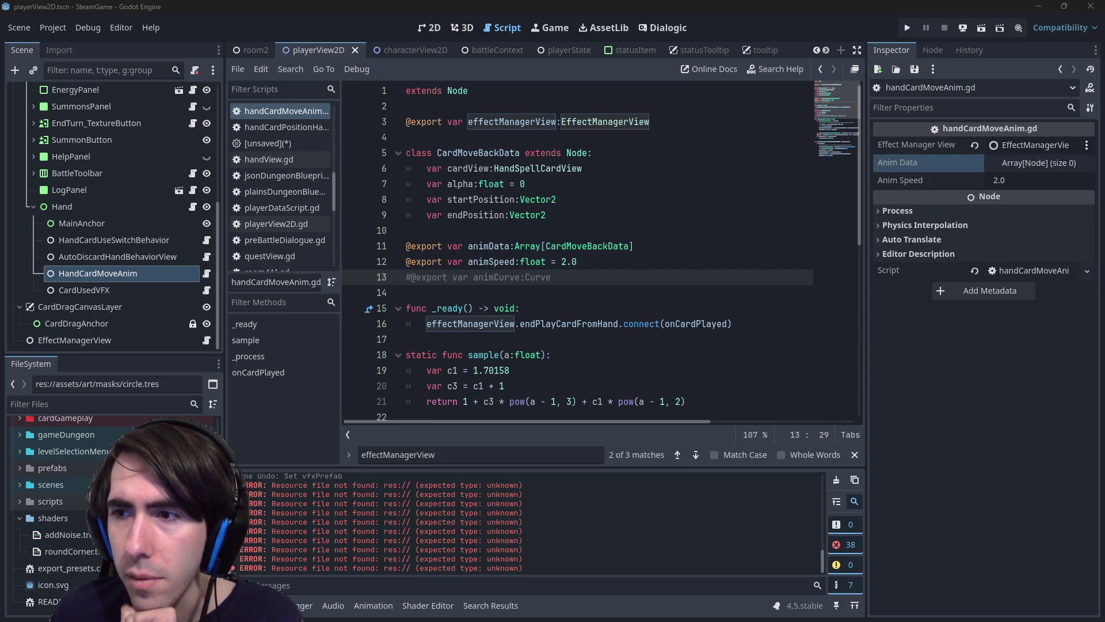
{"action": "mouse_move", "coordinate": [959, 71]}
{"action": "left_mouse_down"}
{"action": "mouse_move", "coordinate": [636, 99]}
{"action": "mouse_move", "coordinate": [1104, 164]}
{"action": "left_mouse_up"}
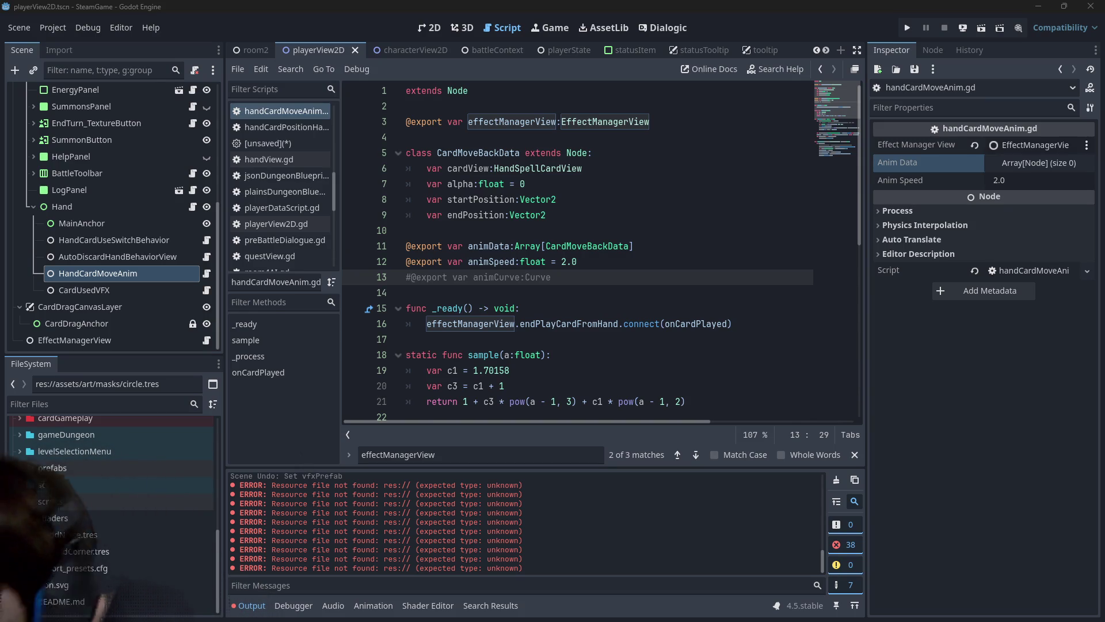
{"action": "key", "text": "alt+Tab"}
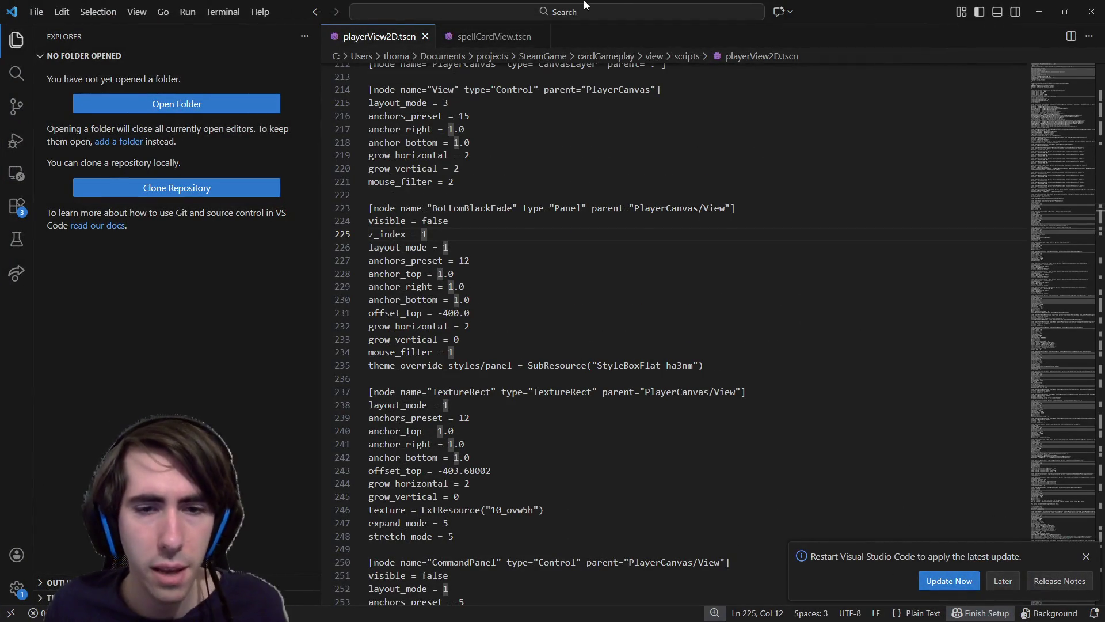
Search playerView2D.tscn for 'res://' after briefly trying 'curve'.
{"action": "key", "text": "ctrl+f"}
{"action": "type", "text": "ress"}
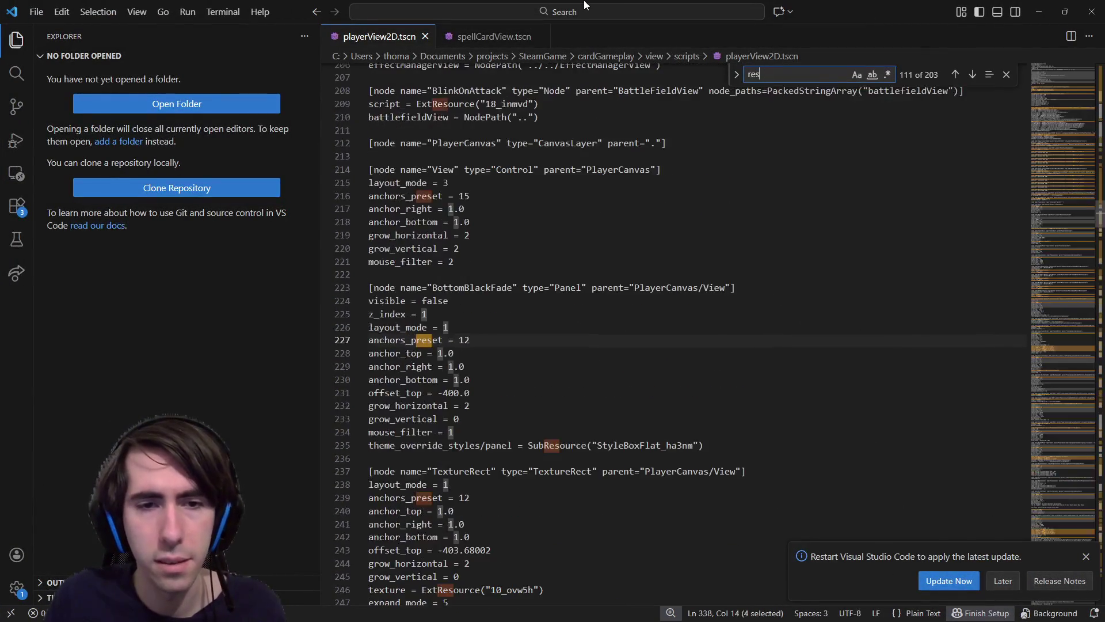
{"action": "key", "text": "BackSpace"}
{"action": "type", "text": "://"}
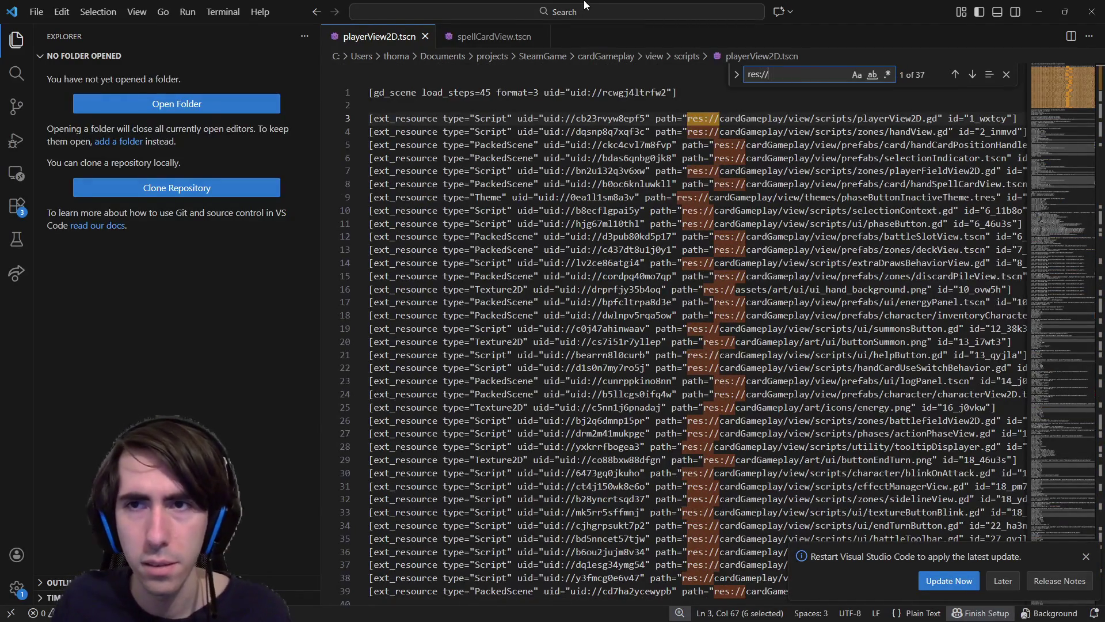
{"action": "key", "text": "alt+Tab"}
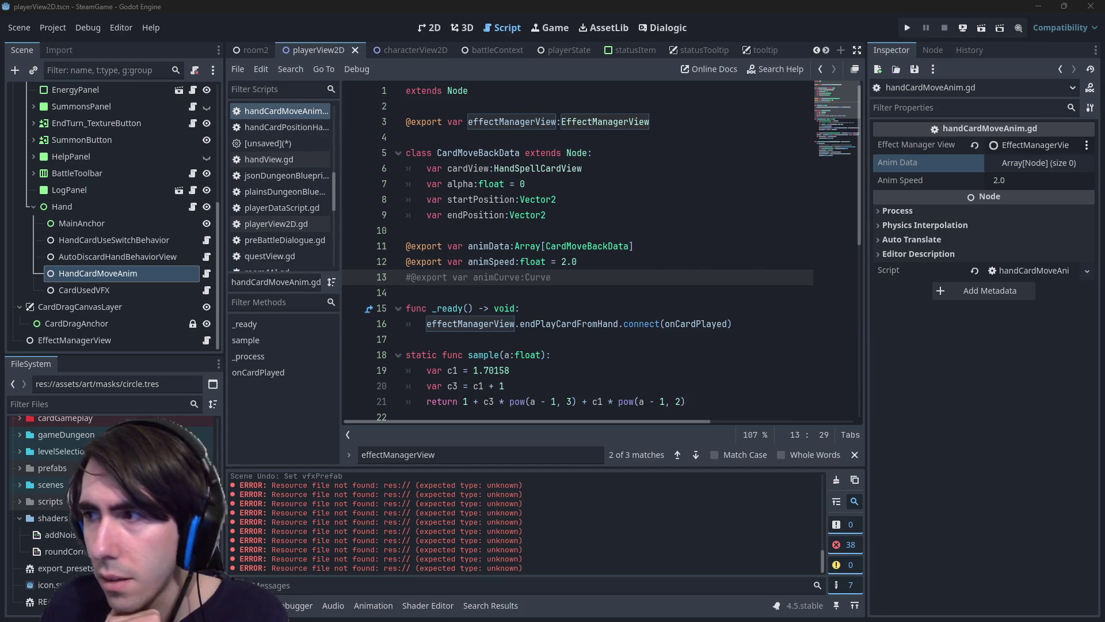
{"action": "key", "text": "alt+Tab"}
{"action": "left_click", "coordinate": [769, 79]}
{"action": "key", "text": "ctrl+a"}
{"action": "type", "text": "curve"}
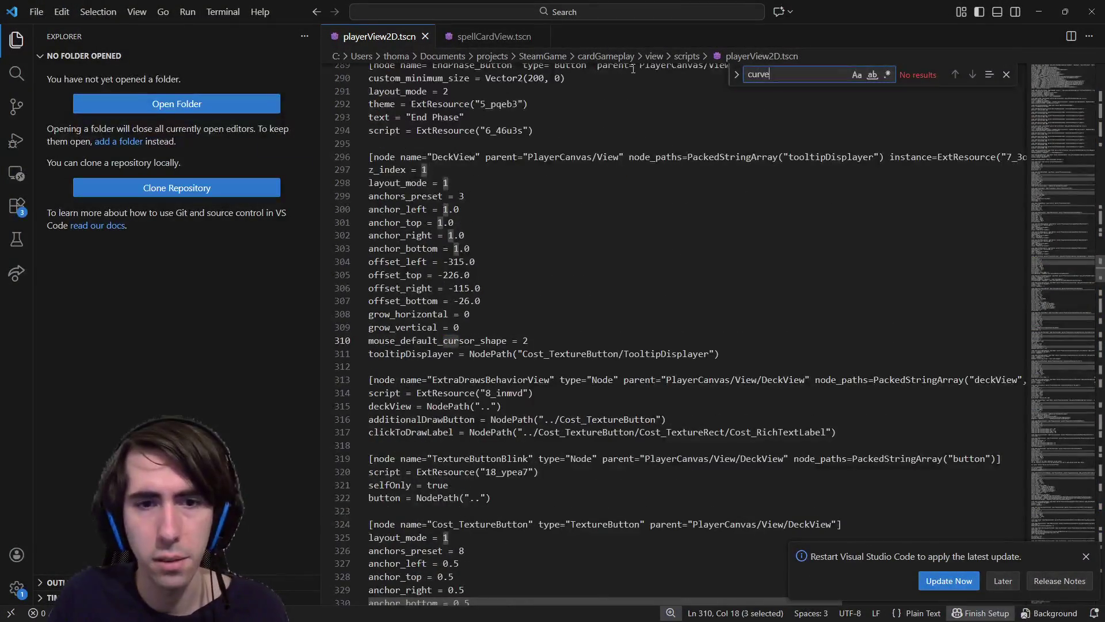
{"action": "key", "text": "ctrl+a"}
{"action": "type", "text": "res://"}
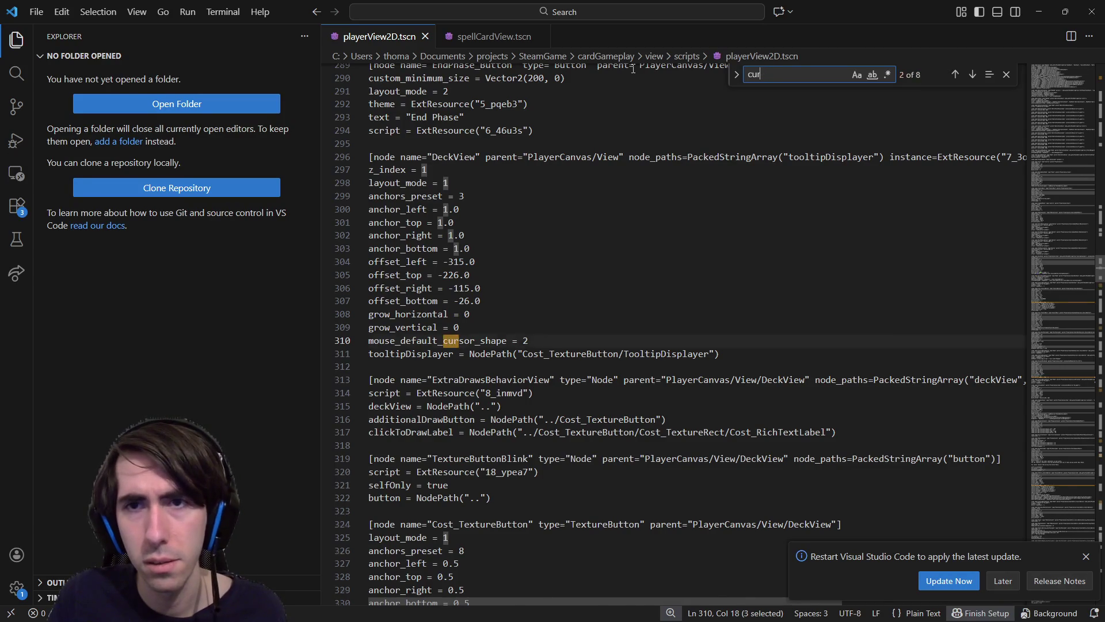
Step through the res:// matches to line 39 and inspect the cardUseVfx.tscn uid.
{"action": "key", "text": "Return"}
{"action": "key", "text": "Return"}
{"action": "key", "text": "Return"}
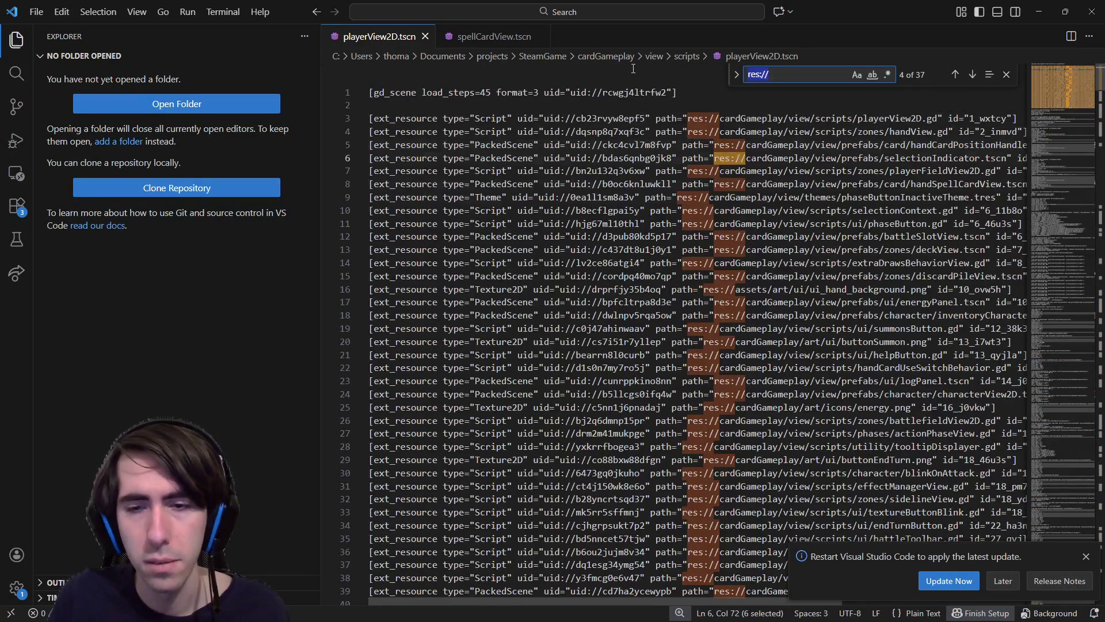
{"action": "key", "text": "Return"}
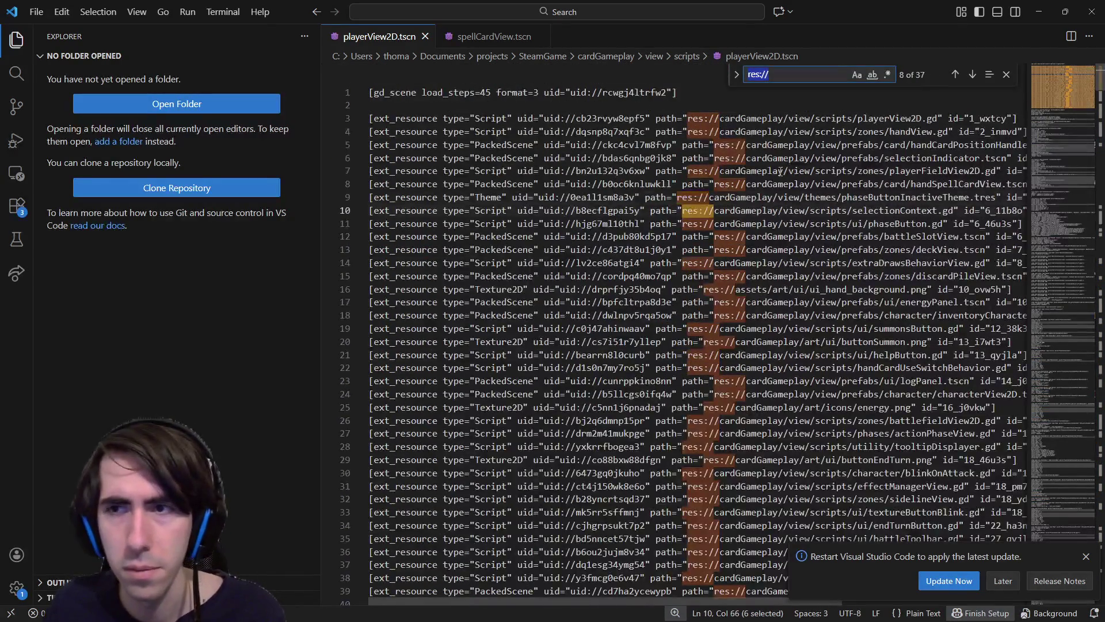
{"action": "scroll", "coordinate": [791, 225], "scroll_direction": "down", "scroll_amount": 15}
{"action": "key", "text": "Return"}
{"action": "key", "text": "Return"}
{"action": "key", "text": "Return"}
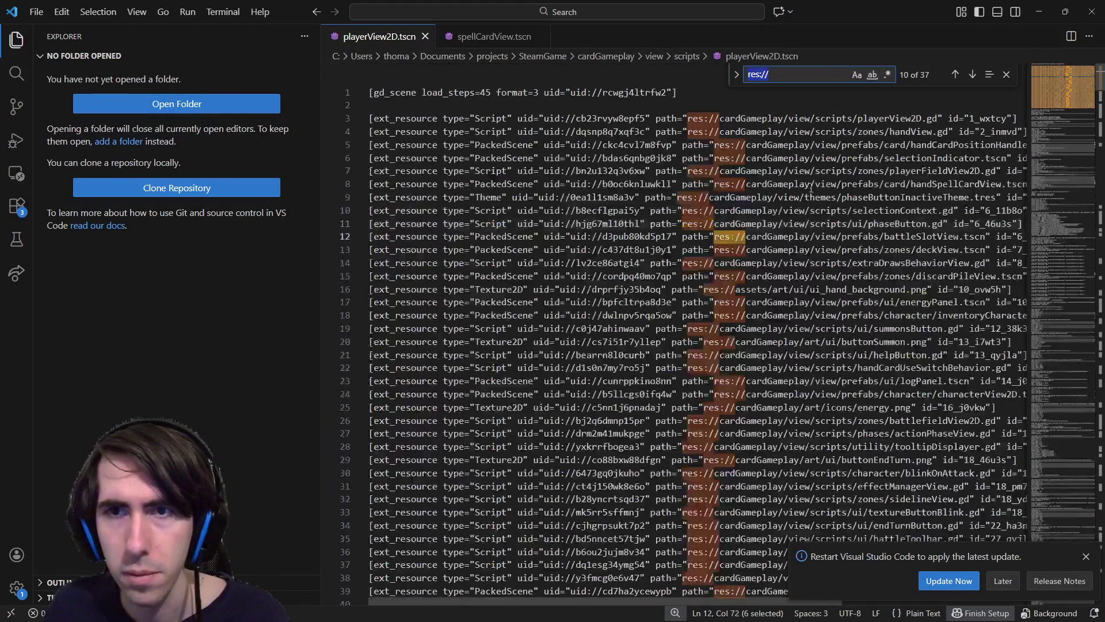
{"action": "key", "text": "Return"}
{"action": "key", "text": "Return"}
{"action": "key", "text": "Return"}
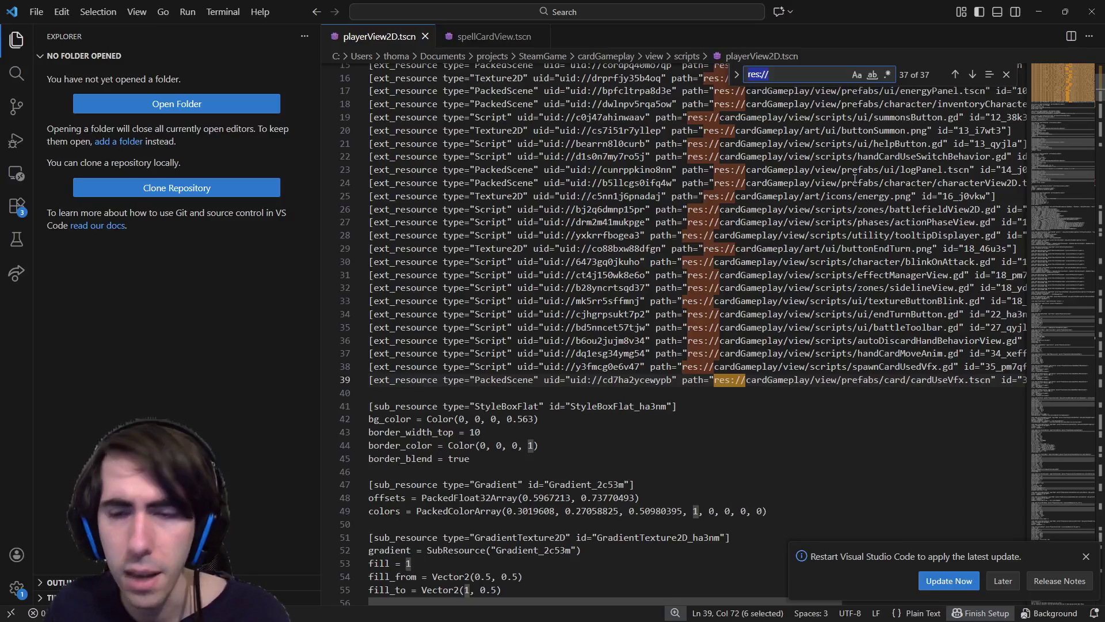
{"action": "double_click", "coordinate": [916, 380]}
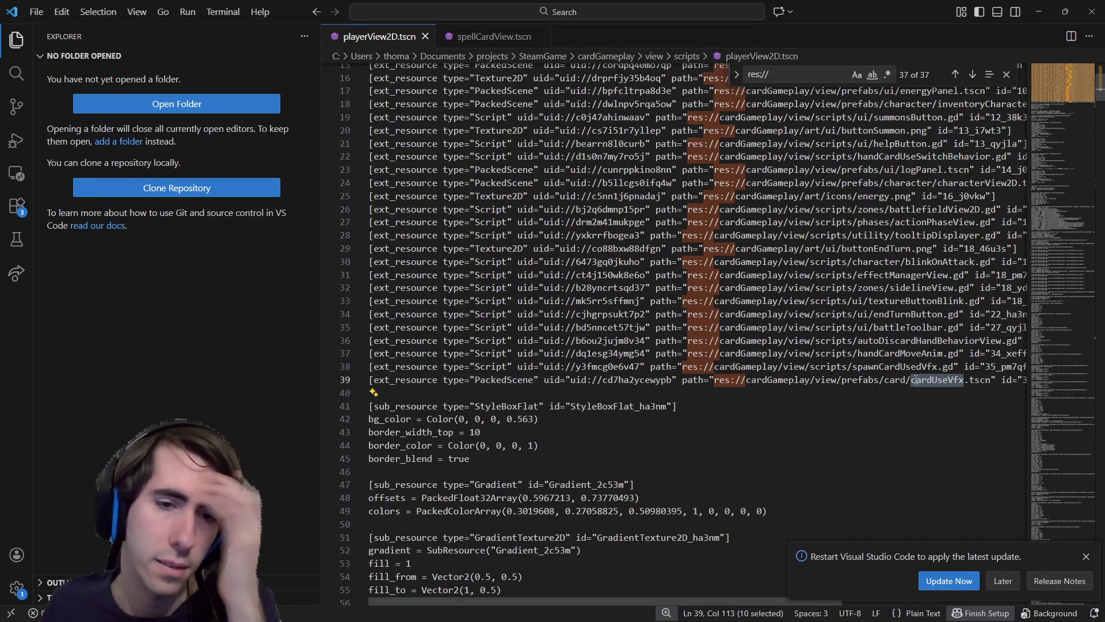
{"action": "scroll", "coordinate": [792, 319], "scroll_direction": "down", "scroll_amount": 3}
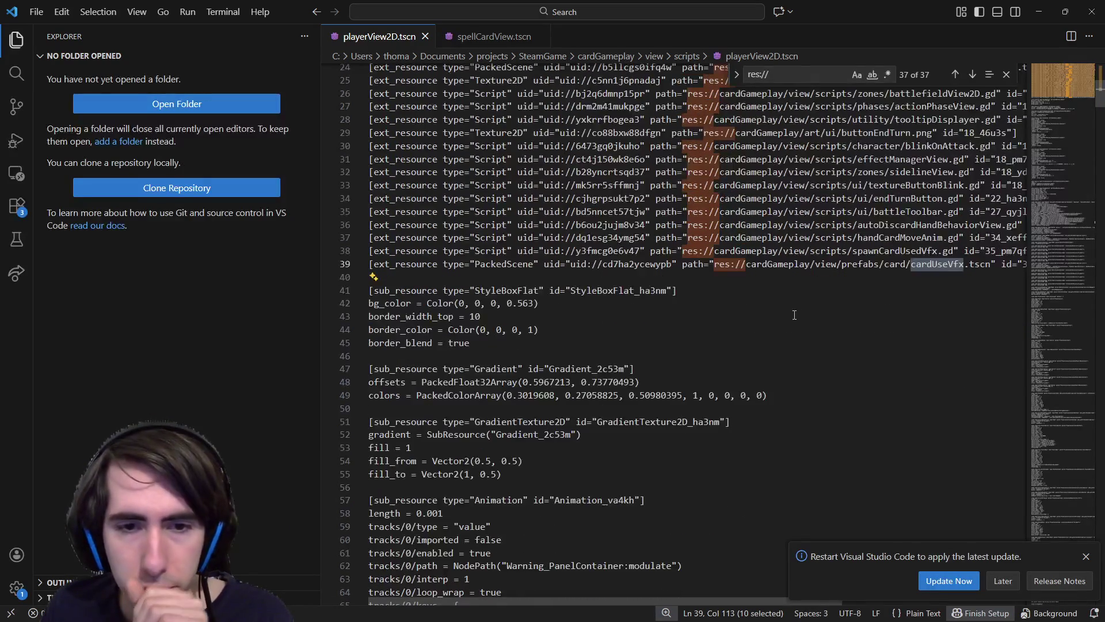
{"action": "scroll", "coordinate": [915, 282], "scroll_direction": "up", "scroll_amount": 2}
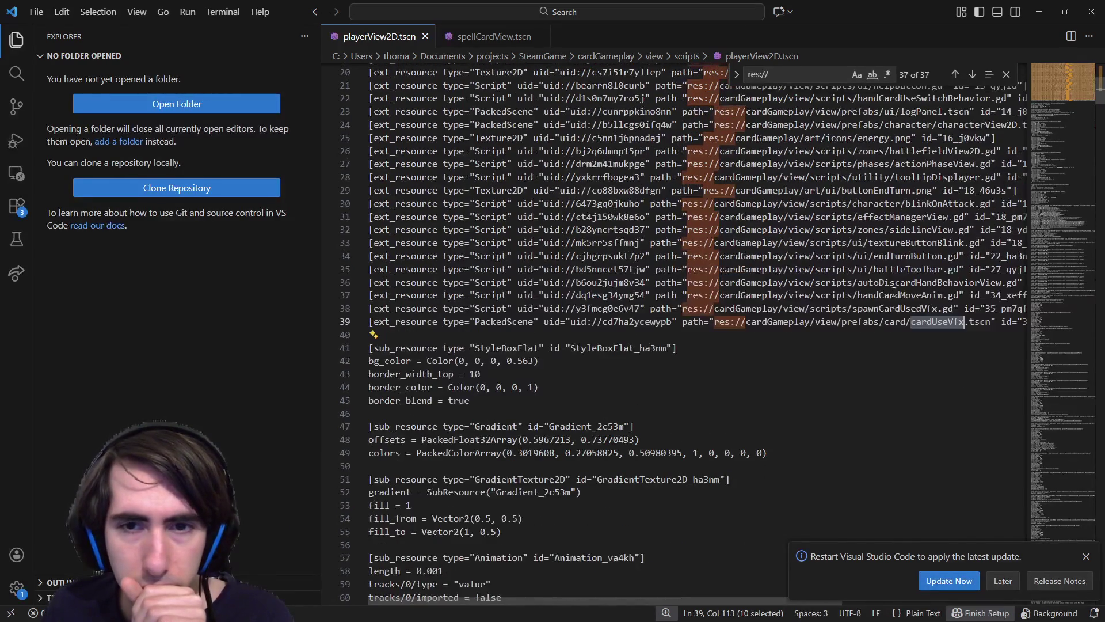
{"action": "left_click_drag", "start_coordinate": [571, 326], "coordinate": [641, 327]}
{"action": "left_click", "coordinate": [641, 327]}
{"action": "scroll", "coordinate": [641, 326], "scroll_direction": "up", "scroll_amount": 2}
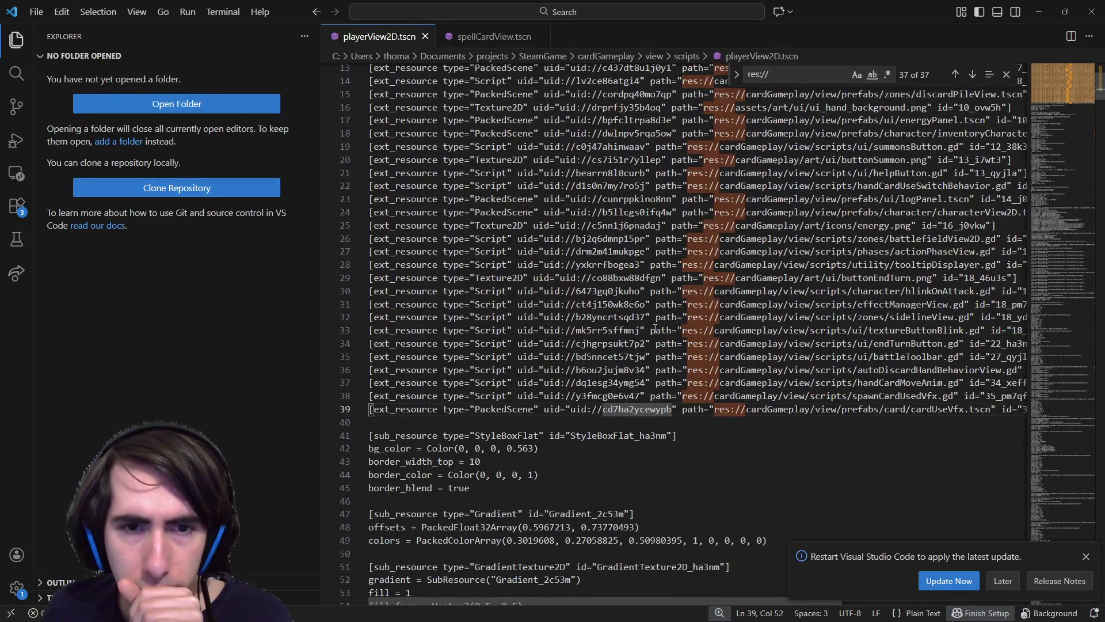
{"action": "left_click", "coordinate": [656, 330]}
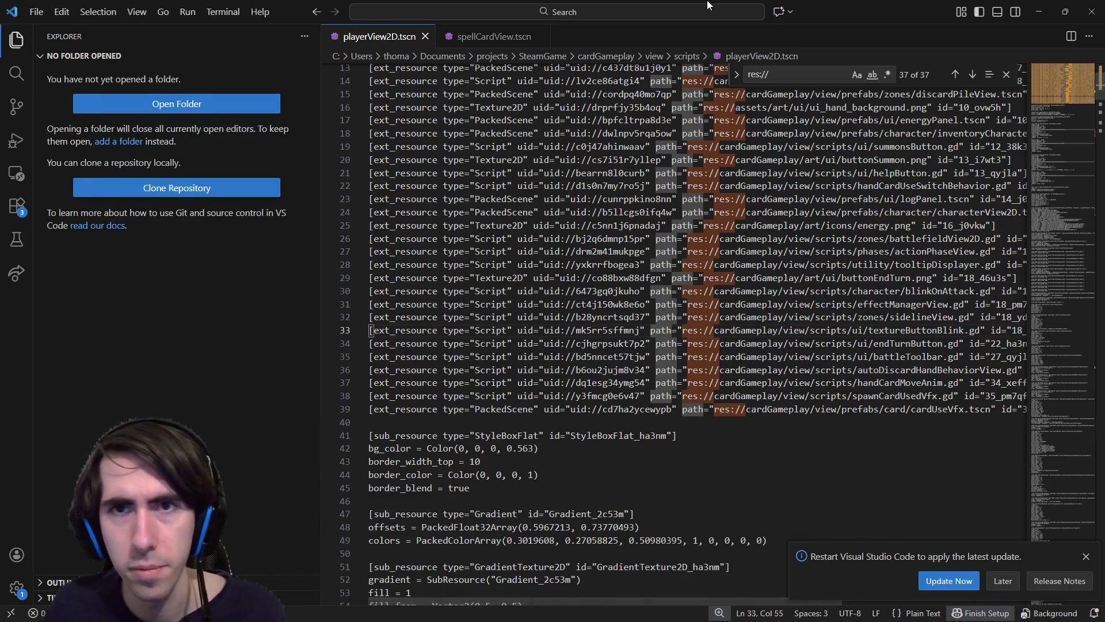
{"action": "key", "text": "alt+Tab"}
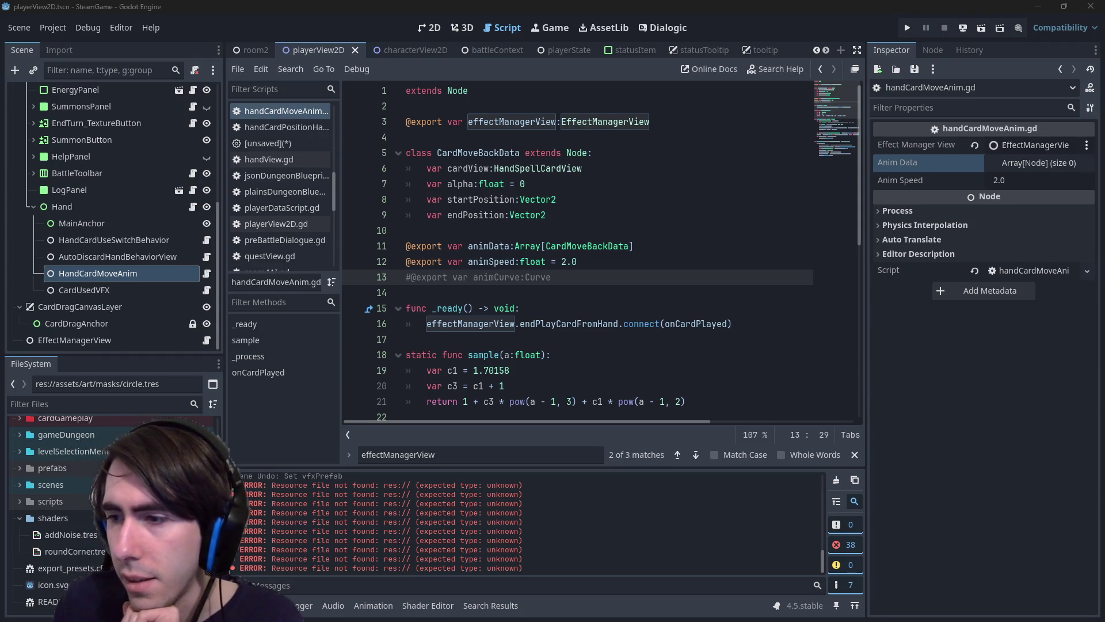
Save, close all scene tabs except playerView2D, and clear the error output.
{"action": "key", "text": "ctrl+s"}
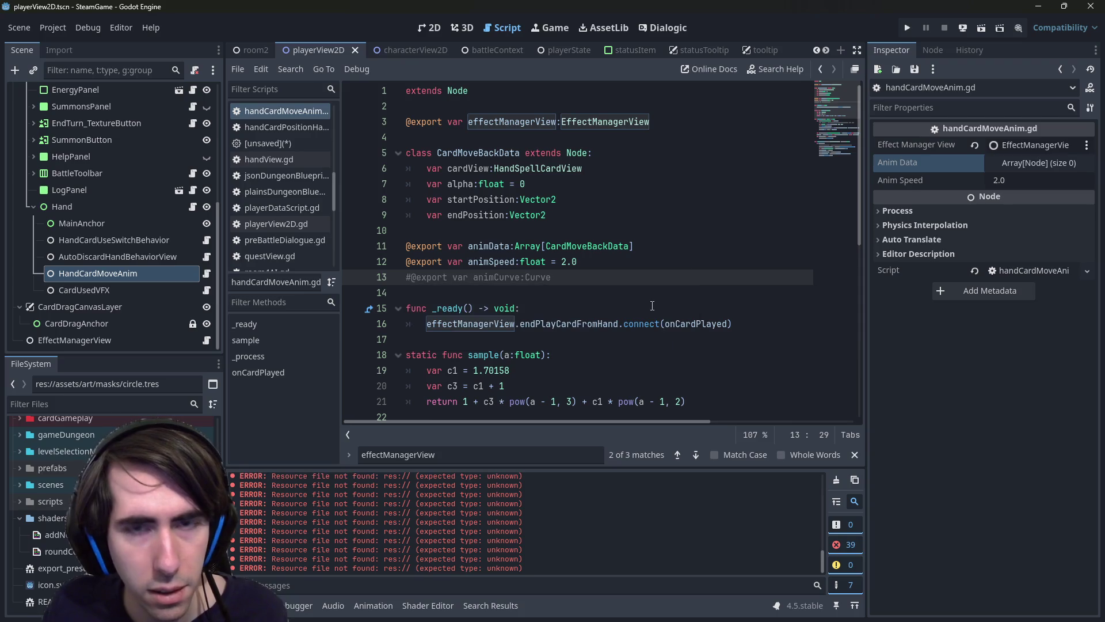
{"action": "right_click", "coordinate": [327, 56]}
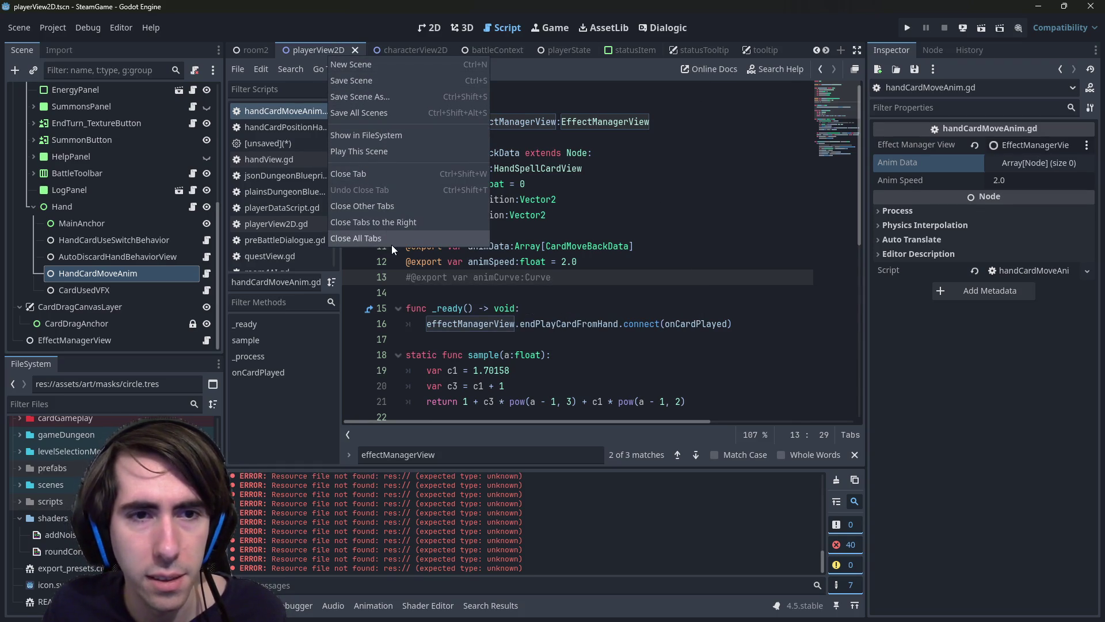
{"action": "left_click", "coordinate": [396, 205]}
{"action": "left_click", "coordinate": [494, 168]}
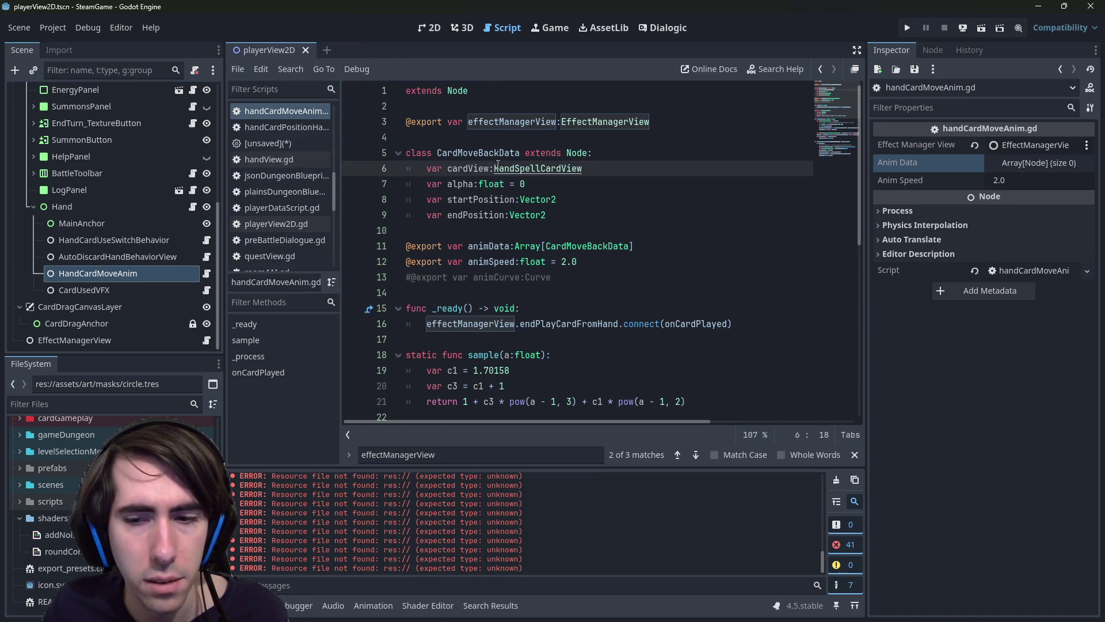
{"action": "left_click", "coordinate": [837, 480]}
Save the scene again, select MainAnchor, and decline saving the script.
{"action": "left_click", "coordinate": [576, 308]}
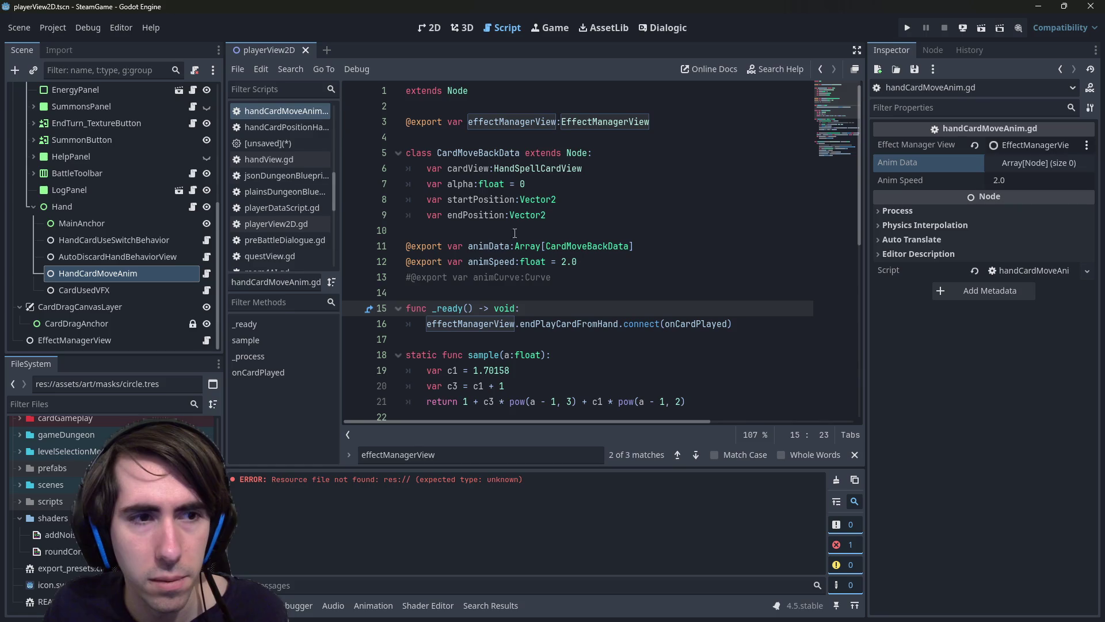
{"action": "scroll", "coordinate": [57, 146], "scroll_direction": "up", "scroll_amount": 5}
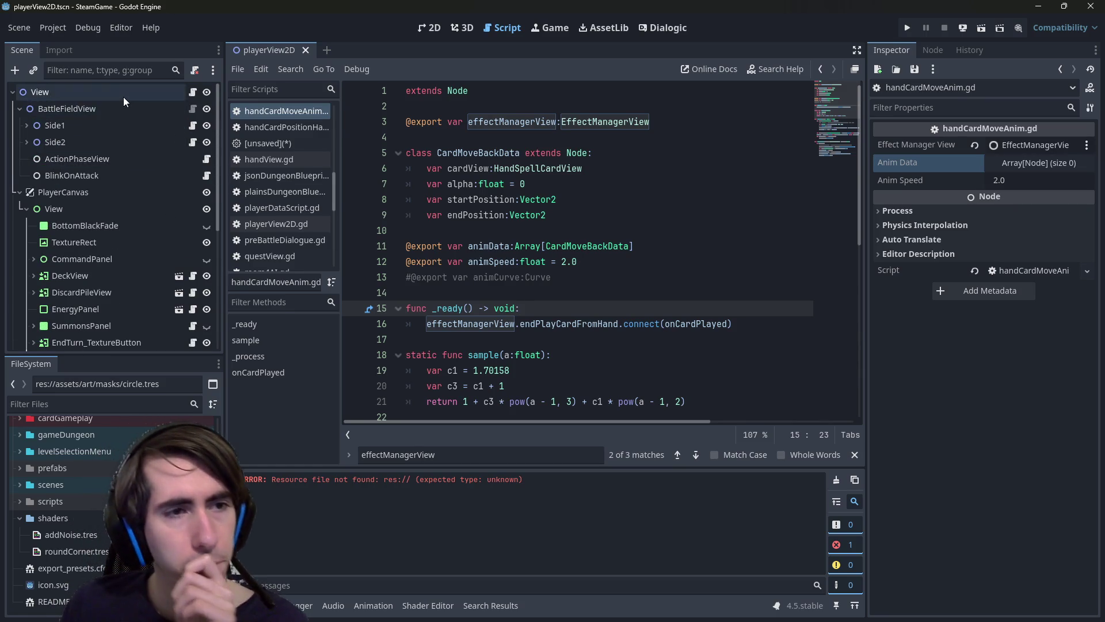
{"action": "scroll", "coordinate": [119, 210], "scroll_direction": "down", "scroll_amount": 3}
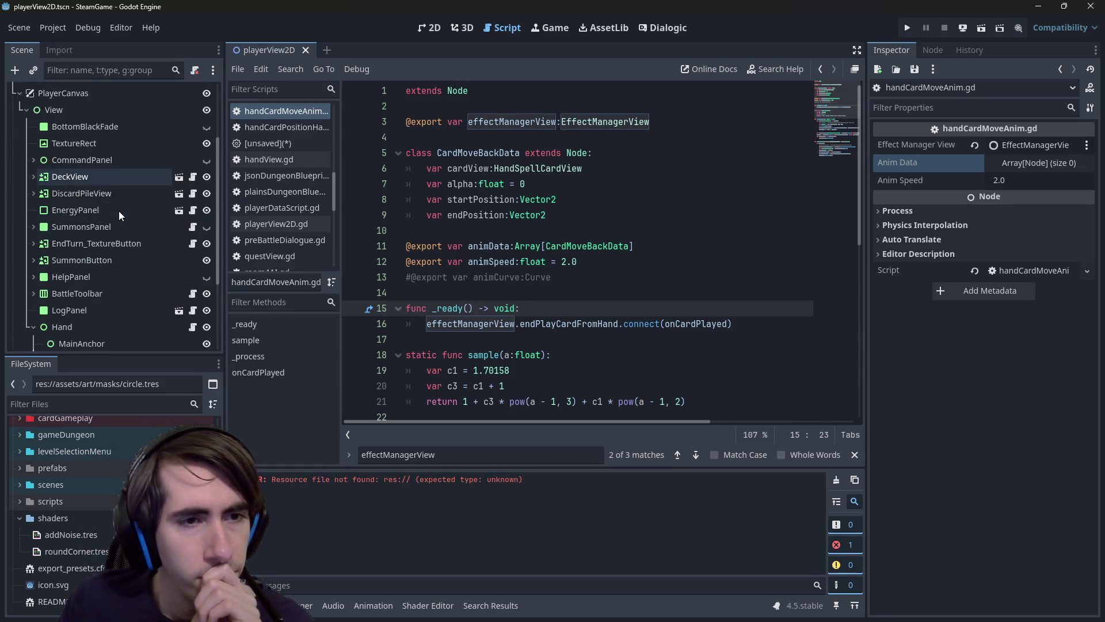
{"action": "left_click", "coordinate": [71, 174]}
{"action": "scroll", "coordinate": [112, 233], "scroll_direction": "down", "scroll_amount": 3}
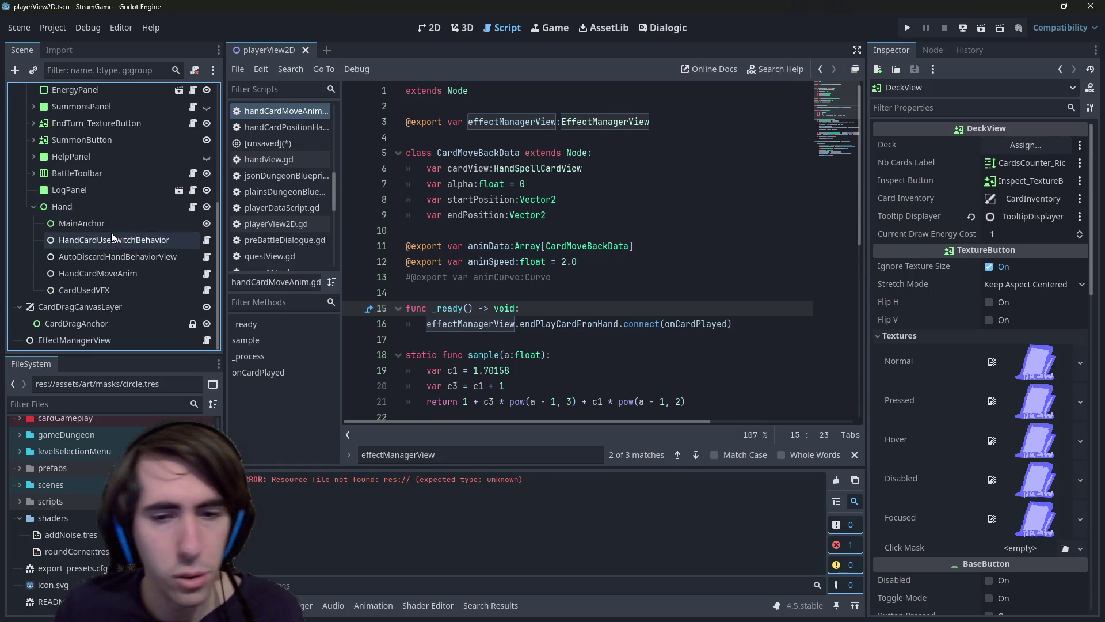
{"action": "key", "text": "ctrl+s"}
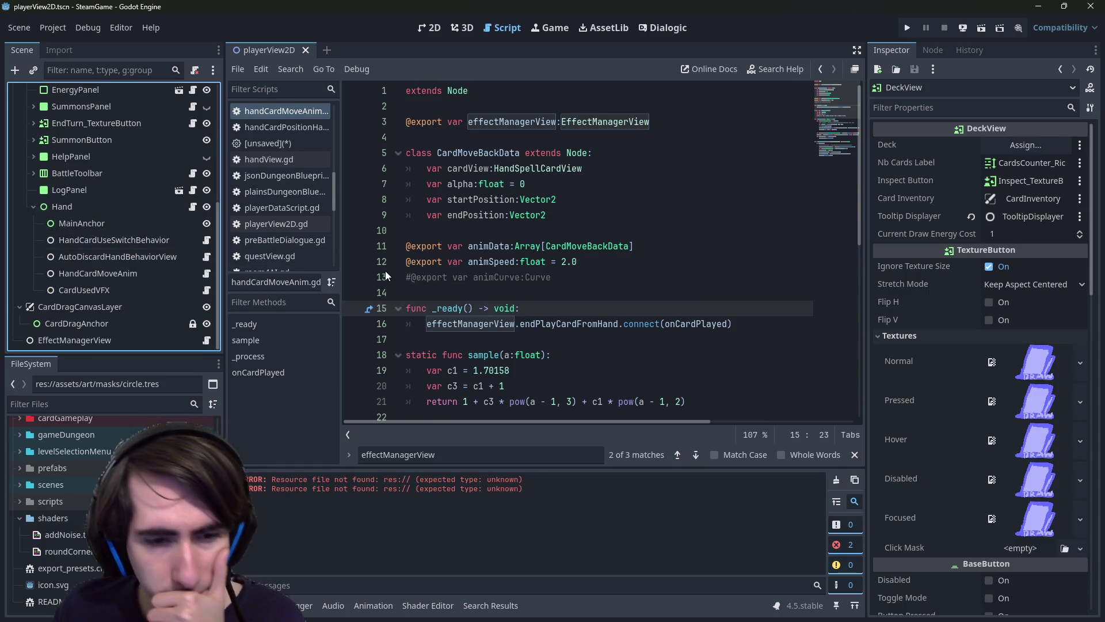
{"action": "left_click", "coordinate": [105, 209]}
{"action": "left_click", "coordinate": [109, 221]}
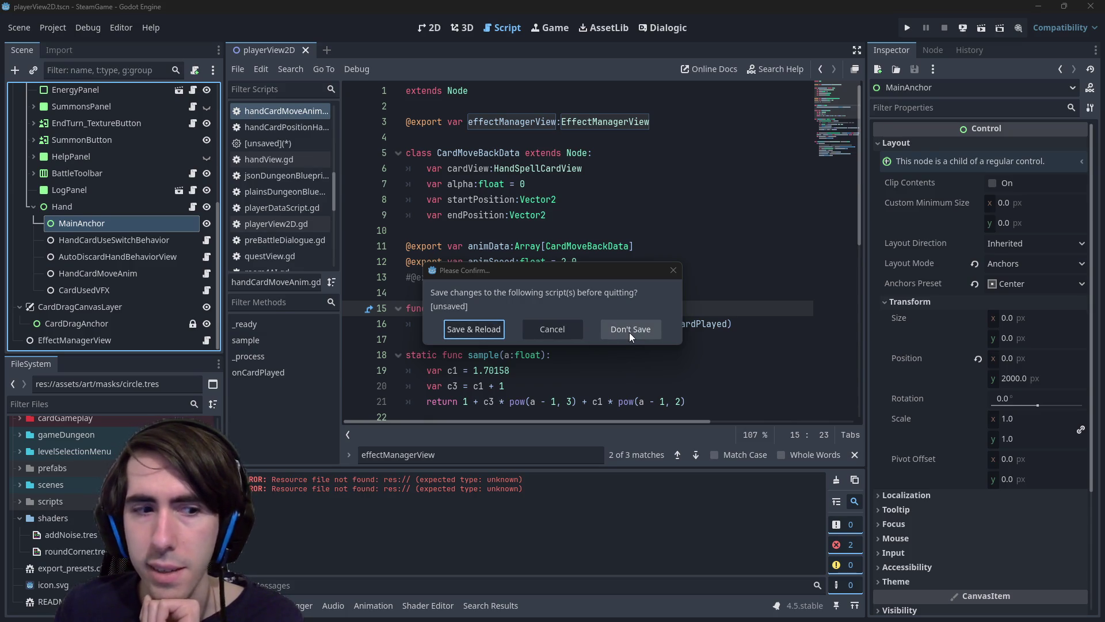
{"action": "left_click", "coordinate": [673, 270]}
Open the unsaved HandSpellCardView script and compare it against handView.gd.
{"action": "left_click", "coordinate": [274, 143]}
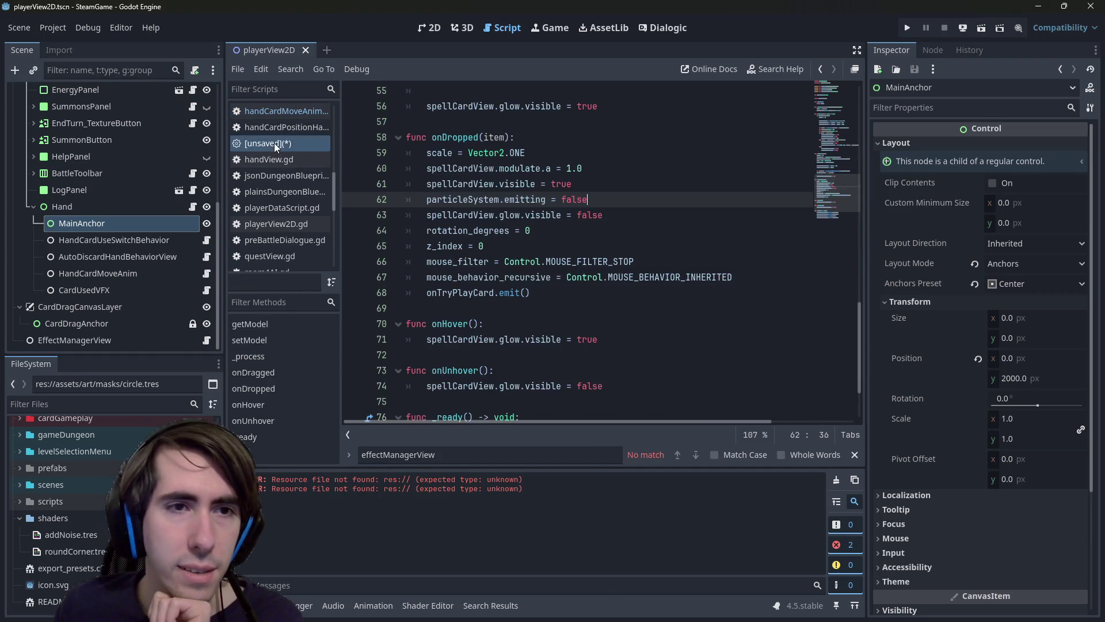
{"action": "left_click", "coordinate": [552, 184]}
{"action": "scroll", "coordinate": [553, 190], "scroll_direction": "up", "scroll_amount": 12}
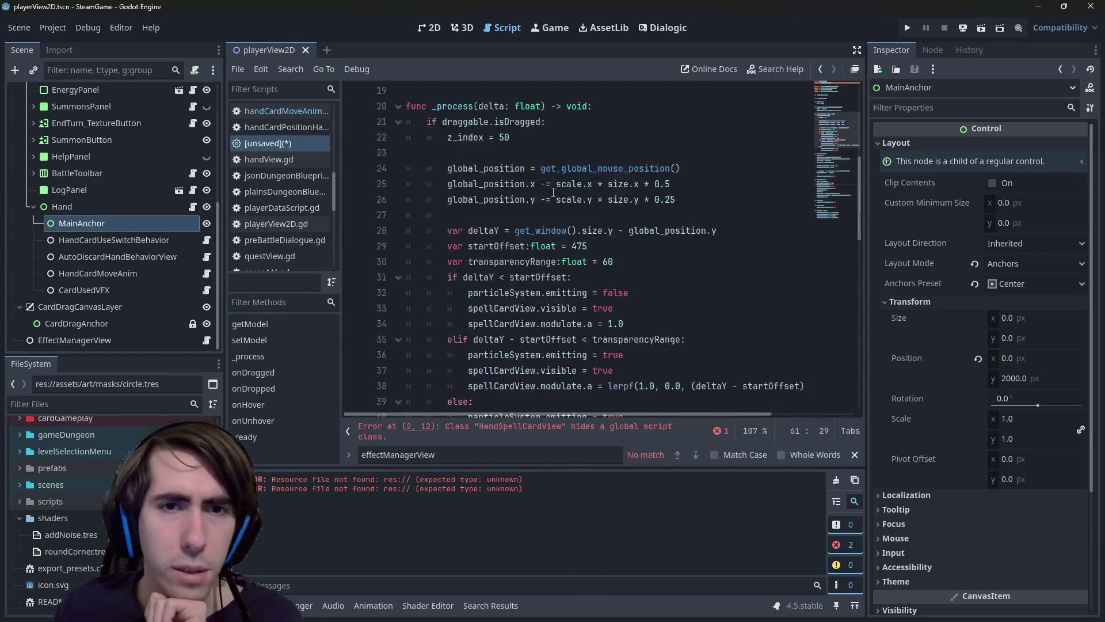
{"action": "scroll", "coordinate": [553, 191], "scroll_direction": "up", "scroll_amount": 6}
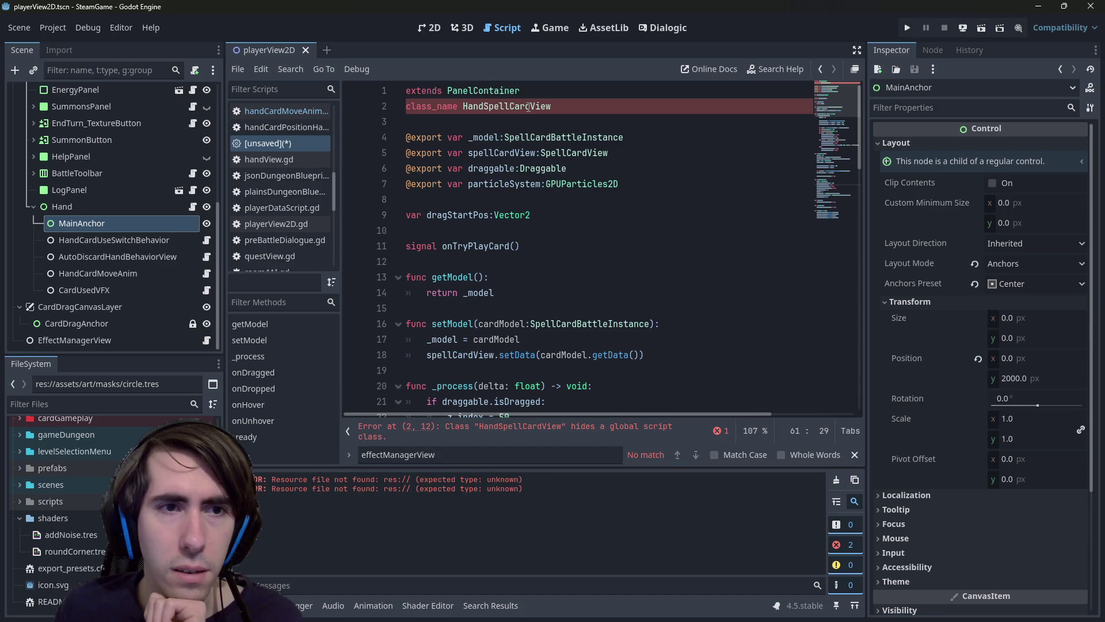
{"action": "left_click", "coordinate": [289, 161]}
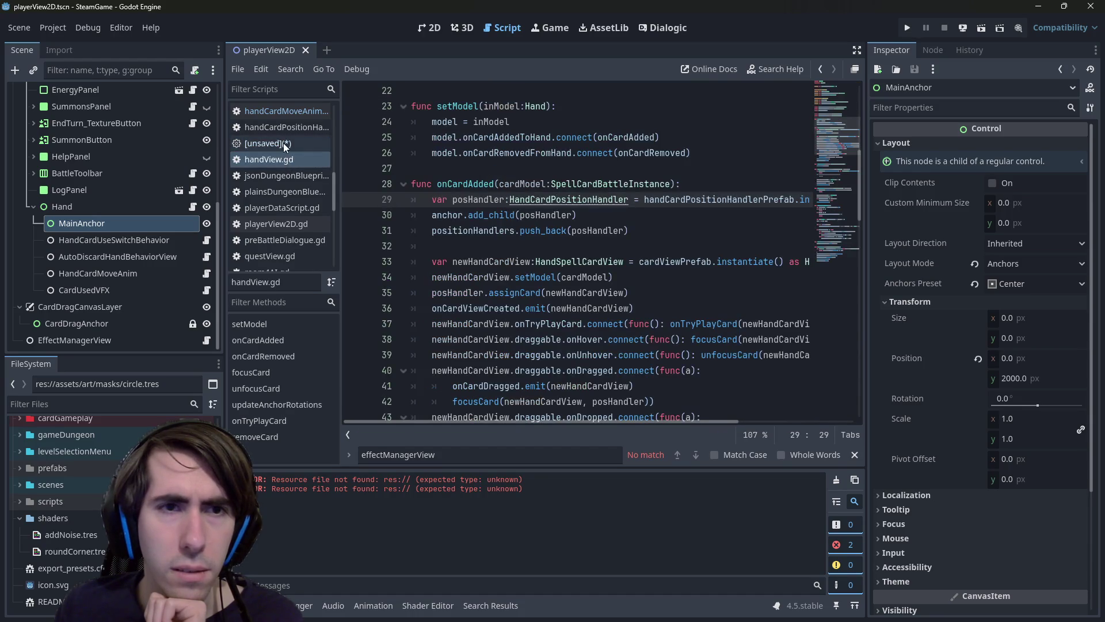
{"action": "left_click", "coordinate": [284, 142]}
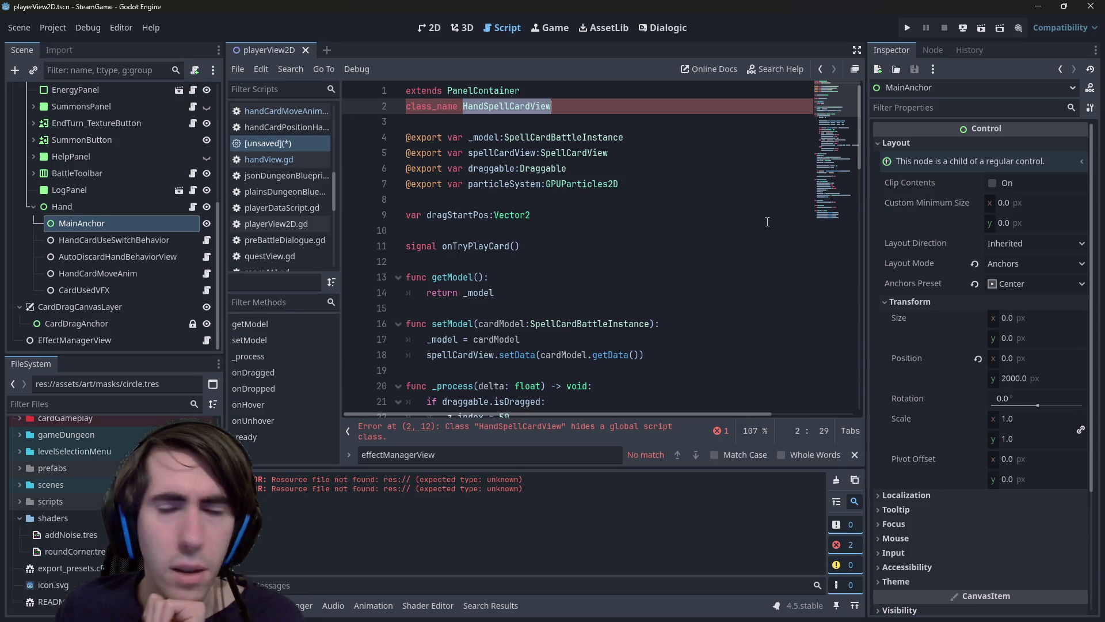
Run git status in the PowerShell terminal.
{"action": "key", "text": "alt+Tab"}
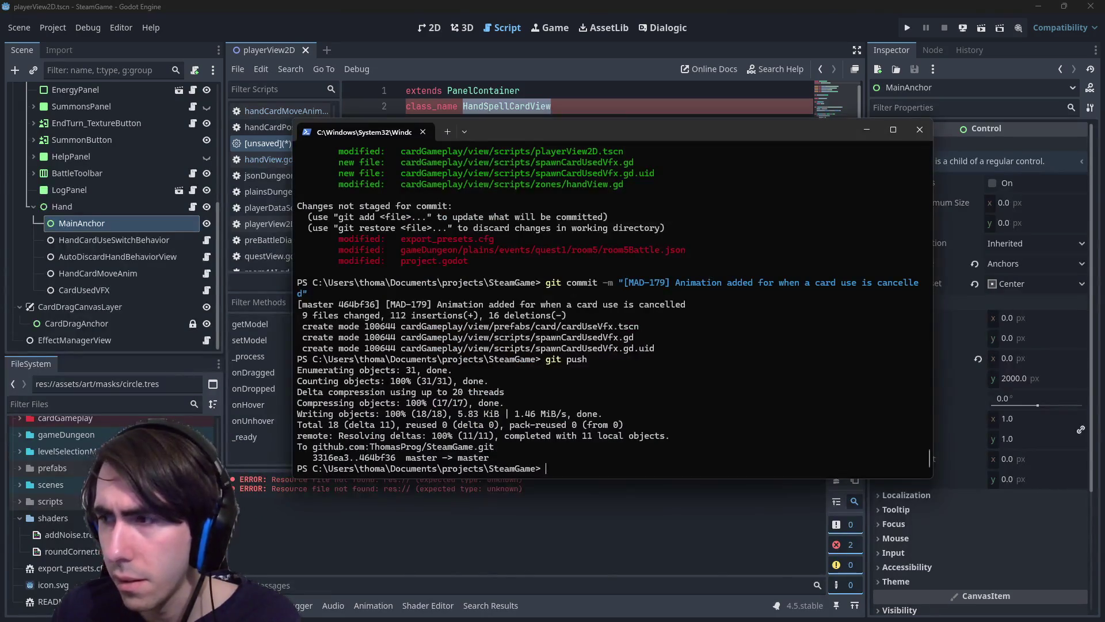
{"action": "type", "text": "git st"}
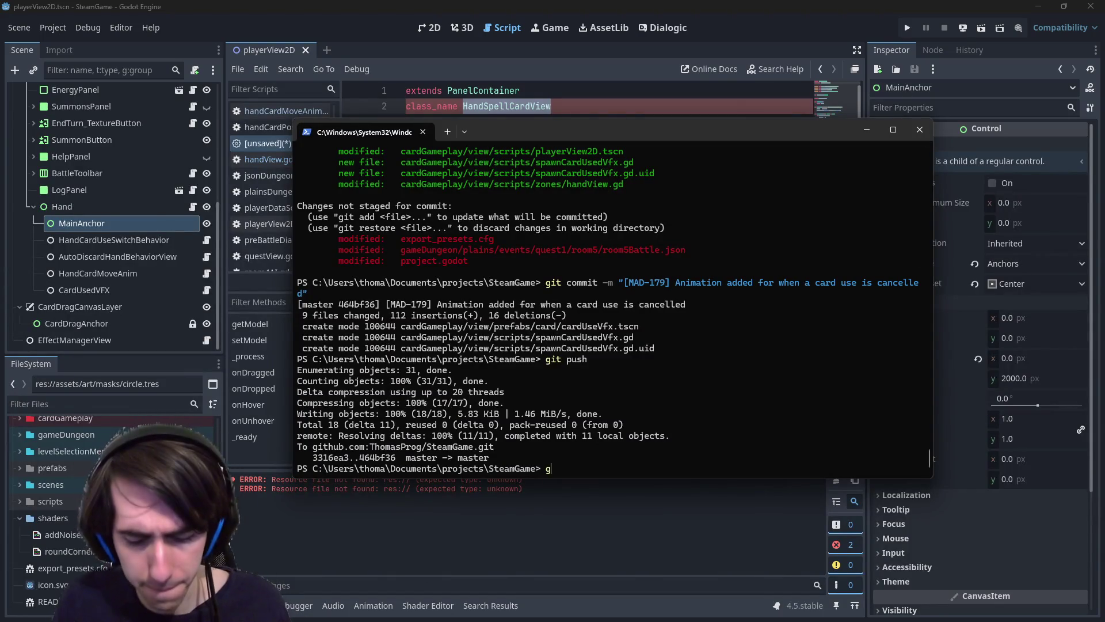
{"action": "type", "text": "atus"}
{"action": "key", "text": "Return"}
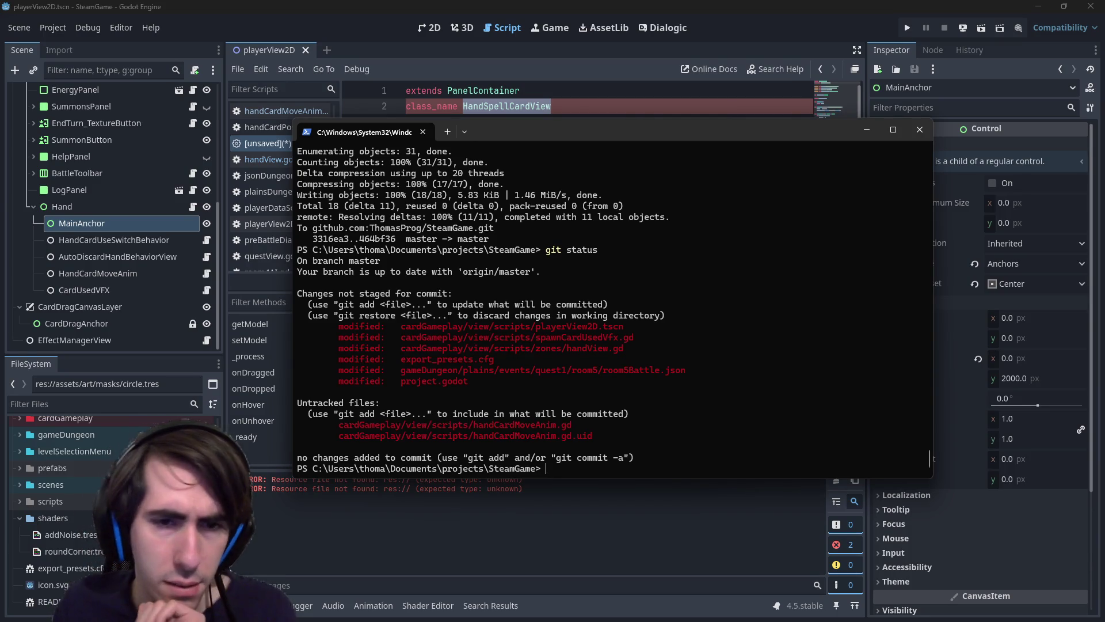
Move the terminal aside and start a Godot Find in Files for HandSpellCardView.
{"action": "left_click_drag", "start_coordinate": [529, 132], "coordinate": [1104, 144]}
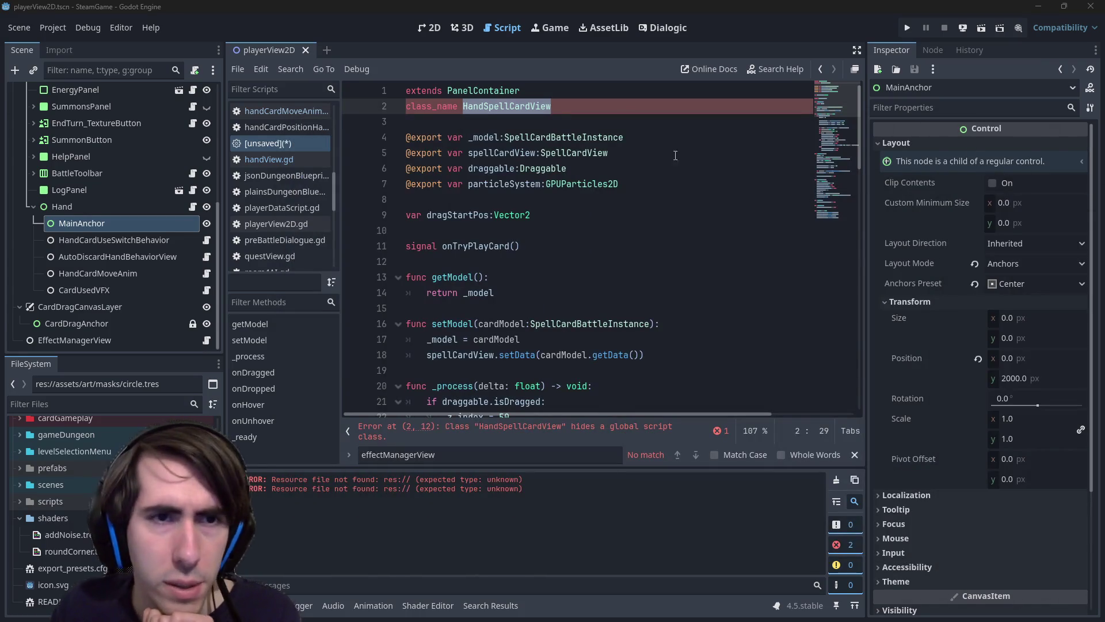
{"action": "double_click", "coordinate": [496, 109]}
{"action": "key", "text": "ctrl+shift+f"}
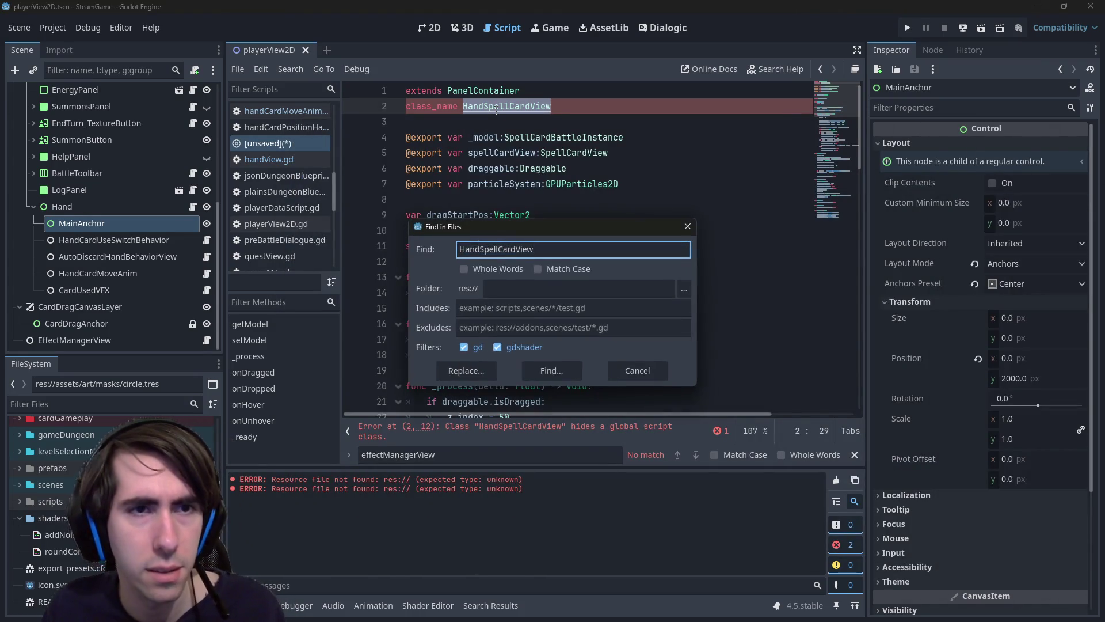
Run the HandSpellCardView search and browse handView.gd, handSpellCardView.gd and jsonDungeonBlueprint.gd.
{"action": "key", "text": "Return"}
{"action": "left_click", "coordinate": [431, 516]}
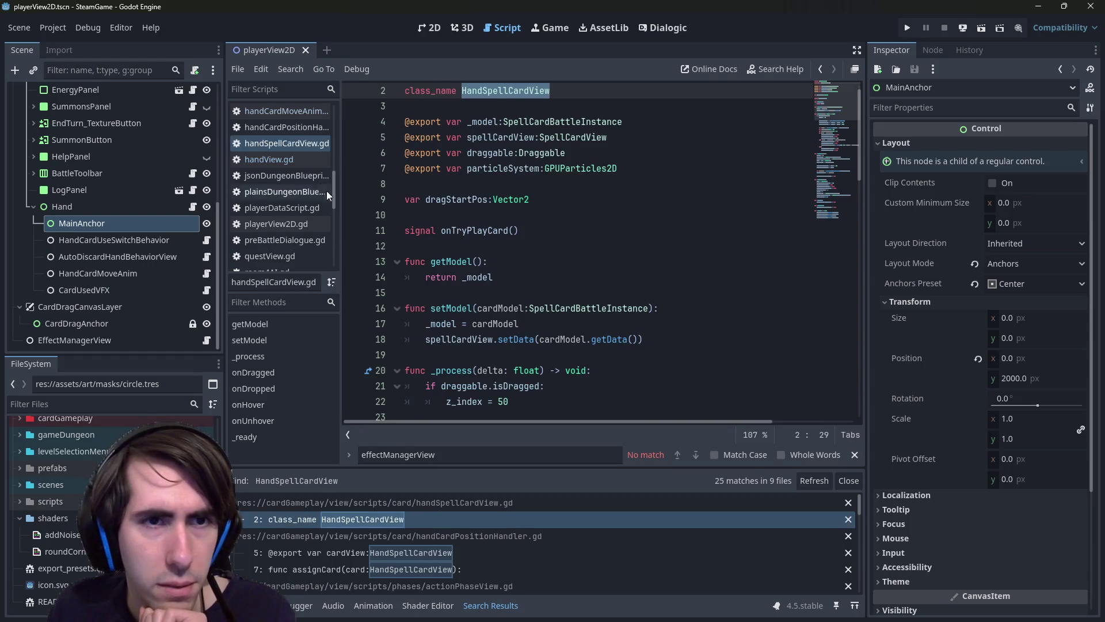
{"action": "left_click", "coordinate": [296, 166]}
{"action": "scroll", "coordinate": [560, 218], "scroll_direction": "up", "scroll_amount": 5}
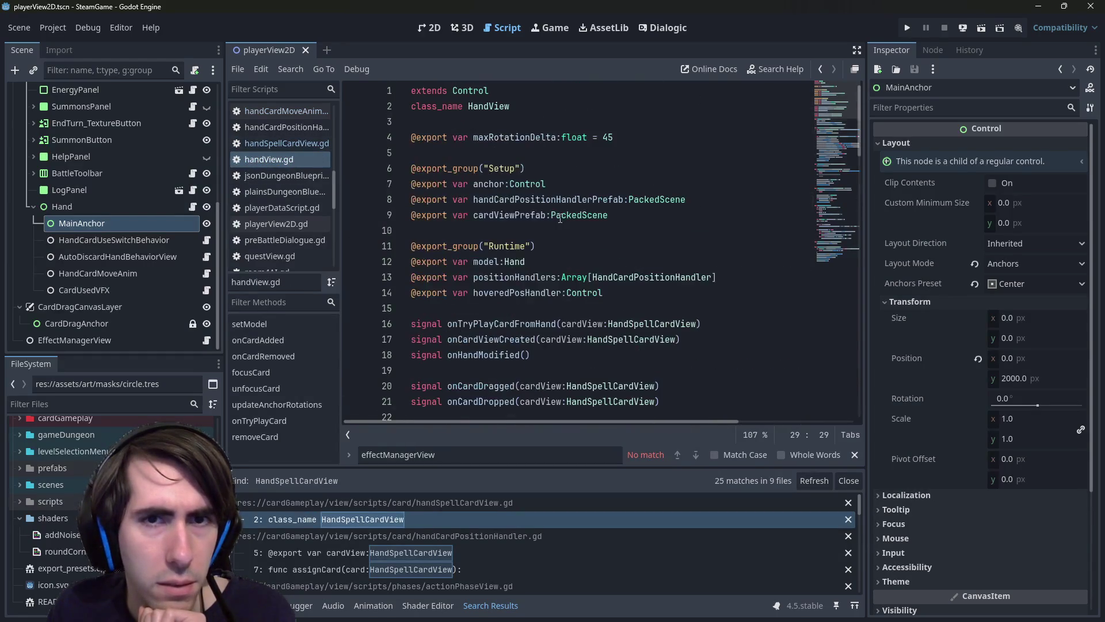
{"action": "left_click", "coordinate": [281, 145]}
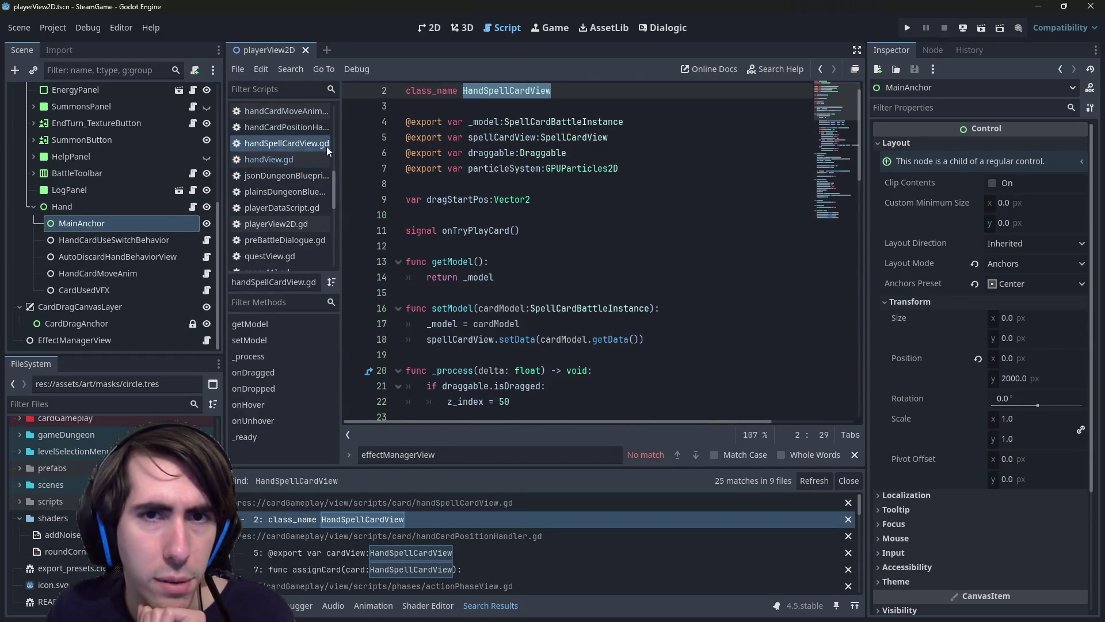
{"action": "scroll", "coordinate": [574, 147], "scroll_direction": "up", "scroll_amount": 1}
{"action": "left_click", "coordinate": [570, 153]}
{"action": "scroll", "coordinate": [285, 172], "scroll_direction": "up", "scroll_amount": 7}
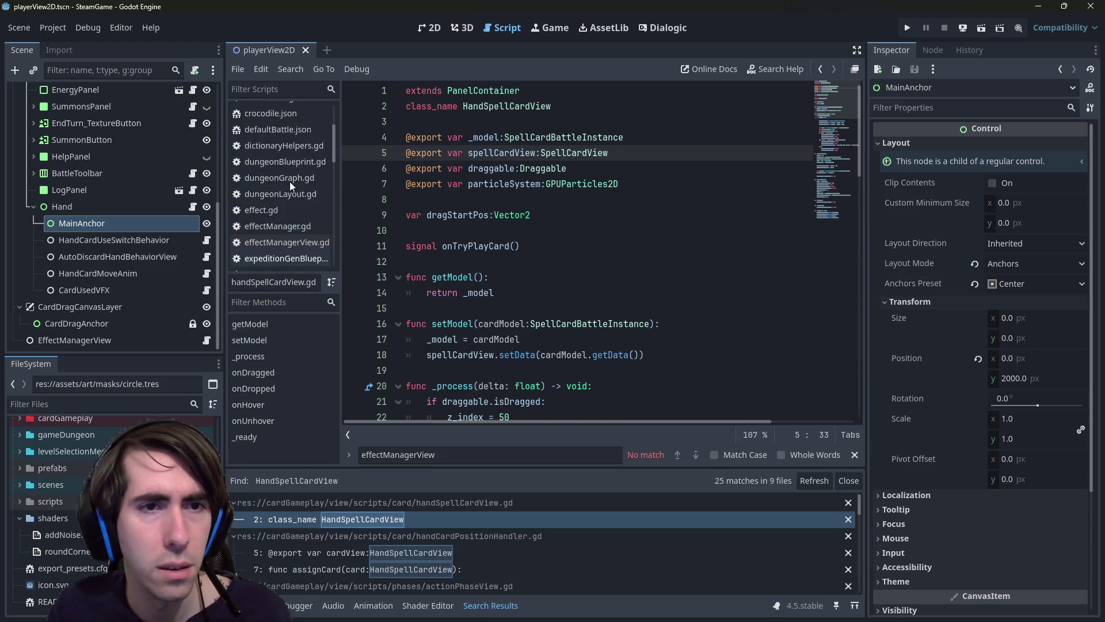
{"action": "scroll", "coordinate": [290, 179], "scroll_direction": "down", "scroll_amount": 7}
{"action": "left_click", "coordinate": [286, 149]}
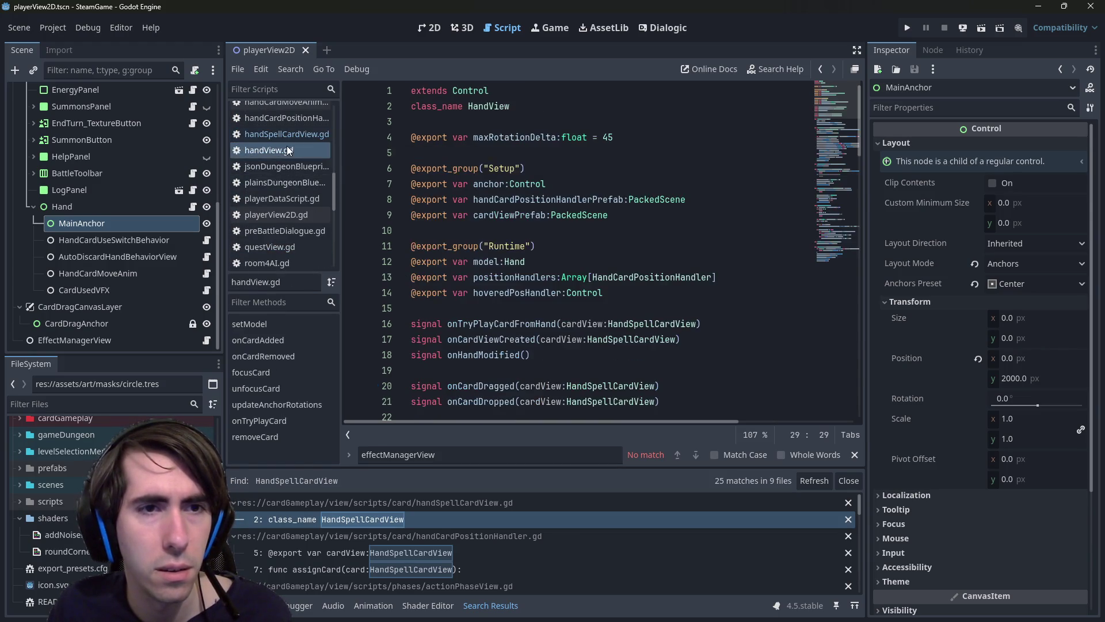
{"action": "left_click", "coordinate": [284, 168]}
{"action": "left_click", "coordinate": [576, 185]}
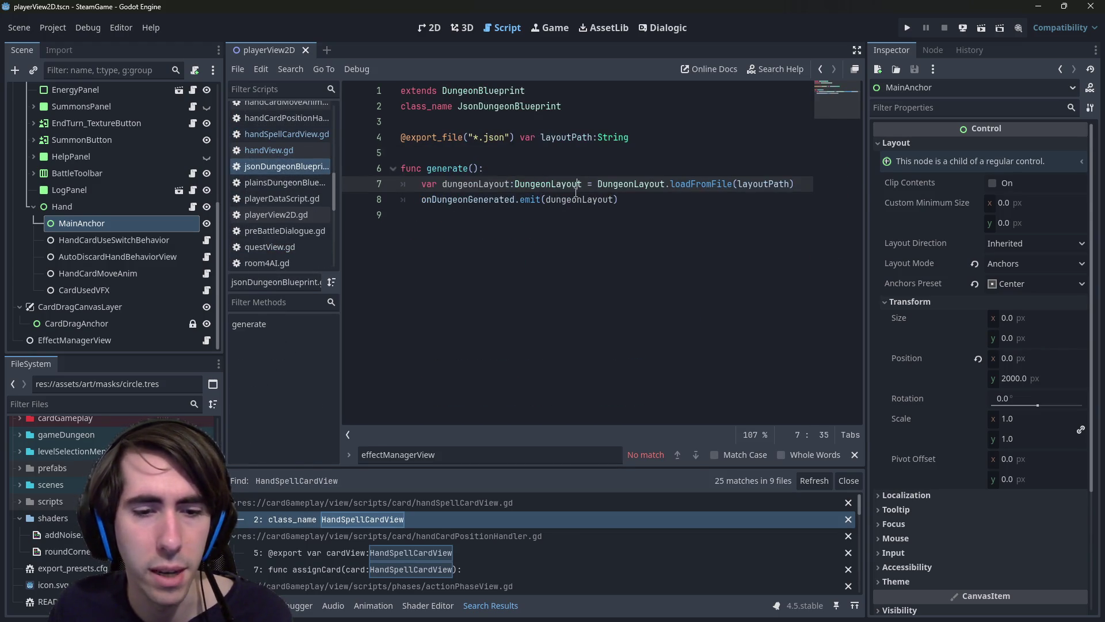
Quick-open handSpellCardView.gd with Shift+Alt+O and review its lines.
{"action": "left_click", "coordinate": [430, 28]}
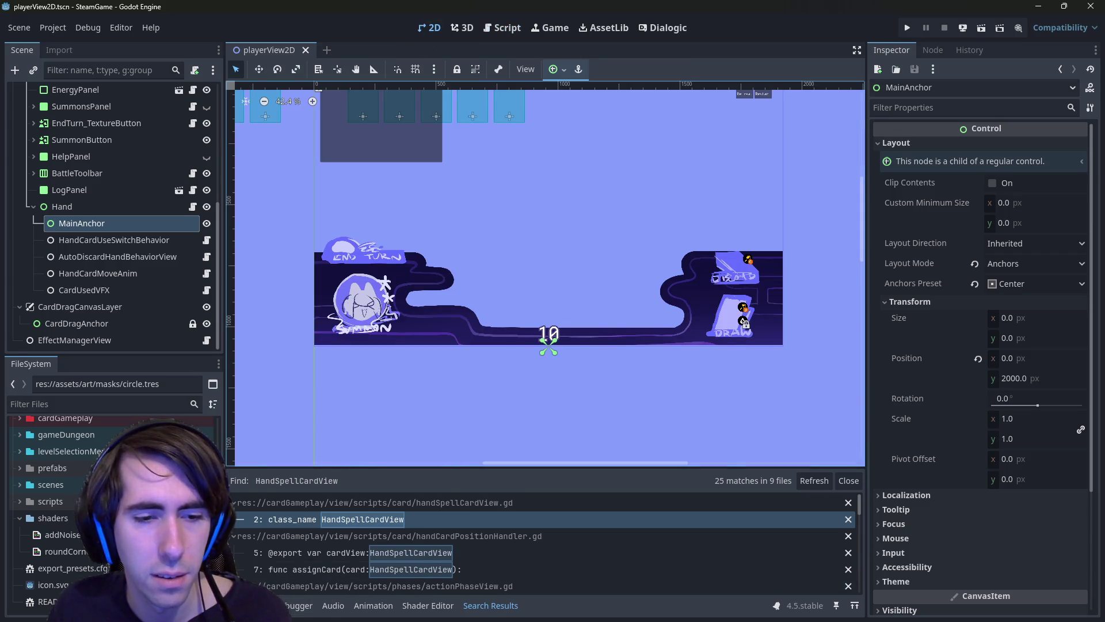
{"action": "key", "text": "ctrl+F3"}
{"action": "left_click", "coordinate": [460, 184]}
{"action": "key", "text": "shift+alt+o"}
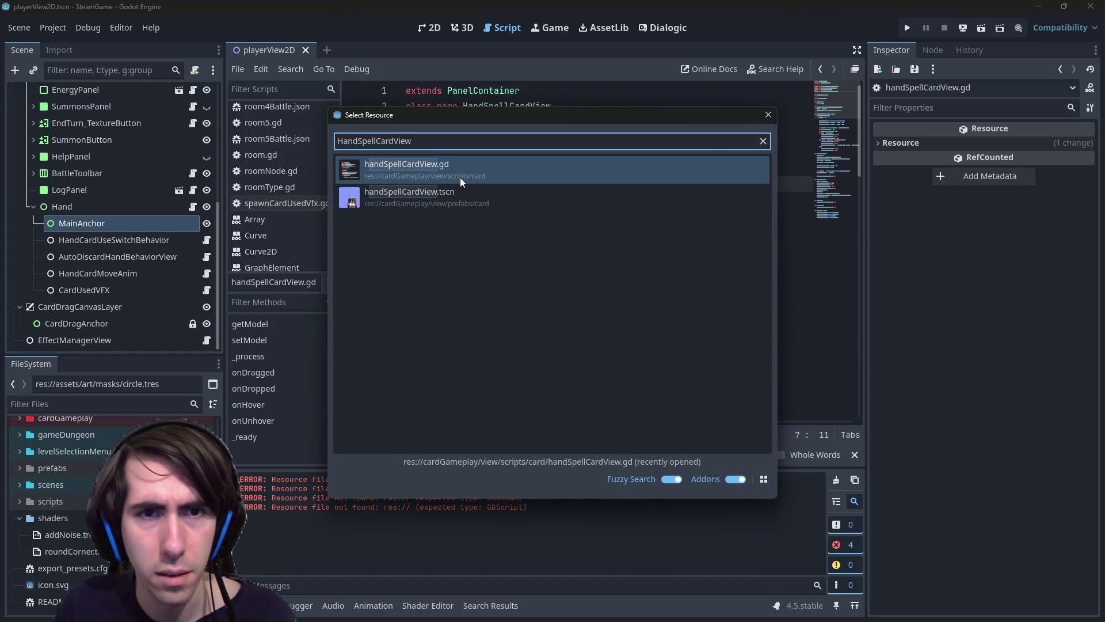
{"action": "key", "text": "Return"}
{"action": "scroll", "coordinate": [302, 161], "scroll_direction": "up", "scroll_amount": 6}
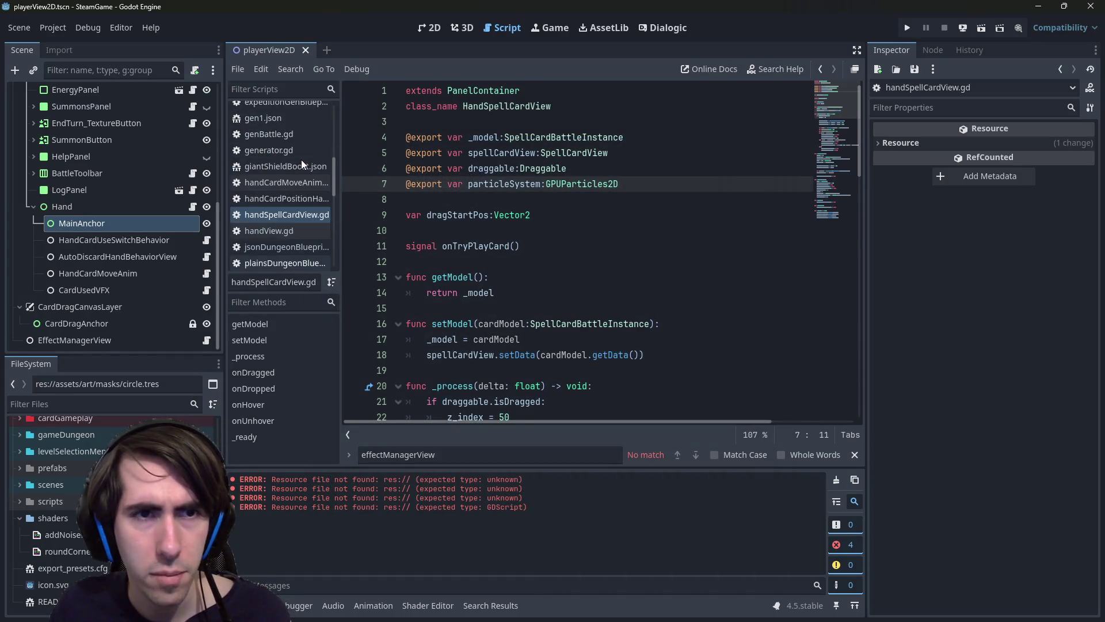
{"action": "left_click", "coordinate": [588, 226]}
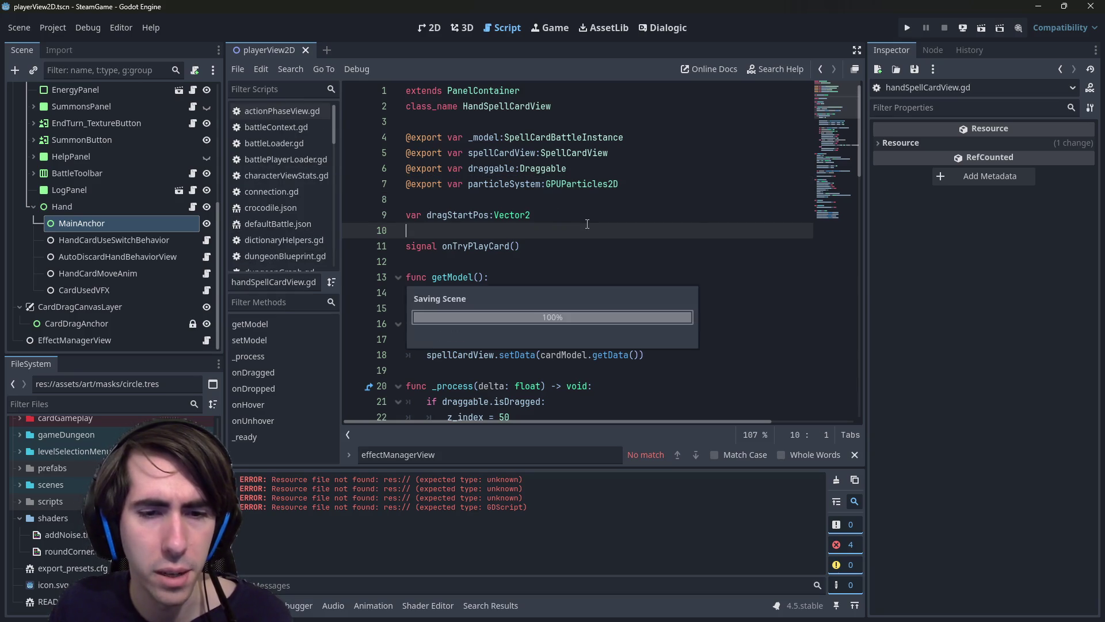
{"action": "left_click", "coordinate": [630, 291]}
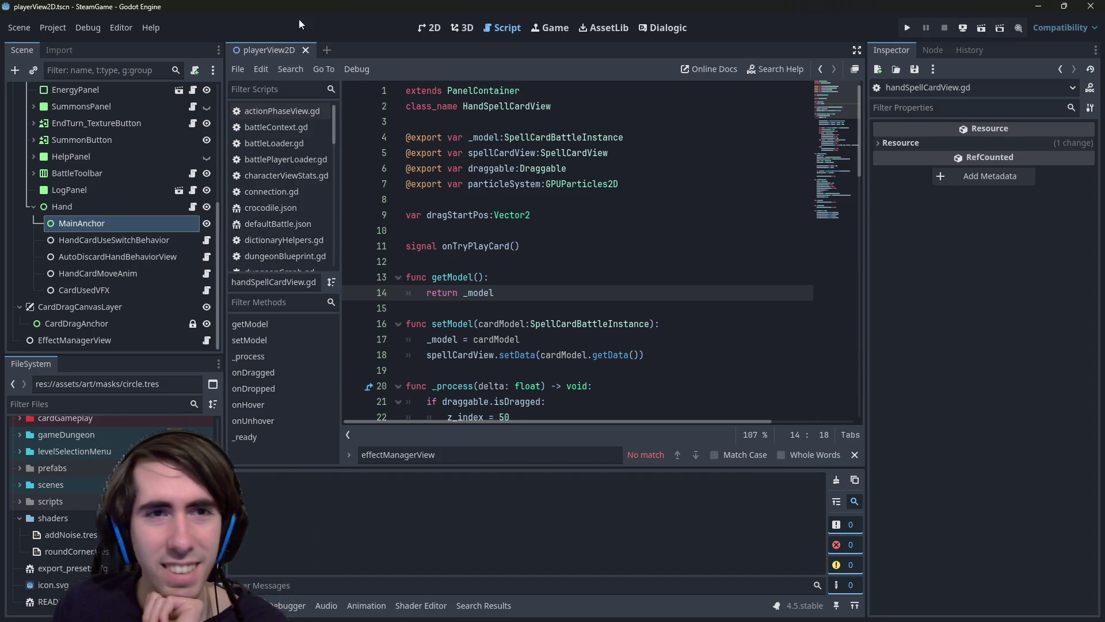
Open the CardUsedVFX script, then handCardMoveAnim.gd from the Scene dock.
{"action": "left_click", "coordinate": [499, 215]}
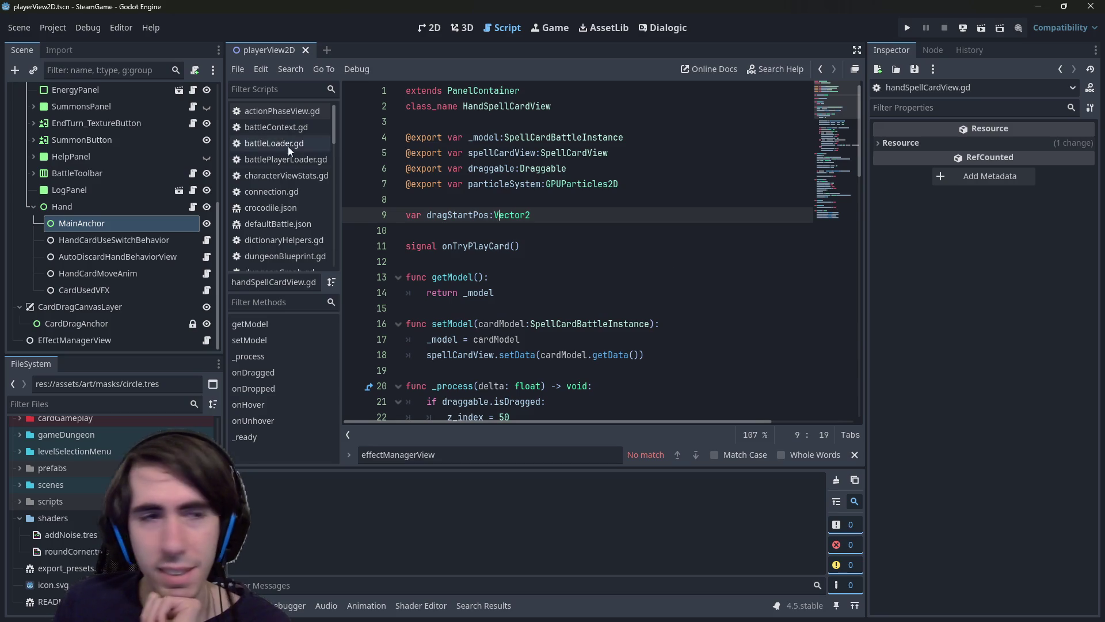
{"action": "scroll", "coordinate": [185, 206], "scroll_direction": "up", "scroll_amount": 5}
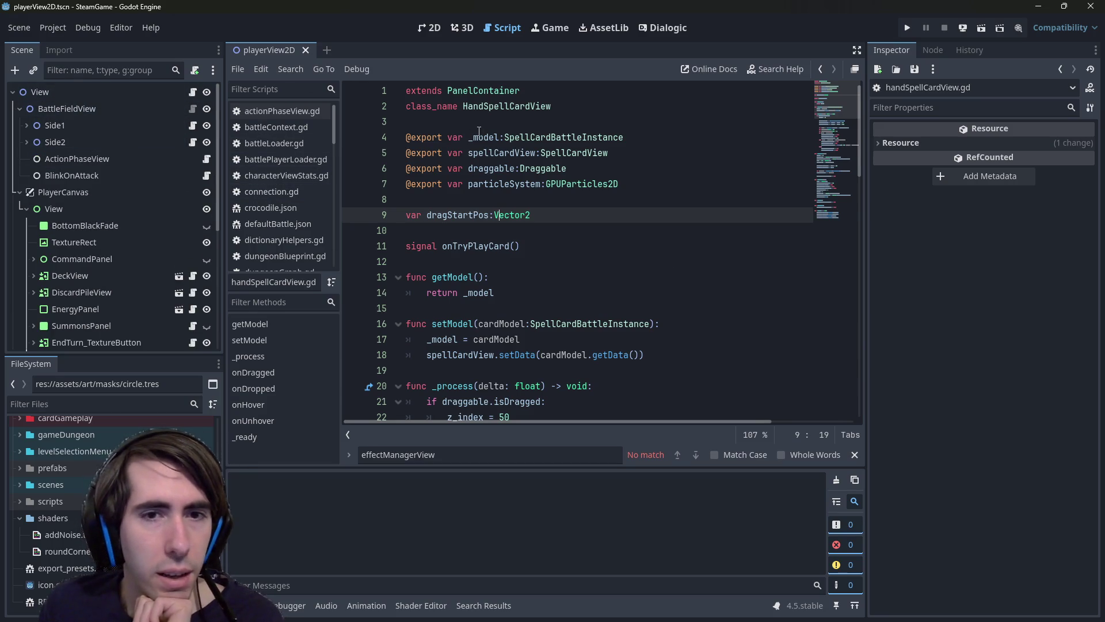
{"action": "scroll", "coordinate": [106, 236], "scroll_direction": "down", "scroll_amount": 10}
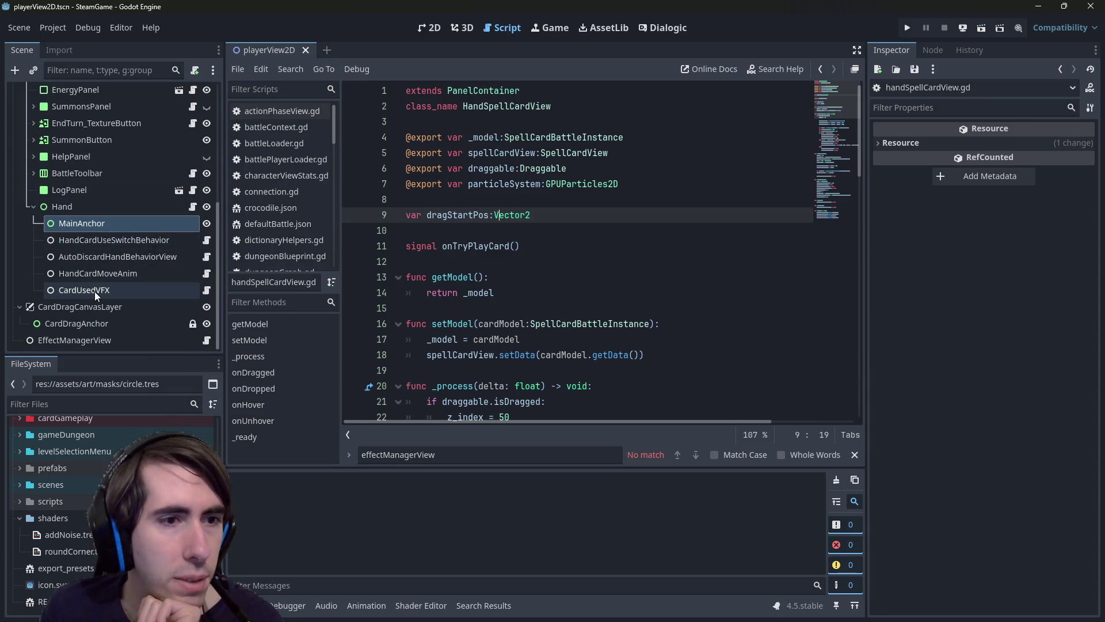
{"action": "left_click", "coordinate": [95, 290]}
{"action": "left_click", "coordinate": [430, 27]}
{"action": "left_click", "coordinate": [143, 274]}
{"action": "left_click", "coordinate": [167, 290]}
{"action": "left_click", "coordinate": [207, 290]}
{"action": "left_click", "coordinate": [139, 273]}
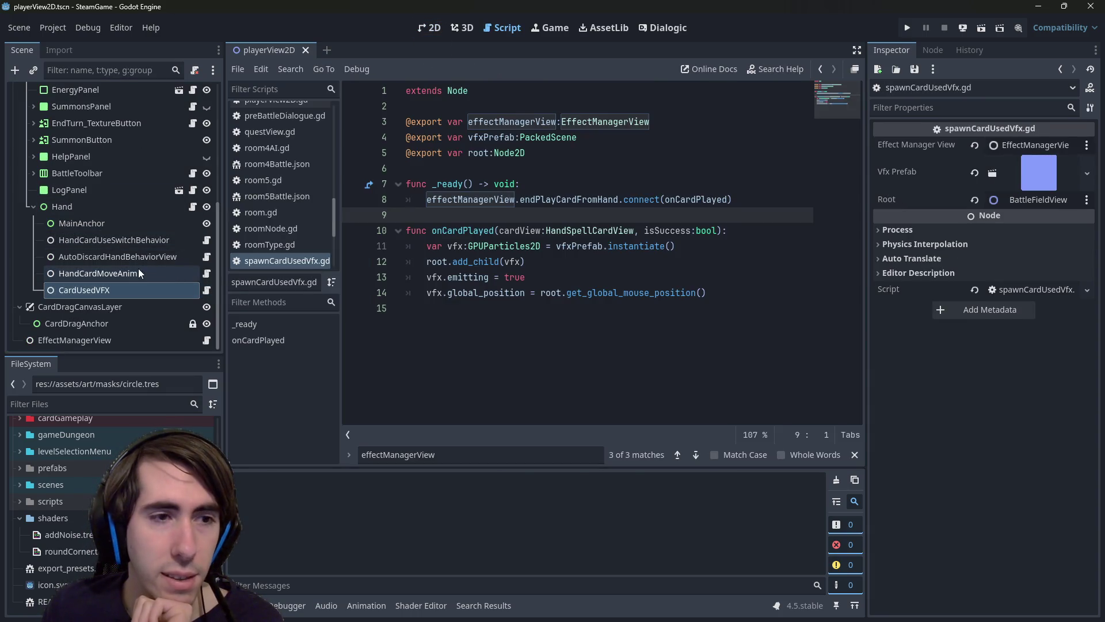
{"action": "left_click", "coordinate": [207, 273]}
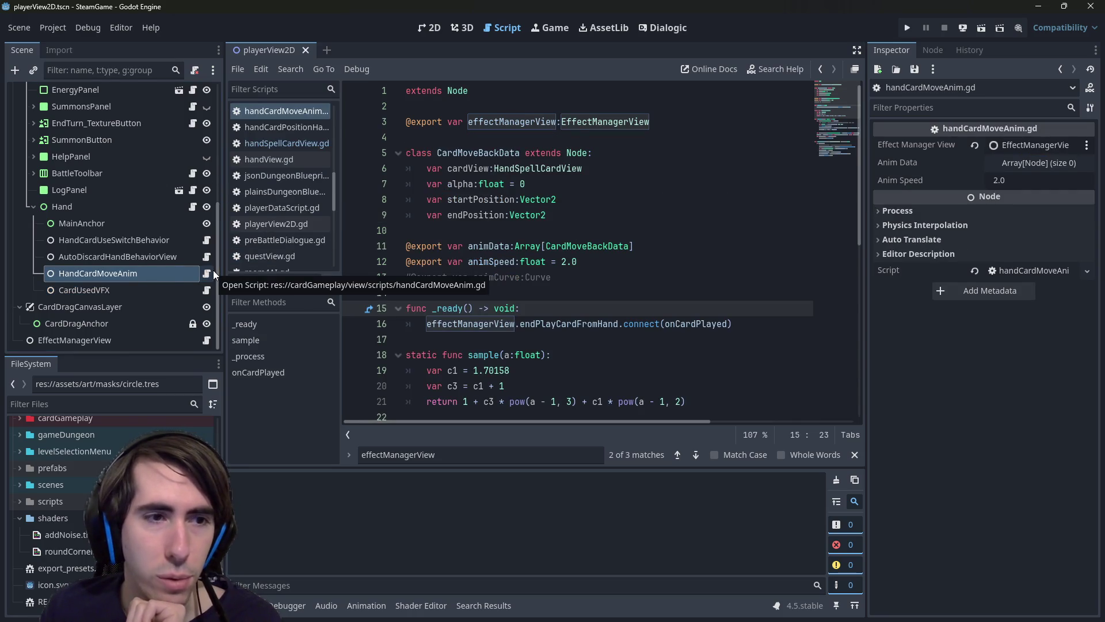
Review handCardMoveAnim.gd, then open effectManagerView.gd from the EffectManagerView node.
{"action": "scroll", "coordinate": [498, 226], "scroll_direction": "down", "scroll_amount": 2}
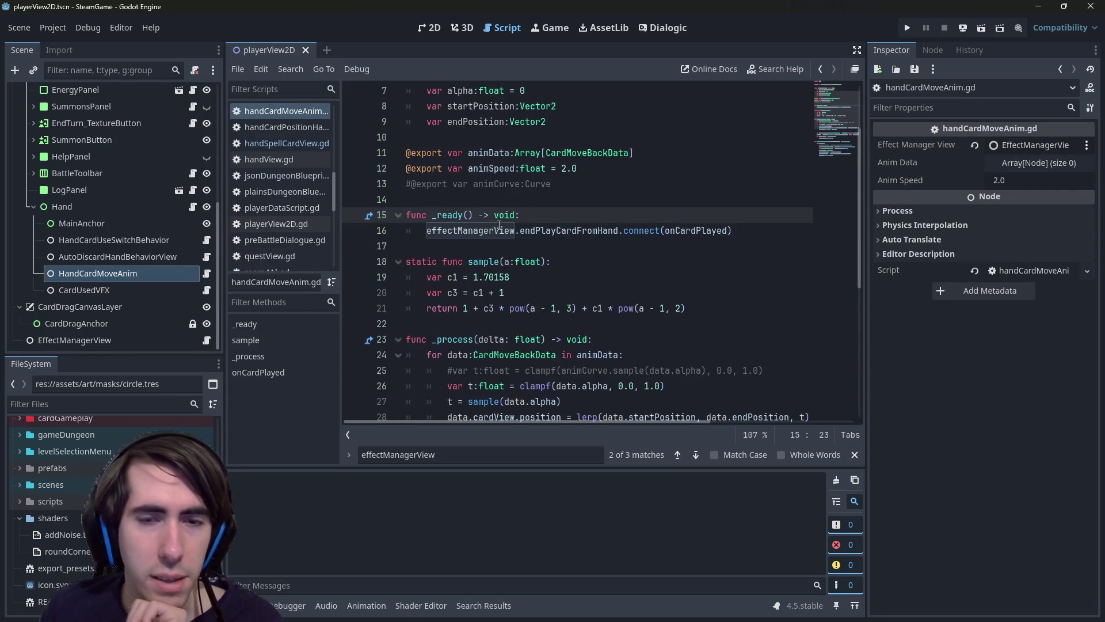
{"action": "scroll", "coordinate": [499, 226], "scroll_direction": "up", "scroll_amount": 2}
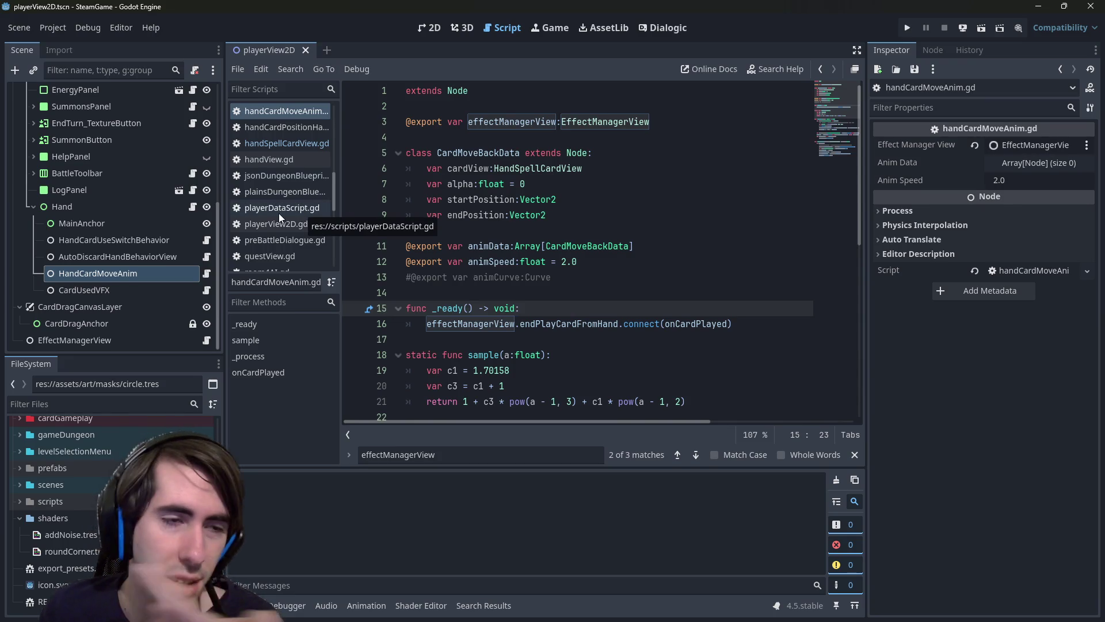
{"action": "left_click", "coordinate": [109, 289]}
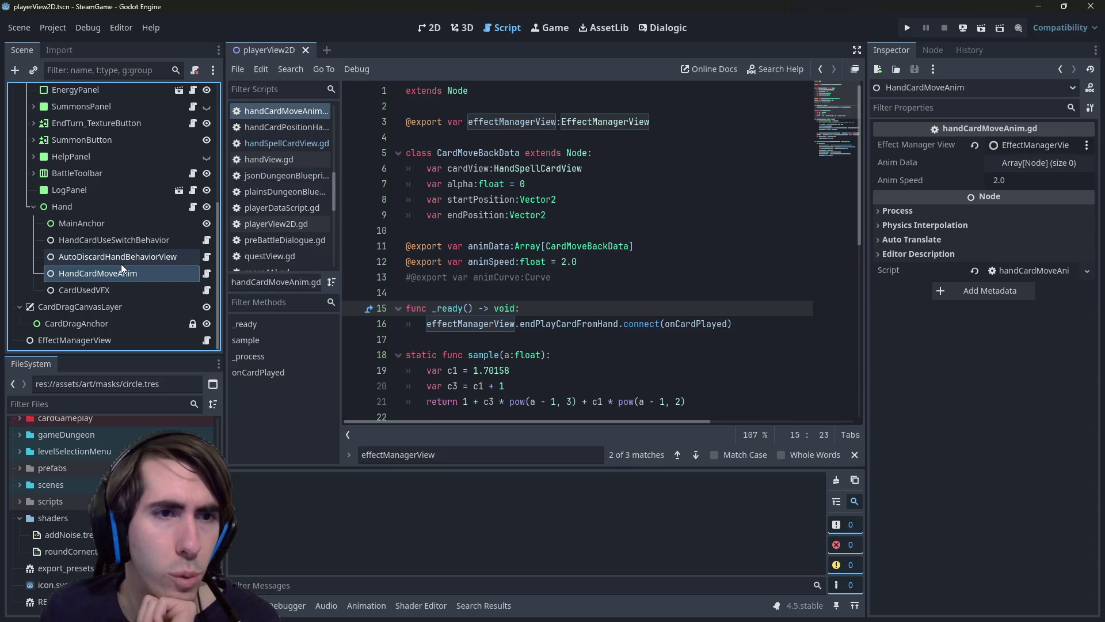
{"action": "left_click", "coordinate": [166, 208]}
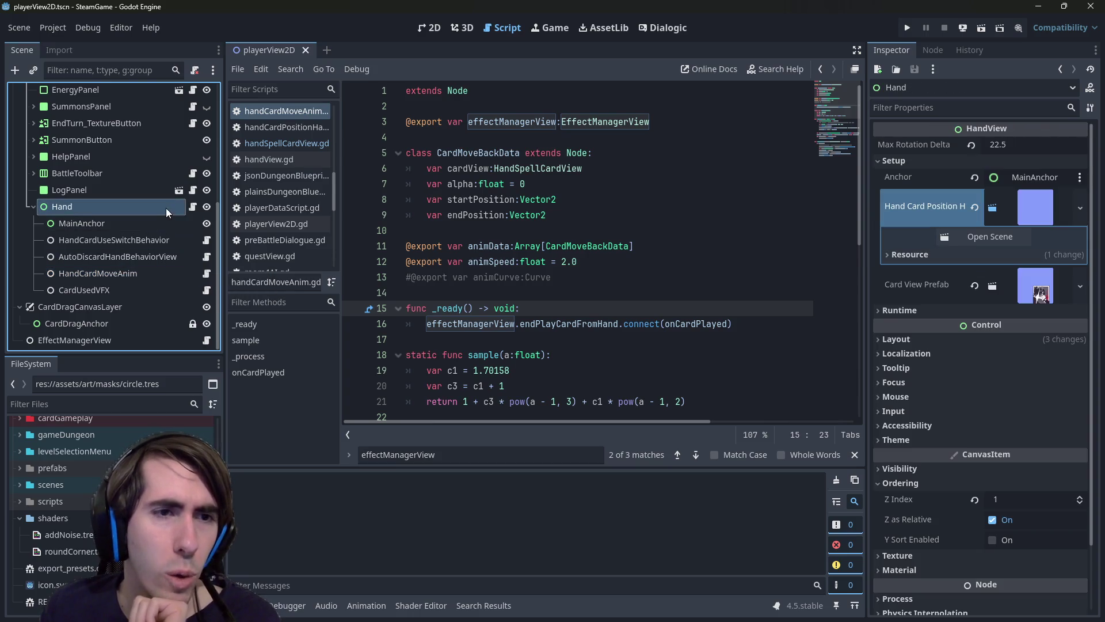
{"action": "left_click", "coordinate": [147, 269]}
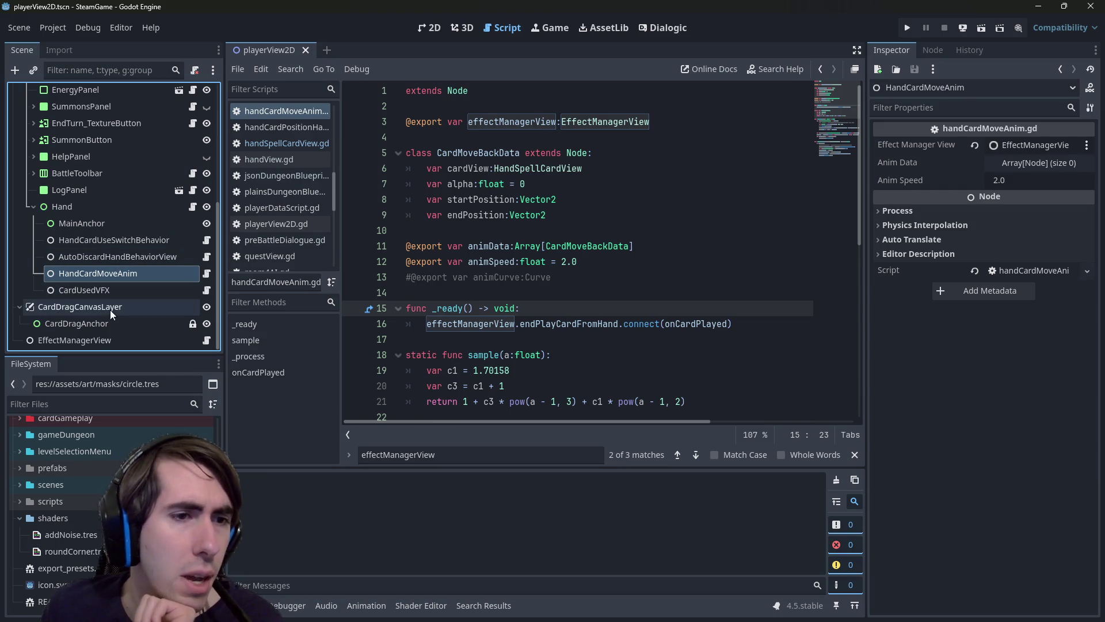
{"action": "left_click", "coordinate": [99, 339]}
{"action": "left_click", "coordinate": [208, 340]}
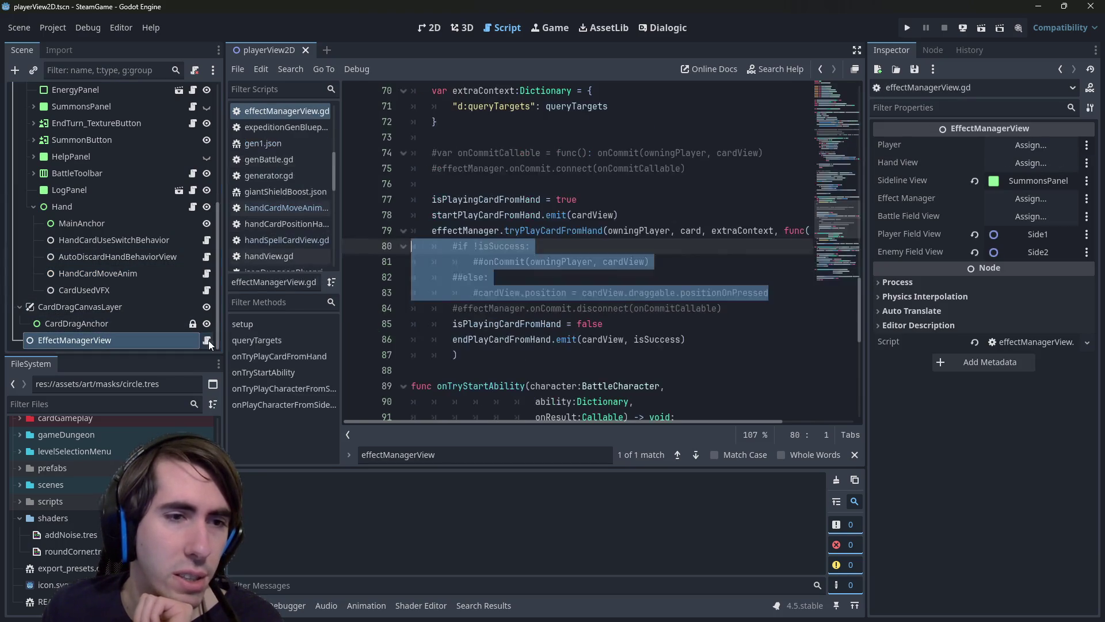
Open handView.gd from the Hand node in the Scene dock.
{"action": "scroll", "coordinate": [536, 240], "scroll_direction": "up", "scroll_amount": 4}
{"action": "left_click_drag", "start_coordinate": [541, 246], "coordinate": [395, 239]}
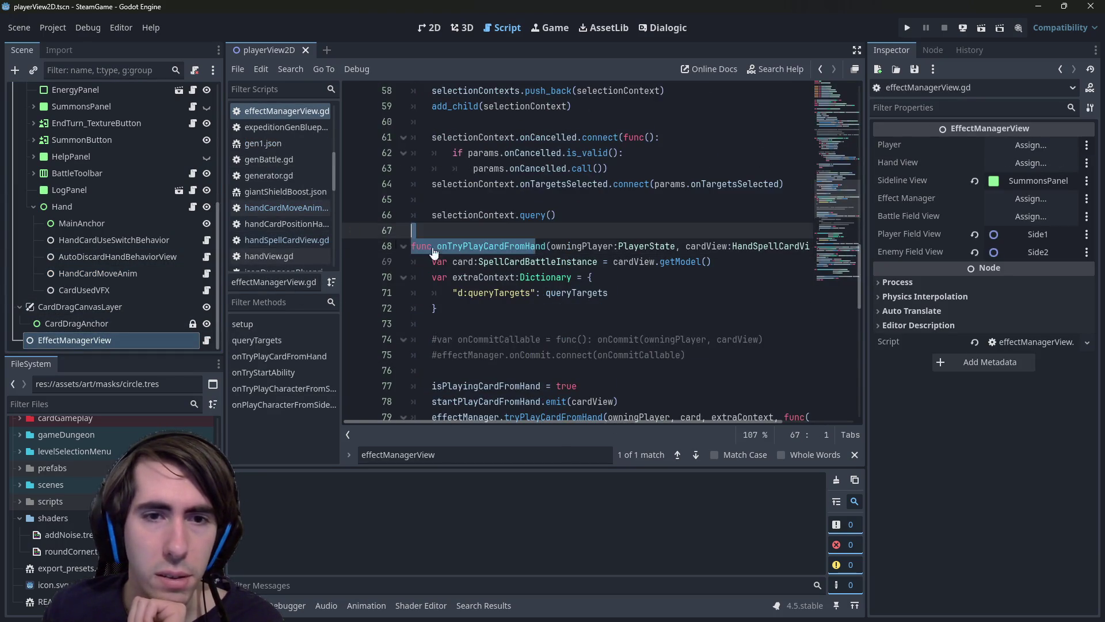
{"action": "scroll", "coordinate": [437, 254], "scroll_direction": "down", "scroll_amount": 3}
{"action": "left_click", "coordinate": [443, 277]}
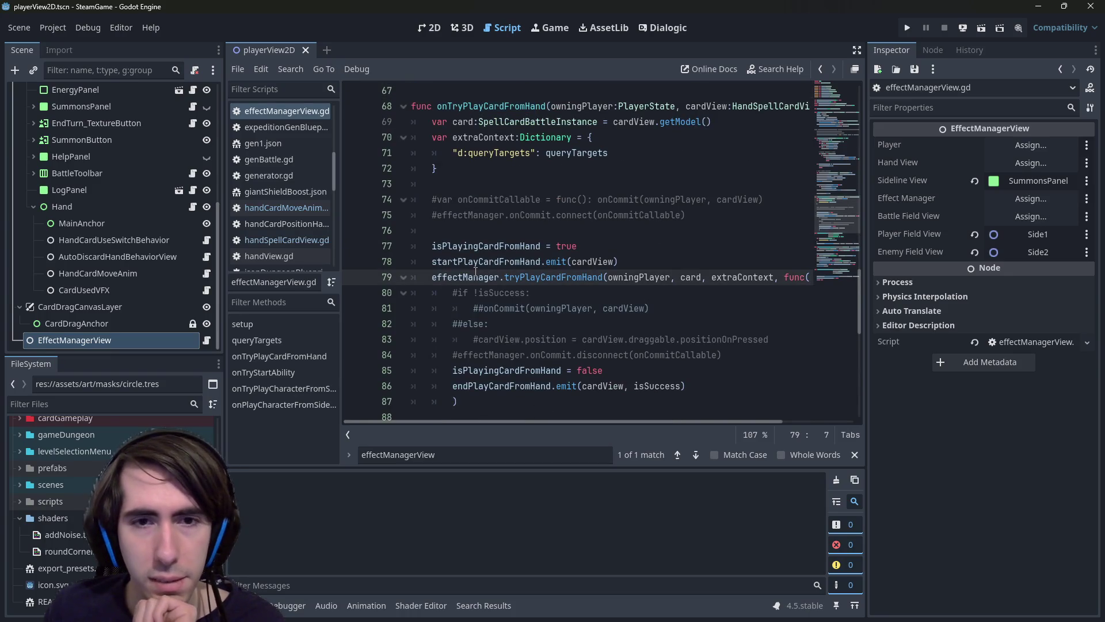
{"action": "scroll", "coordinate": [477, 261], "scroll_direction": "up", "scroll_amount": 6}
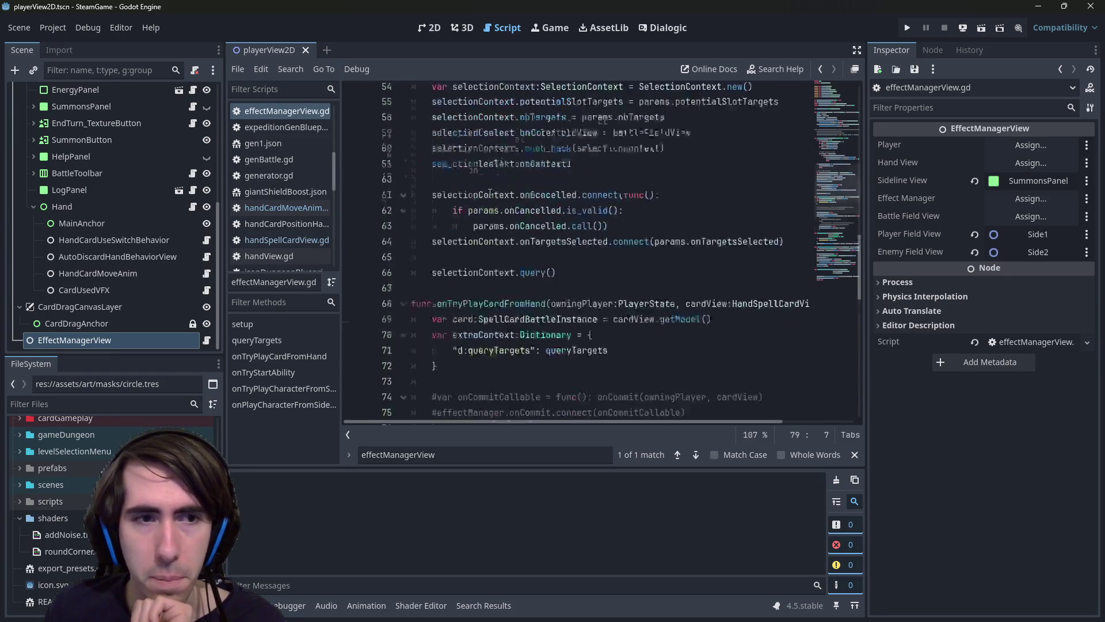
{"action": "left_click", "coordinate": [89, 211]}
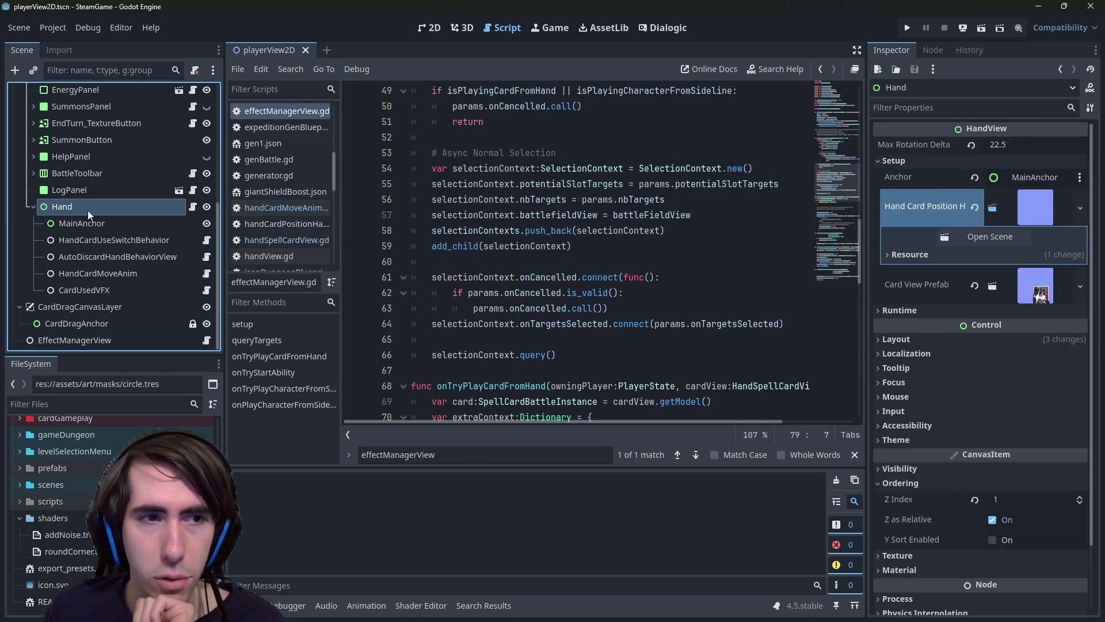
{"action": "left_click", "coordinate": [193, 207]}
Search handView.gd for onCardViewCreated, landing on its signal declaration.
{"action": "scroll", "coordinate": [550, 205], "scroll_direction": "down", "scroll_amount": 3}
{"action": "scroll", "coordinate": [547, 190], "scroll_direction": "up", "scroll_amount": 1}
{"action": "scroll", "coordinate": [533, 145], "scroll_direction": "down", "scroll_amount": 1}
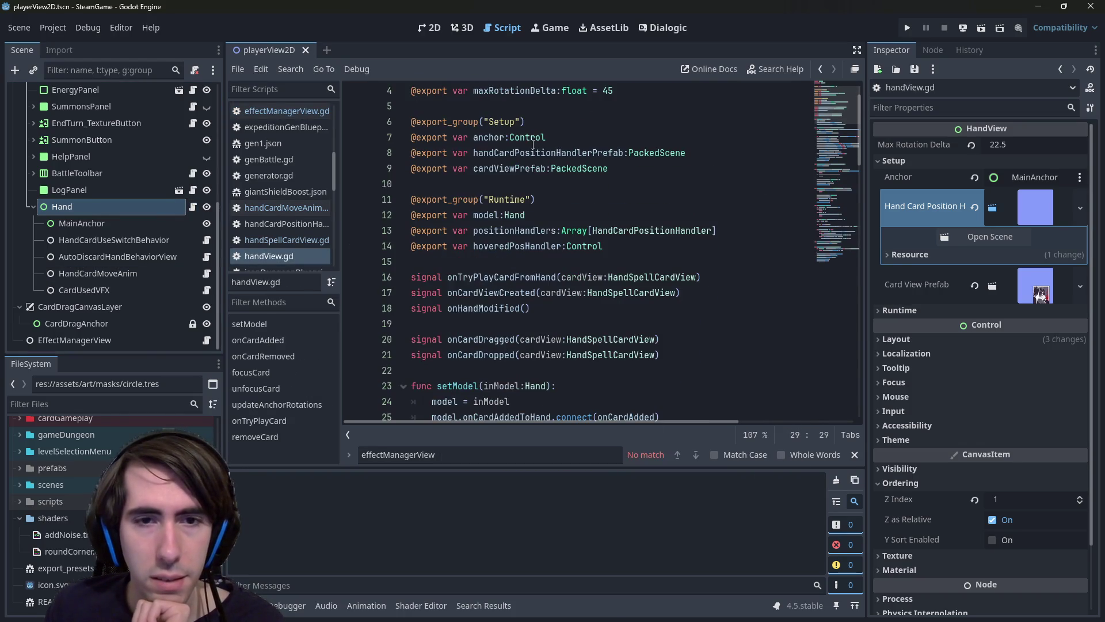
{"action": "scroll", "coordinate": [478, 342], "scroll_direction": "down", "scroll_amount": 1}
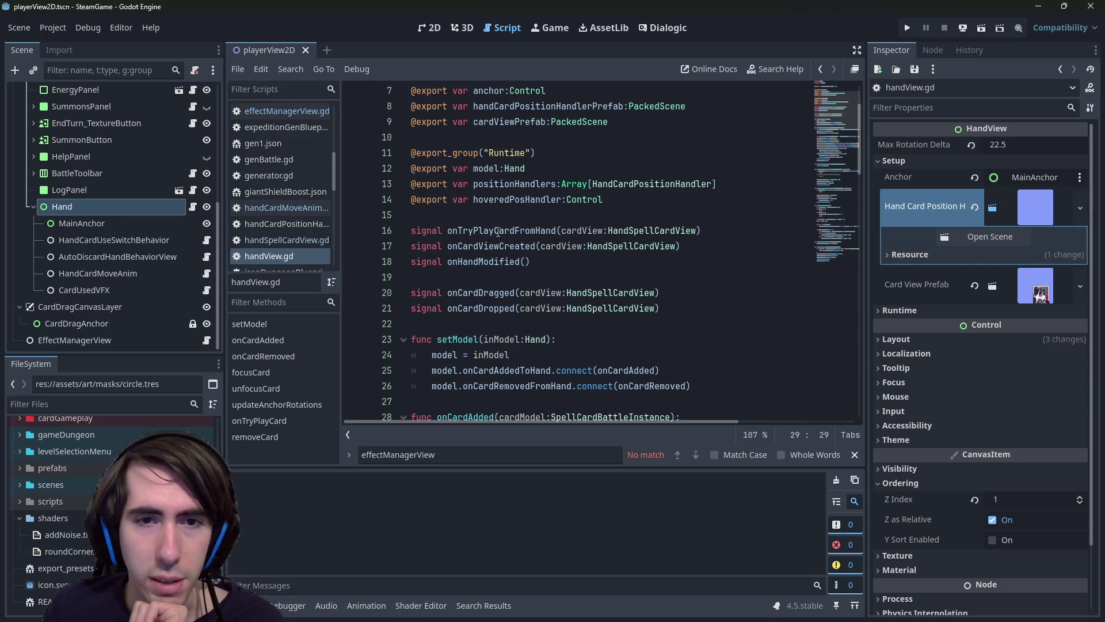
{"action": "scroll", "coordinate": [500, 237], "scroll_direction": "down", "scroll_amount": 2}
{"action": "scroll", "coordinate": [504, 231], "scroll_direction": "up", "scroll_amount": 2}
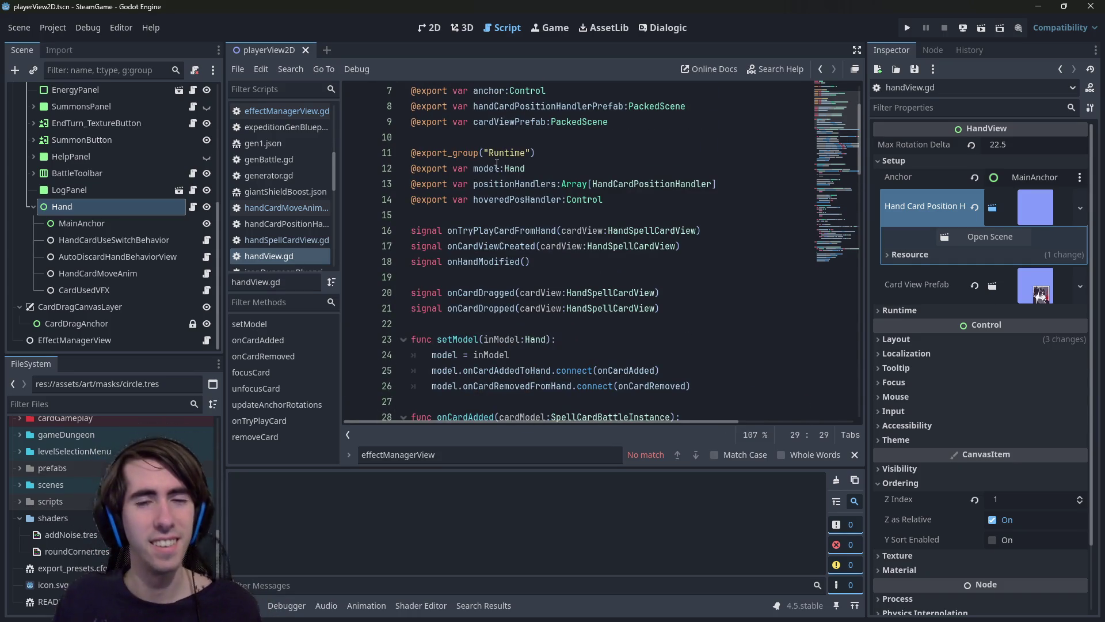
{"action": "scroll", "coordinate": [500, 198], "scroll_direction": "down", "scroll_amount": 5}
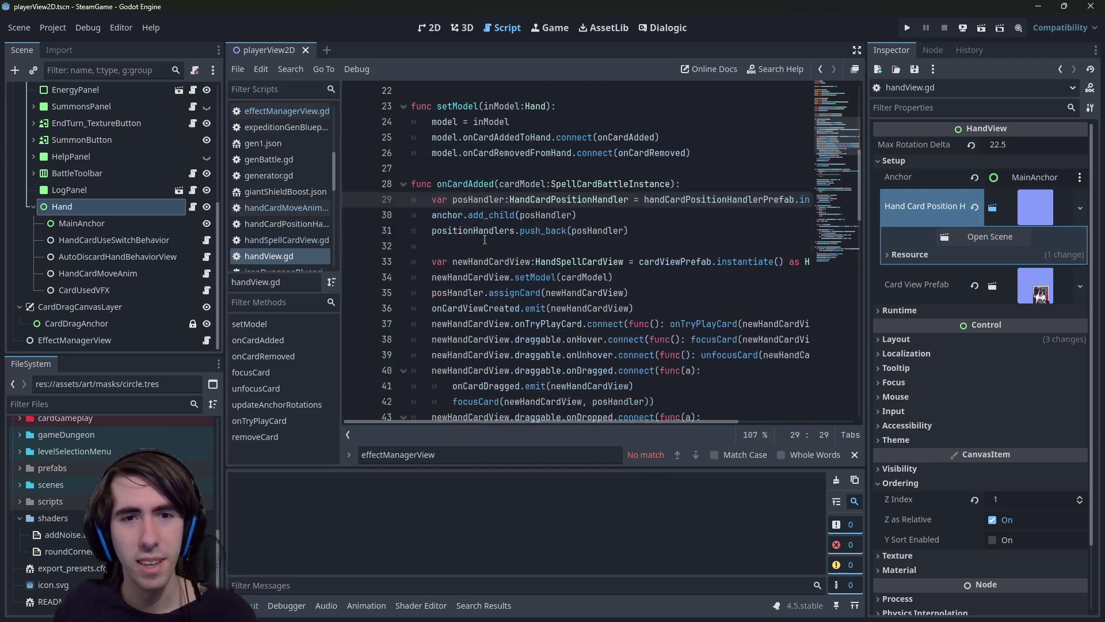
{"action": "key", "text": "ctrl+f"}
{"action": "key", "text": "Return"}
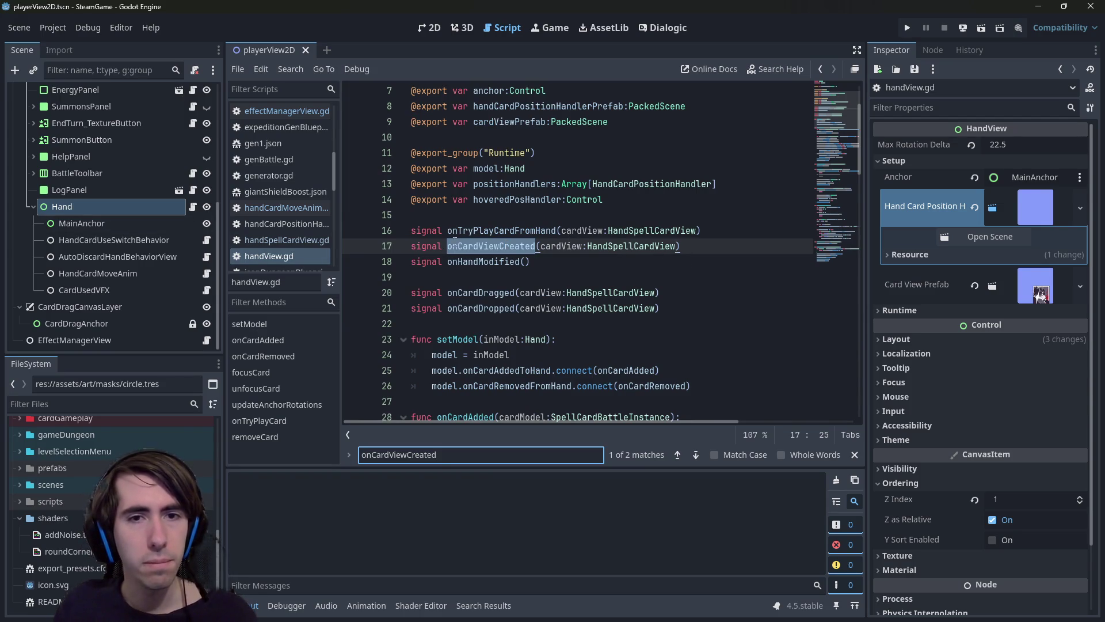
{"action": "left_click", "coordinate": [206, 275]}
{"action": "left_click", "coordinate": [668, 122]}
{"action": "key", "text": "Return"}
{"action": "type", "text": "@export var handView:Ha"}
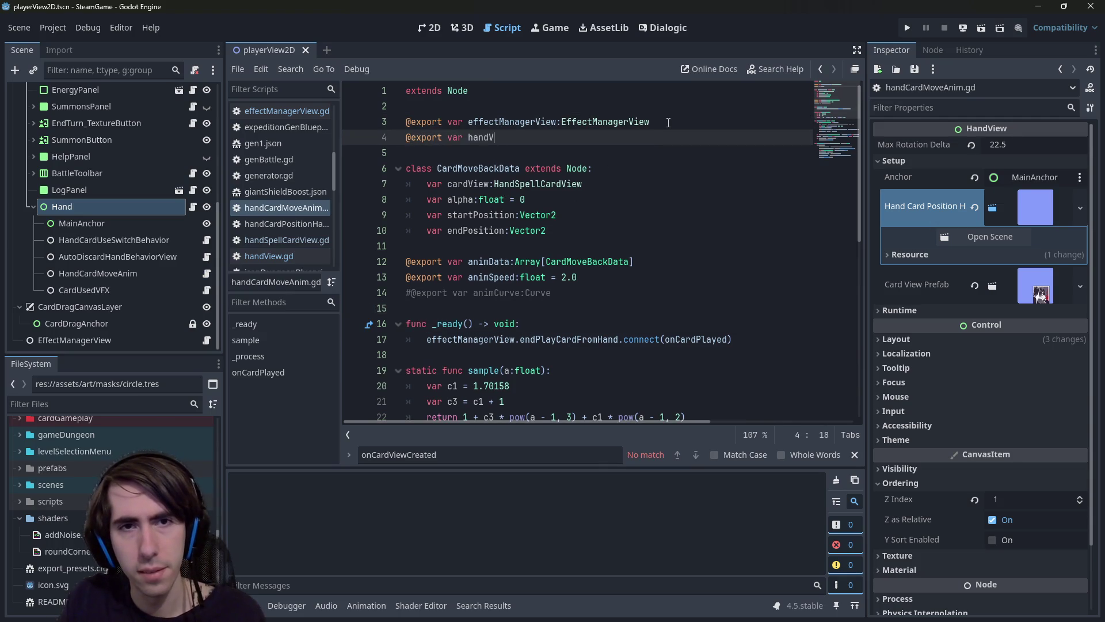
{"action": "type", "text": "ndV"}
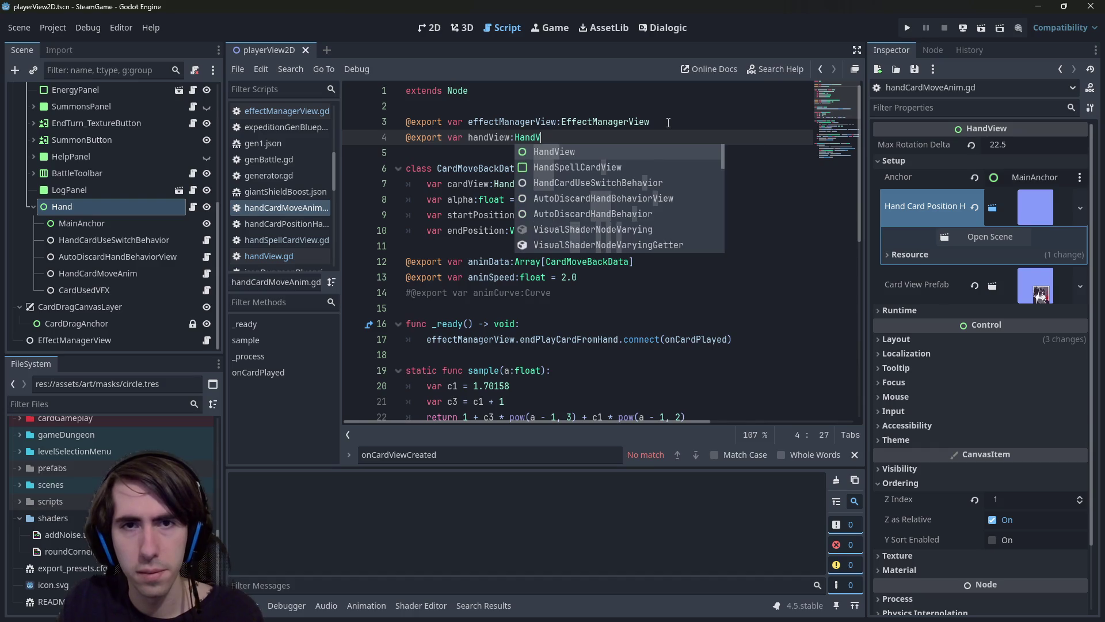
{"action": "key", "text": "Return"}
In _ready, connect handView.onCardViewCreated to the onCardViewCreated handler.
{"action": "scroll", "coordinate": [597, 179], "scroll_direction": "down", "scroll_amount": 3}
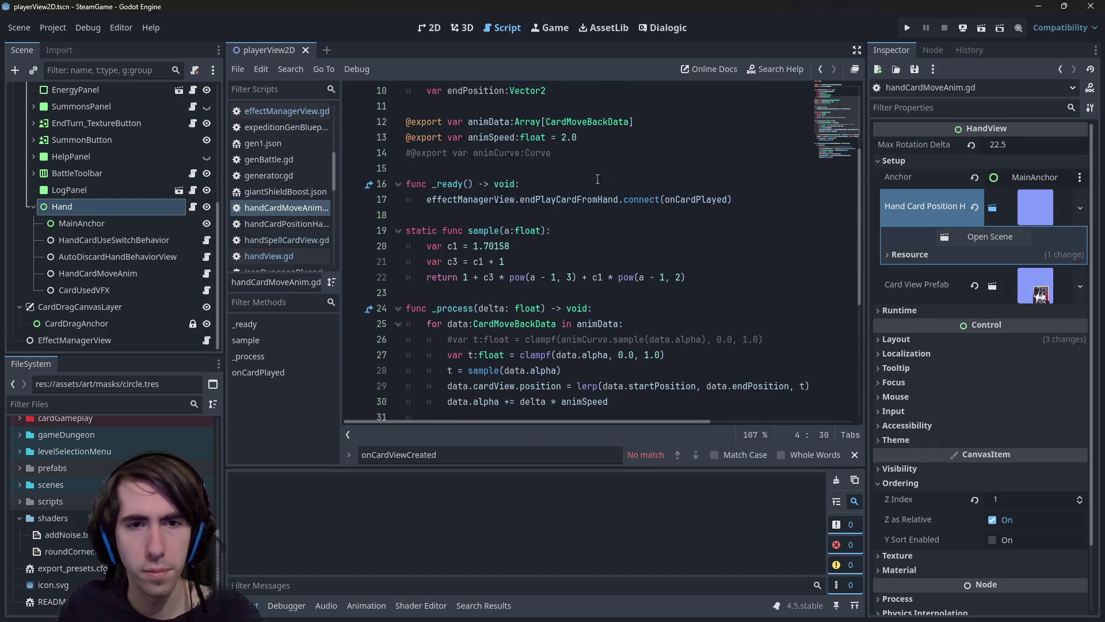
{"action": "left_click", "coordinate": [768, 197]}
{"action": "key", "text": "Return"}
{"action": "type", "text": "onCardViewCreated"}
{"action": "key", "text": "shift+Home"}
{"action": "type", "text": "handView."}
{"action": "type", "text": "onCardViewCreated"}
{"action": "type", "text": ".co"}
{"action": "key", "text": "Return"}
{"action": "type", "text": "onC"}
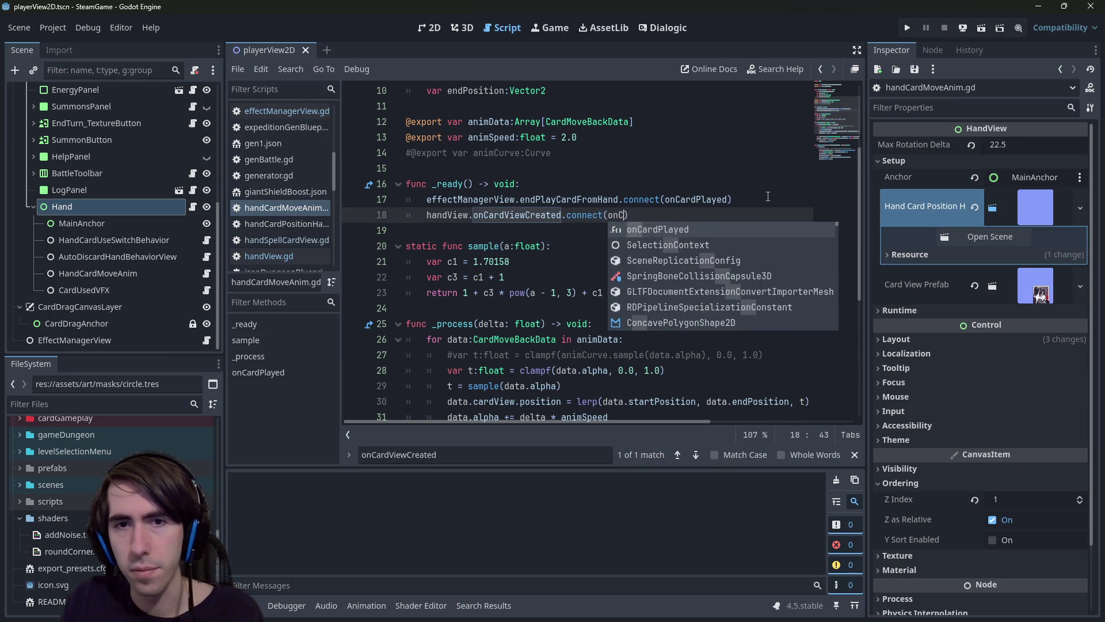
{"action": "type", "text": "ardViewCreated"}
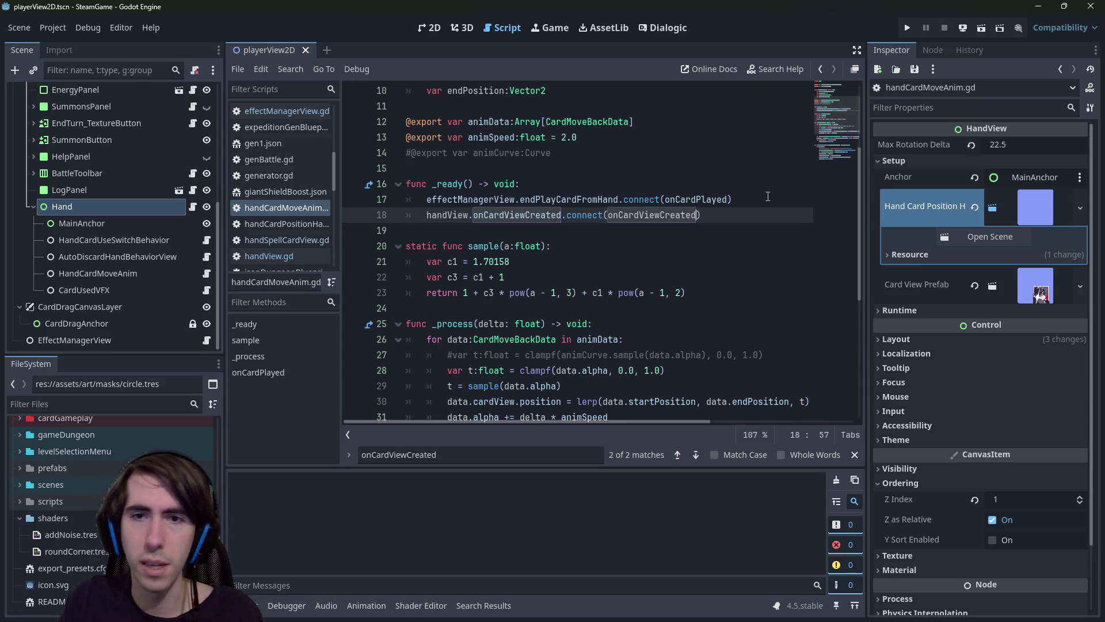
Declare func onCardViewCreated(cardView:HandSpellCardView) by copying the signal signature from handView.gd.
{"action": "left_click", "coordinate": [687, 215], "text": "ctrl"}
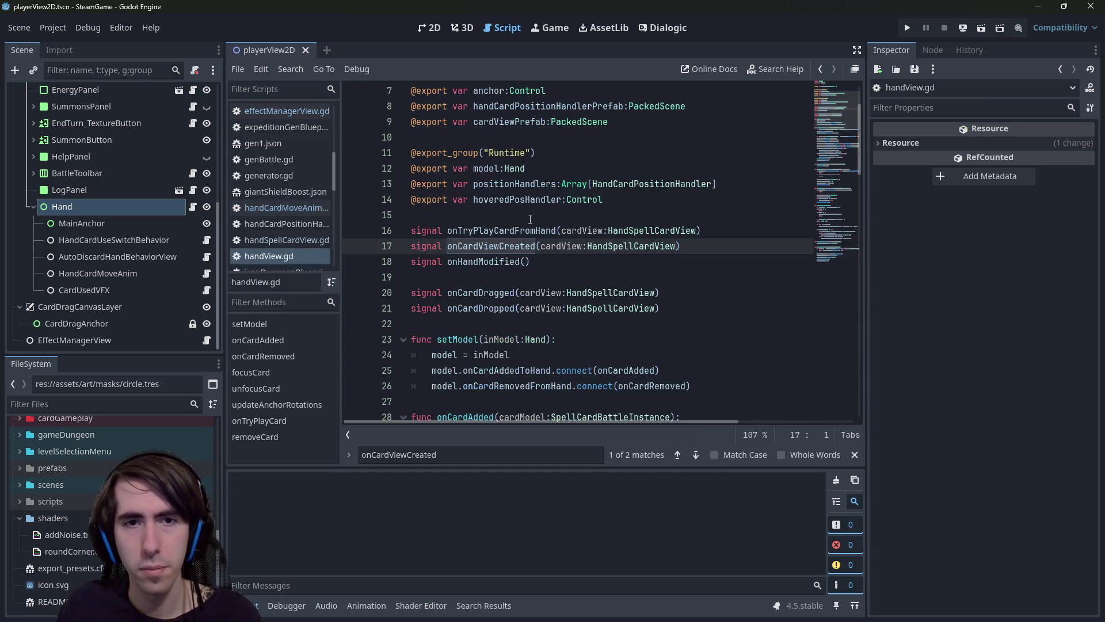
{"action": "mouse_move", "coordinate": [680, 246]}
{"action": "left_mouse_down"}
{"action": "mouse_move", "coordinate": [440, 246]}
{"action": "mouse_move", "coordinate": [451, 241]}
{"action": "left_mouse_up"}
{"action": "key", "text": "ctrl+c"}
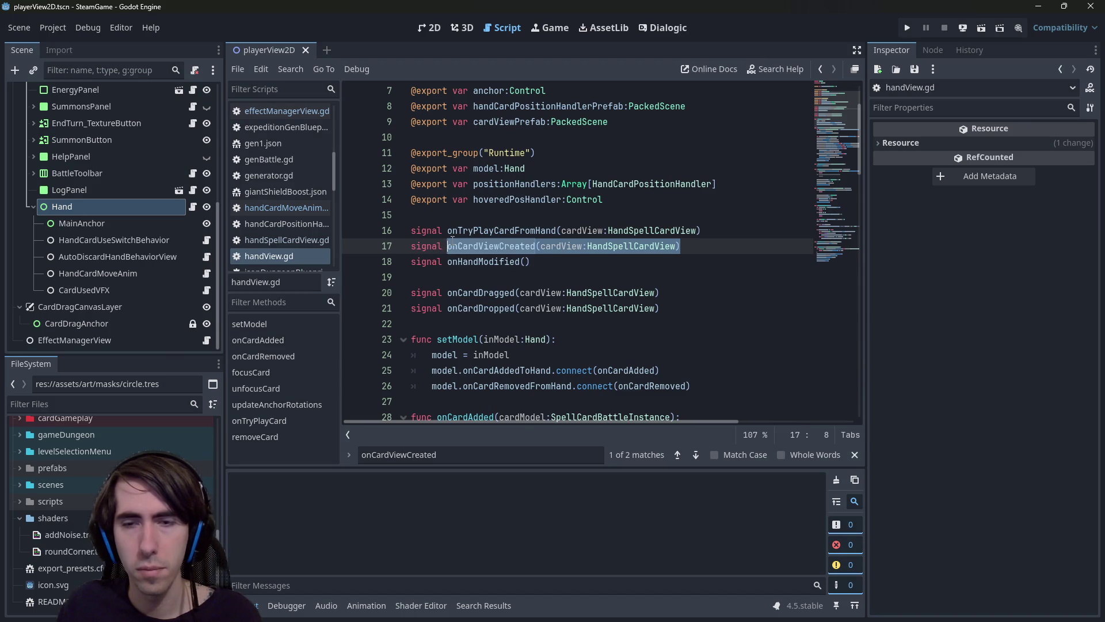
{"action": "key", "text": "alt+Left"}
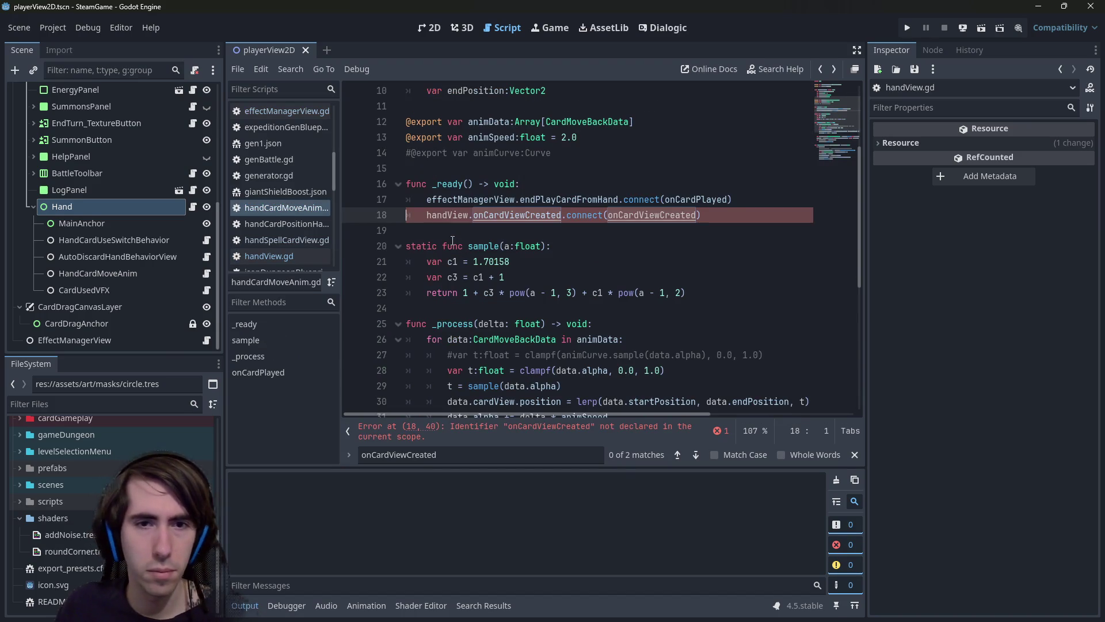
{"action": "scroll", "coordinate": [452, 241], "scroll_direction": "down", "scroll_amount": 5}
{"action": "left_click", "coordinate": [490, 386]}
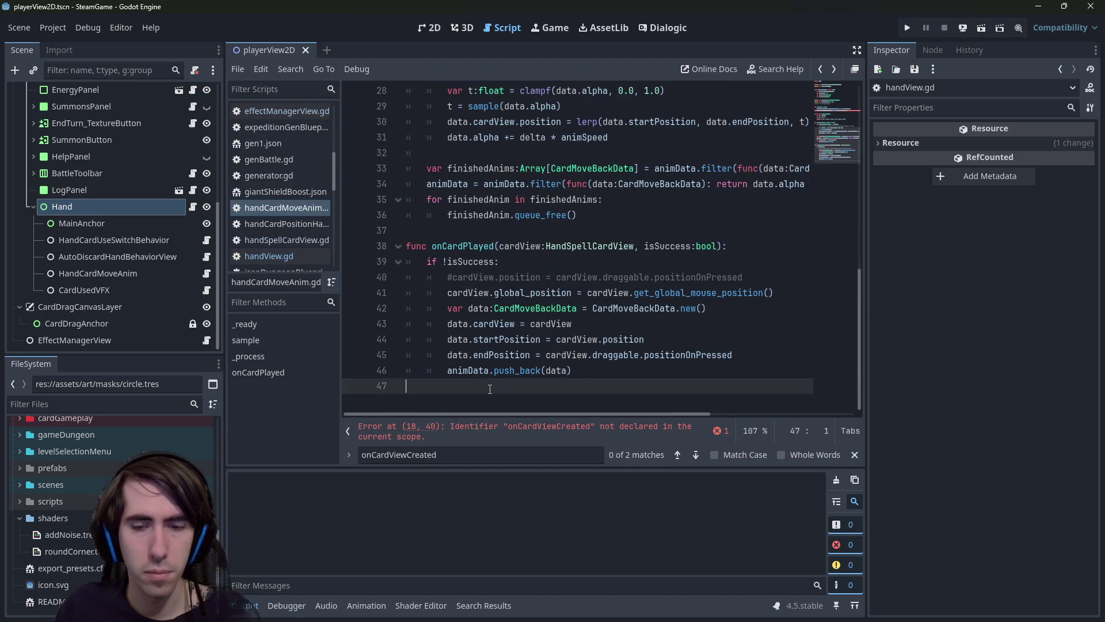
{"action": "key", "text": "Return"}
{"action": "type", "text": "func"}
{"action": "key", "text": "ctrl+v"}
{"action": "type", "text": ":"}
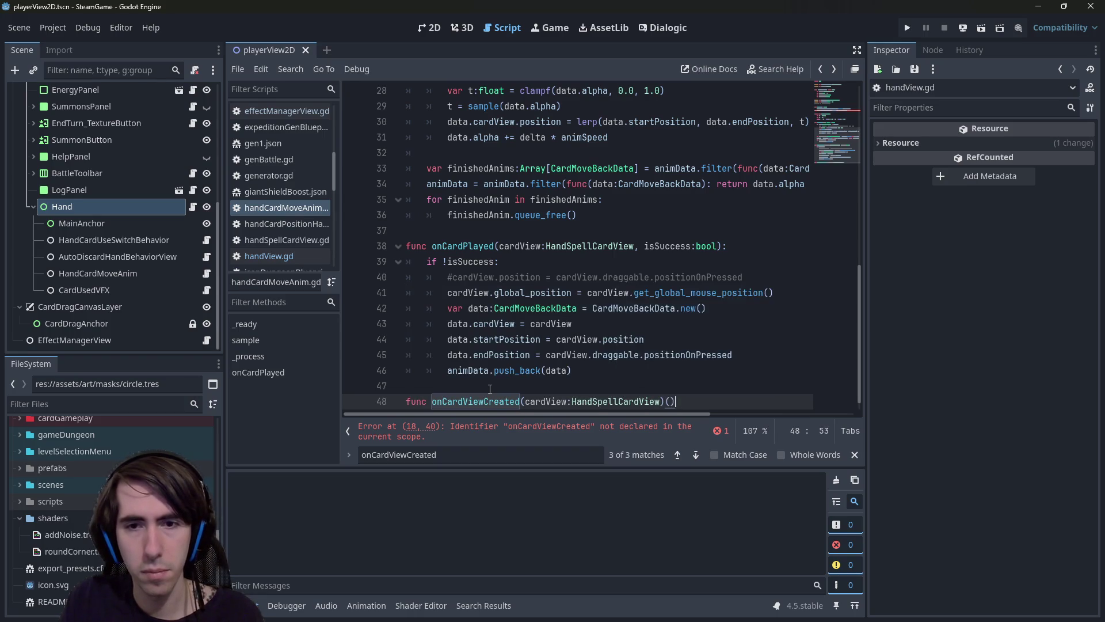
{"action": "key", "text": "Return"}
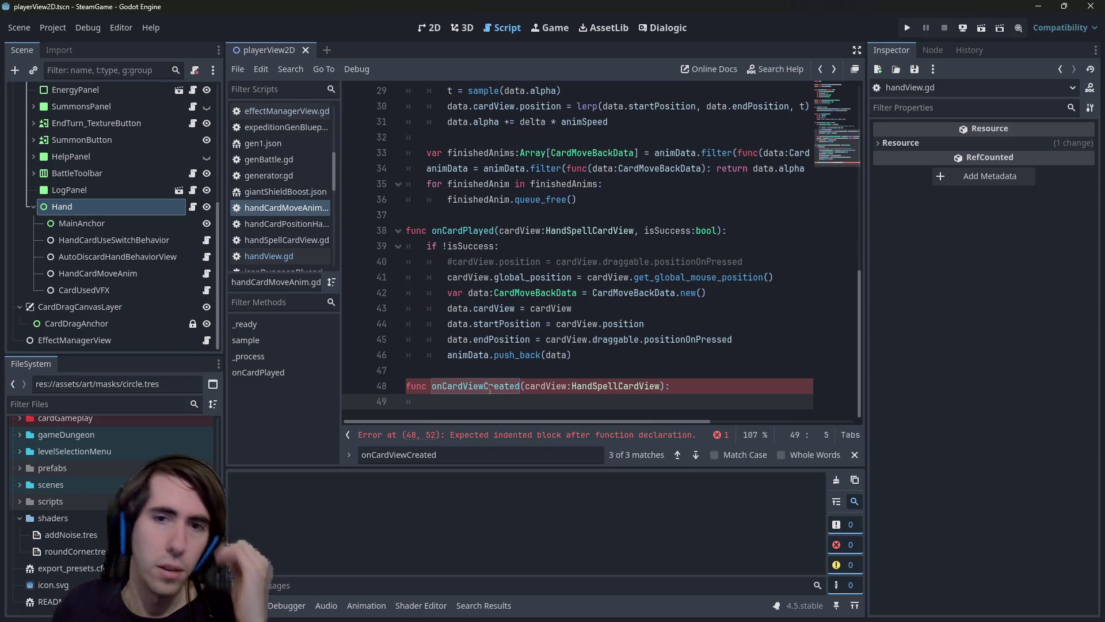
Copy lines 41–46 of onCardPlayed into onCardViewCreated and dedent them one level.
{"action": "mouse_move", "coordinate": [605, 354]}
{"action": "left_mouse_down"}
{"action": "mouse_move", "coordinate": [438, 354]}
{"action": "mouse_move", "coordinate": [367, 273]}
{"action": "left_mouse_up"}
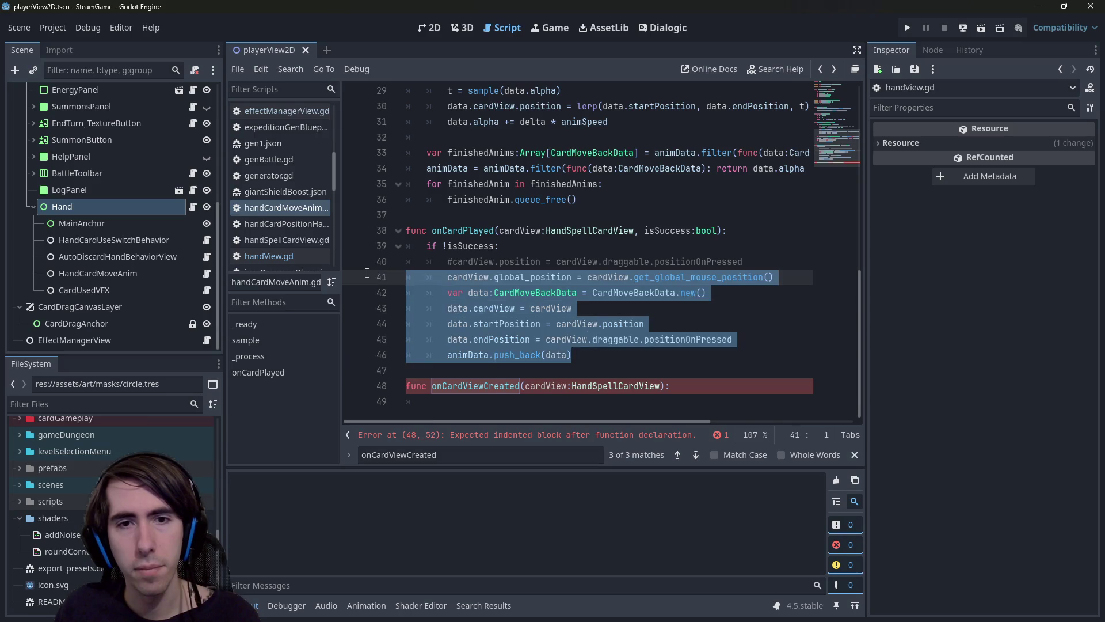
{"action": "mouse_move", "coordinate": [597, 363]}
{"action": "left_mouse_down"}
{"action": "mouse_move", "coordinate": [547, 355]}
{"action": "mouse_move", "coordinate": [396, 276]}
{"action": "left_mouse_up"}
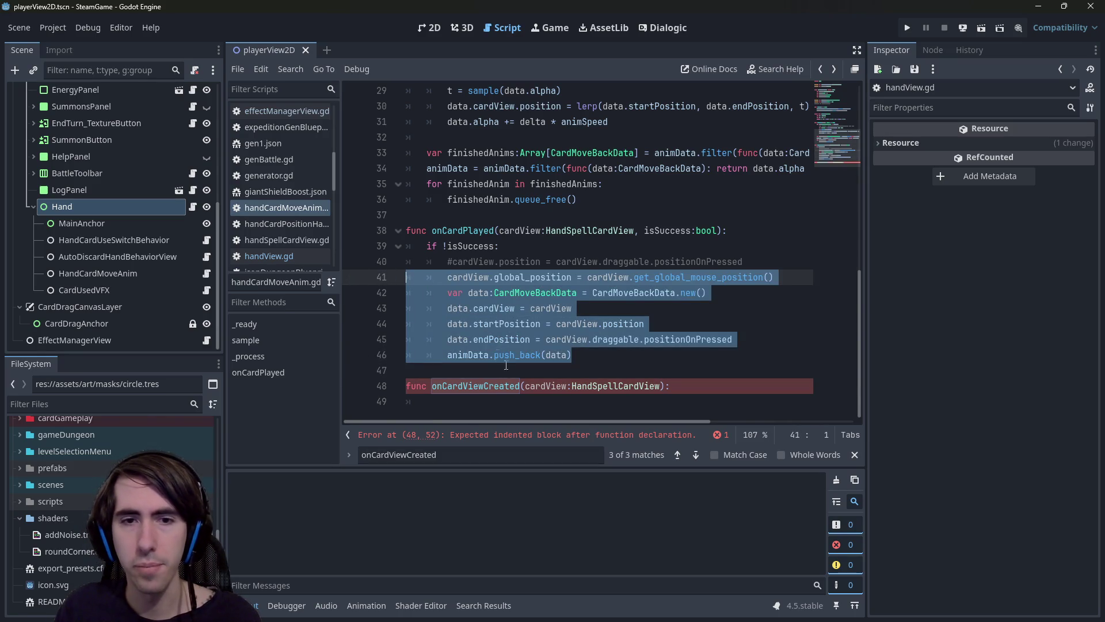
{"action": "left_click", "coordinate": [522, 402]}
{"action": "type", "text": "cardView.global_position = cardView.get_global_mouse_position() \t\tvar data:CardMoveBackData = CardMoveBackData.new() \t\tdata.cardView = cardView \t\tdata.startPosition = cardView.position \t\tdata.endPosition = cardView.draggable.positionOnPressed \t\tanimData.push_back(data)"}
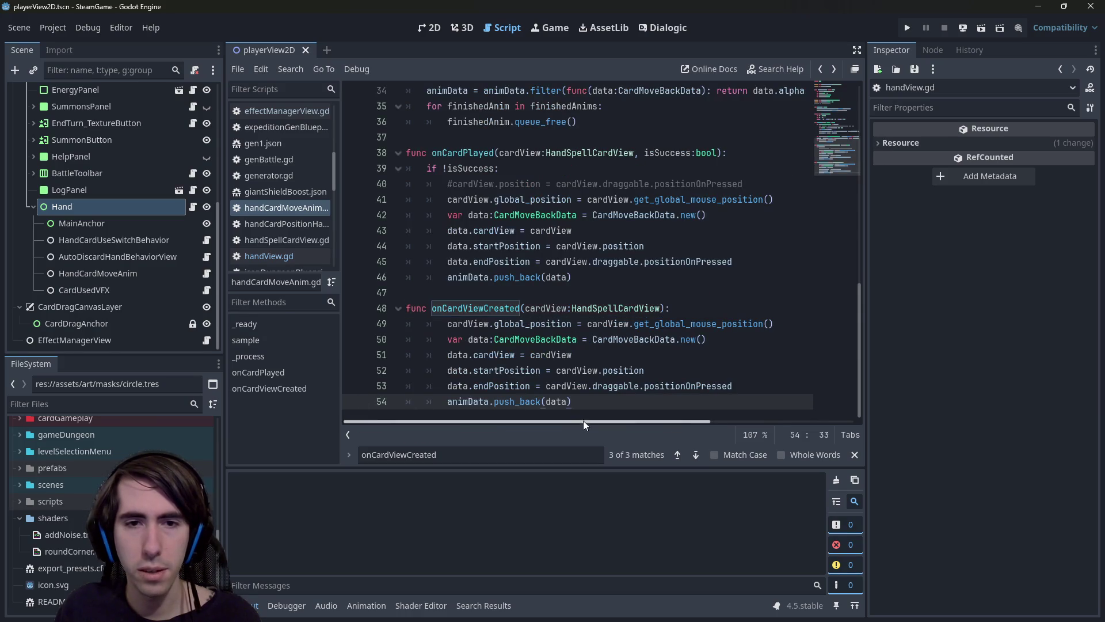
{"action": "left_click_drag", "start_coordinate": [570, 401], "coordinate": [401, 318]}
{"action": "key", "text": "shift+Tab"}
{"action": "left_click", "coordinate": [619, 339]}
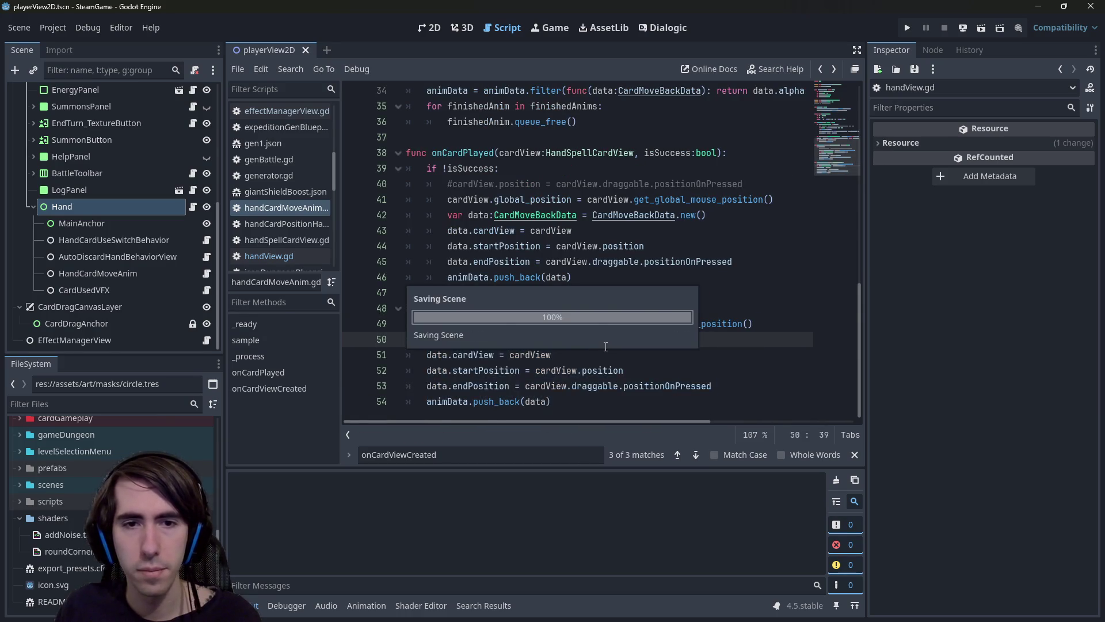
Review the global_position and cardView uses in the pasted handler code.
{"action": "double_click", "coordinate": [536, 323]}
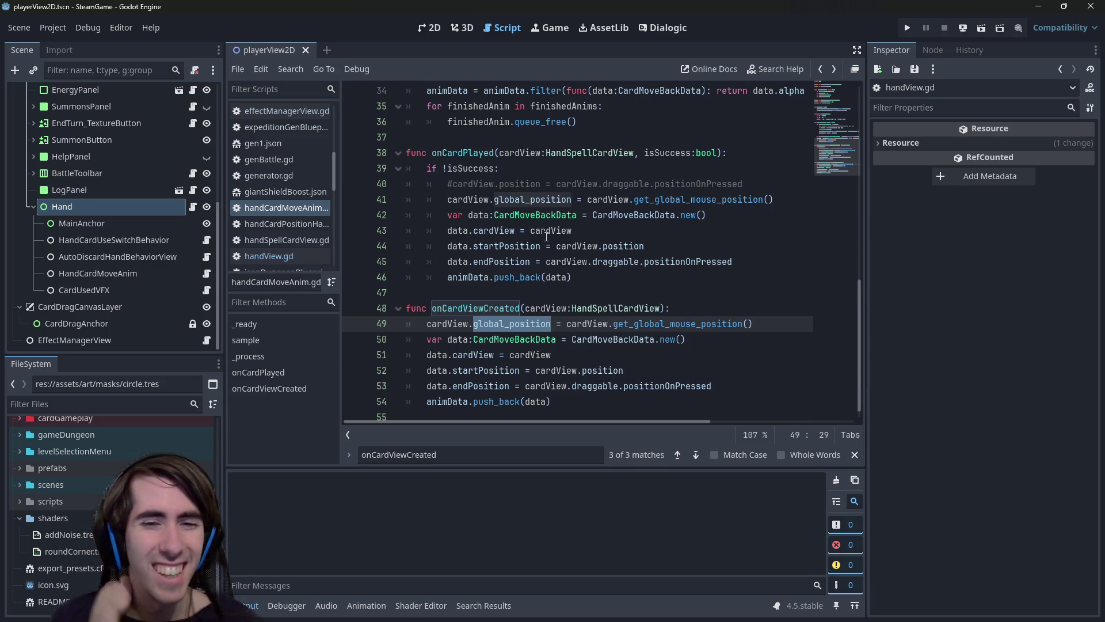
{"action": "double_click", "coordinate": [544, 310]}
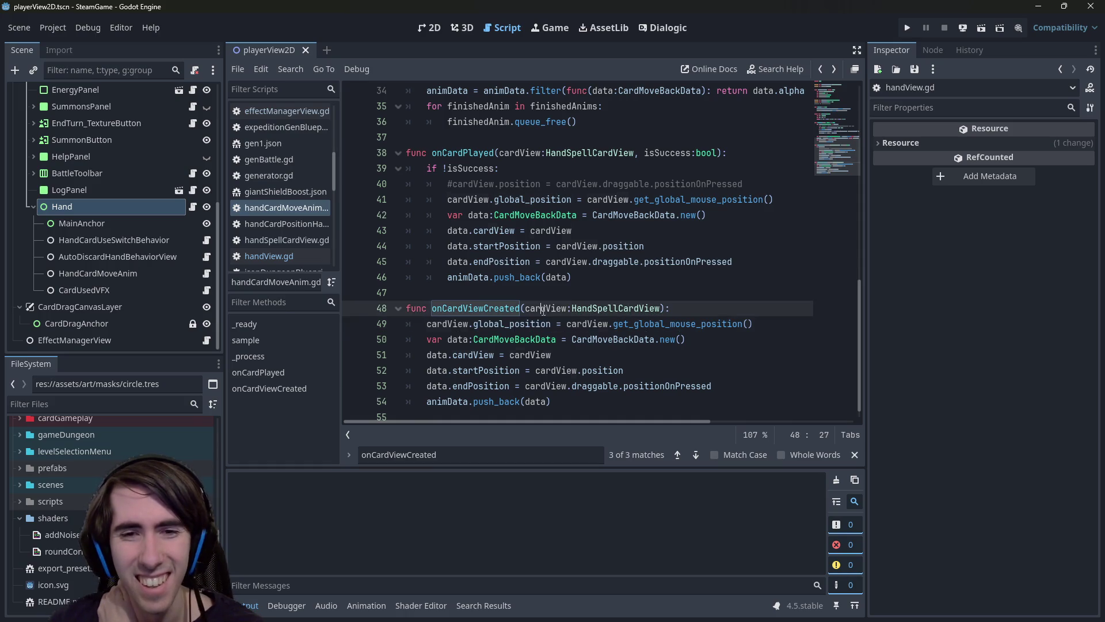
{"action": "key", "text": "shift+Home"}
{"action": "double_click", "coordinate": [544, 309]}
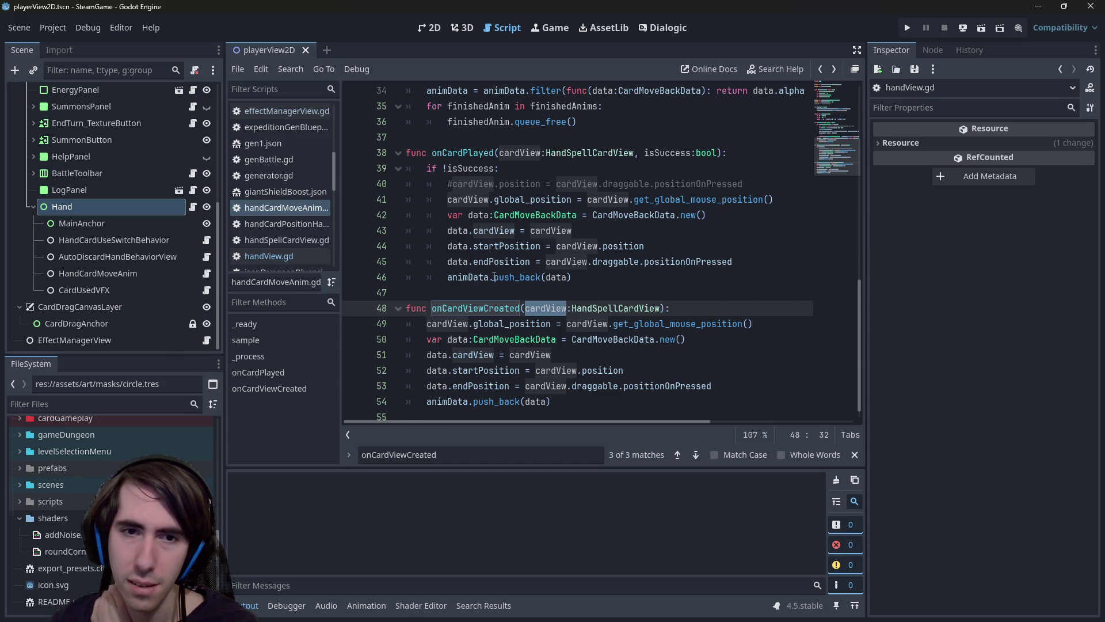
{"action": "left_click", "coordinate": [193, 207]}
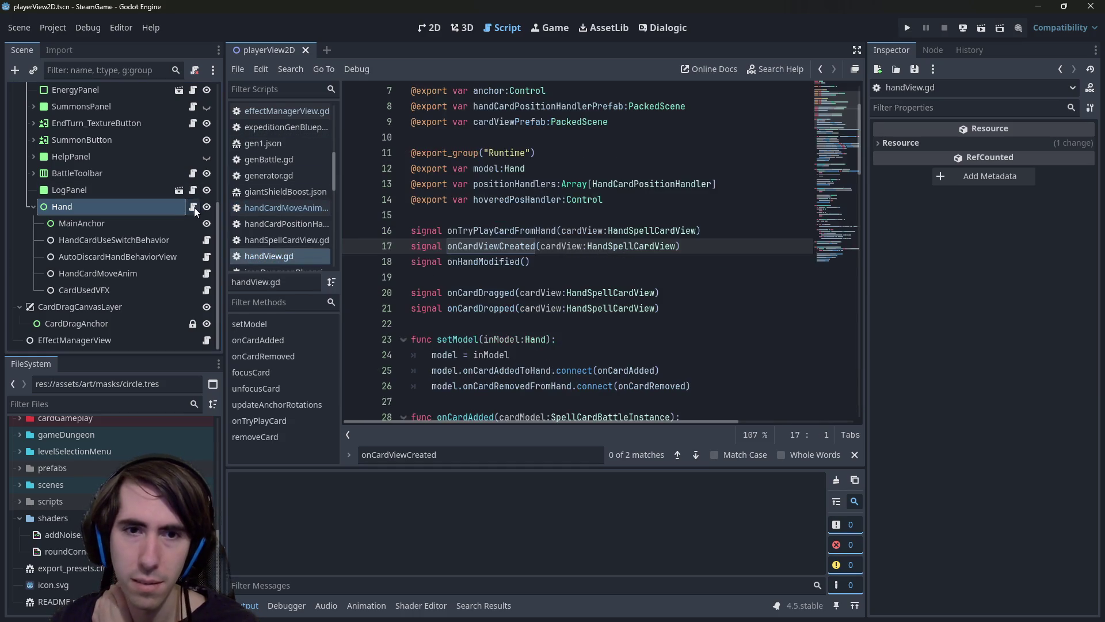
Find the onCardViewCreated emit after assignCard's add_child(card) in handView.gd, then reopen handCardMoveAnim.gd.
{"action": "double_click", "coordinate": [520, 247]}
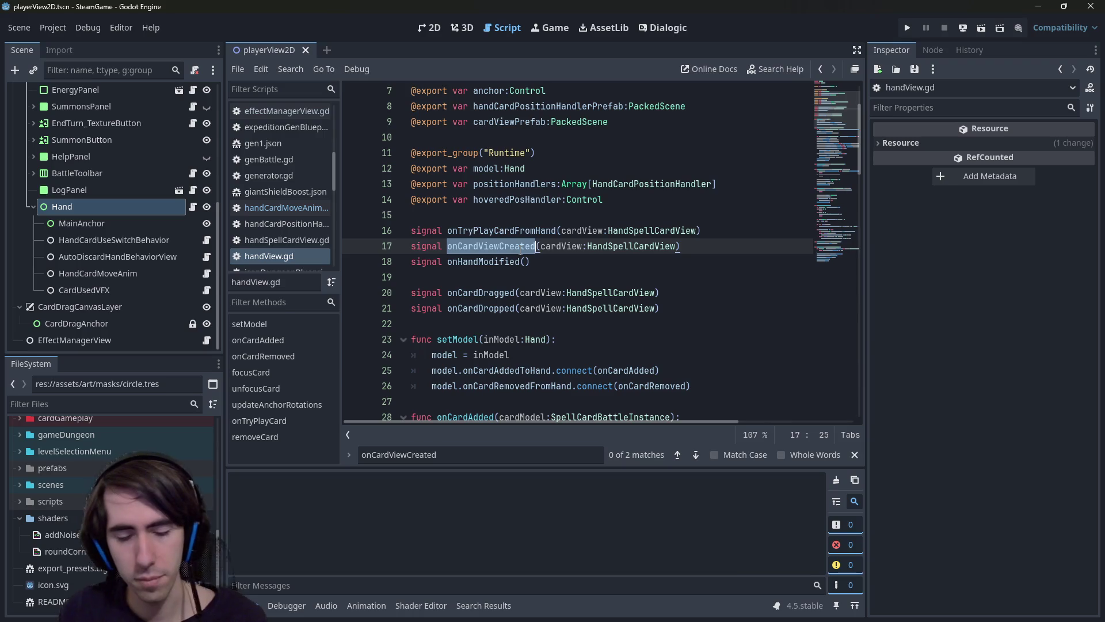
{"action": "key", "text": "ctrl+f"}
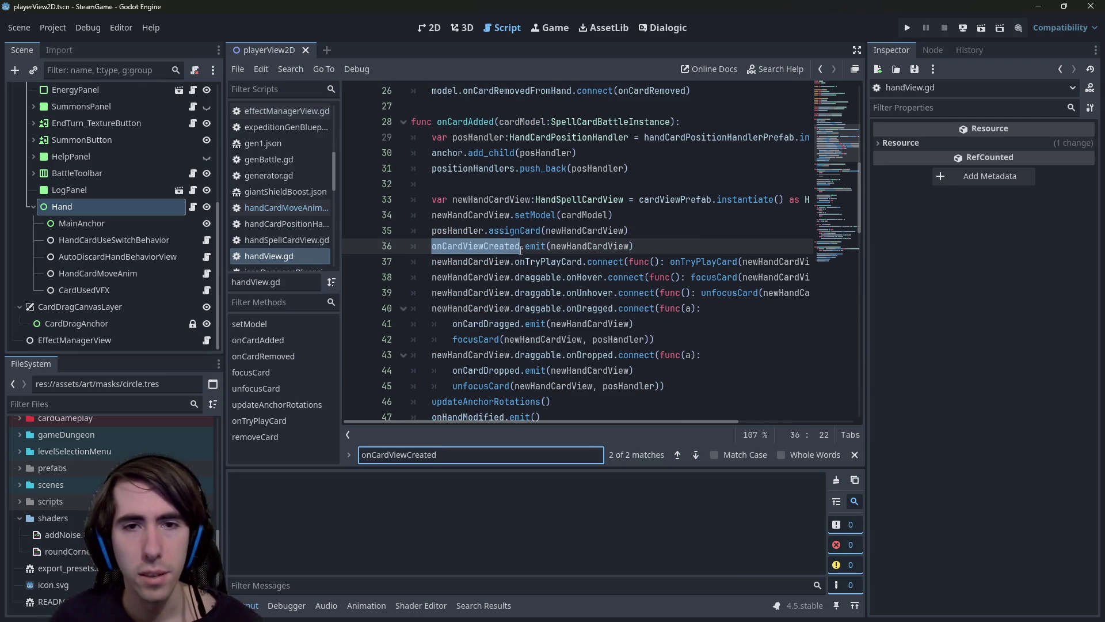
{"action": "left_click", "coordinate": [520, 247]}
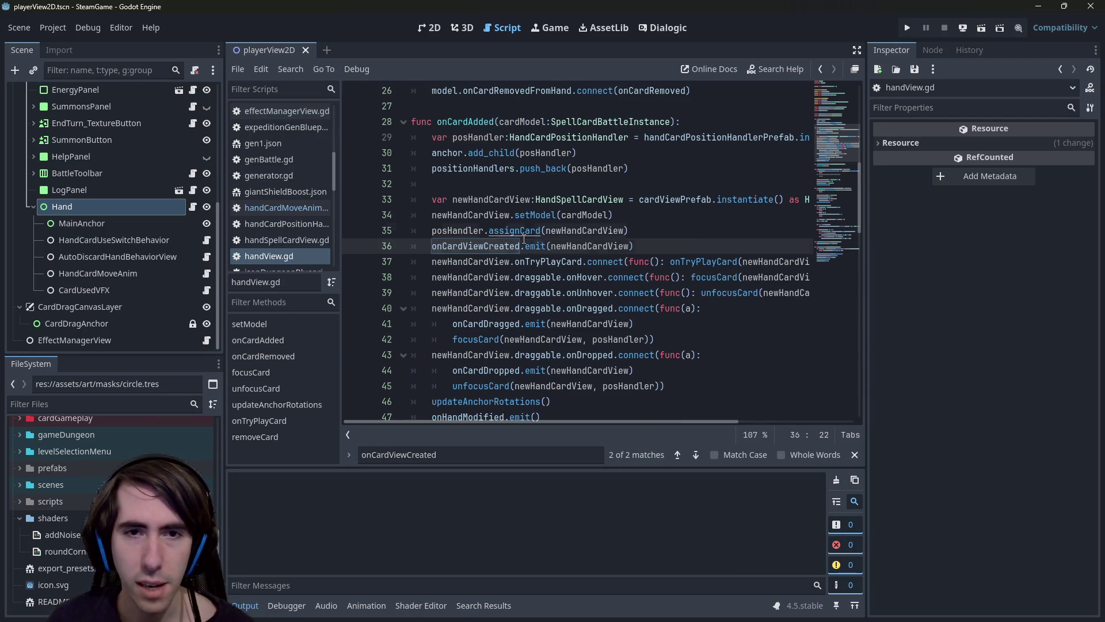
{"action": "left_click", "coordinate": [518, 231], "text": "ctrl"}
{"action": "left_click", "coordinate": [555, 206]}
{"action": "key", "text": "alt+Left"}
{"action": "key", "text": "alt+Left"}
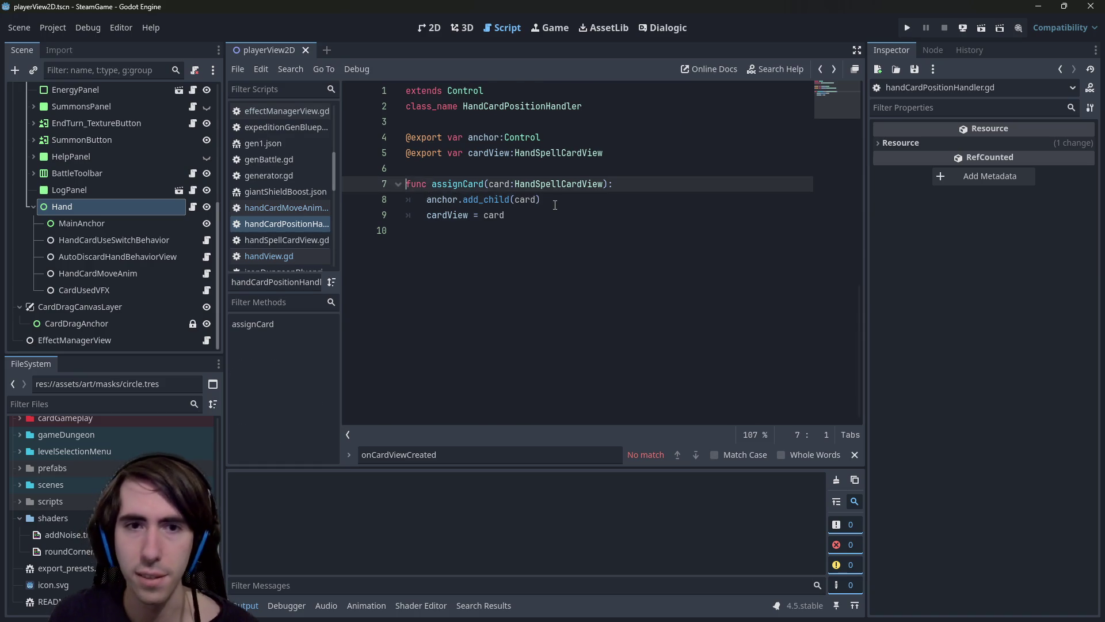
{"action": "left_click", "coordinate": [193, 212]}
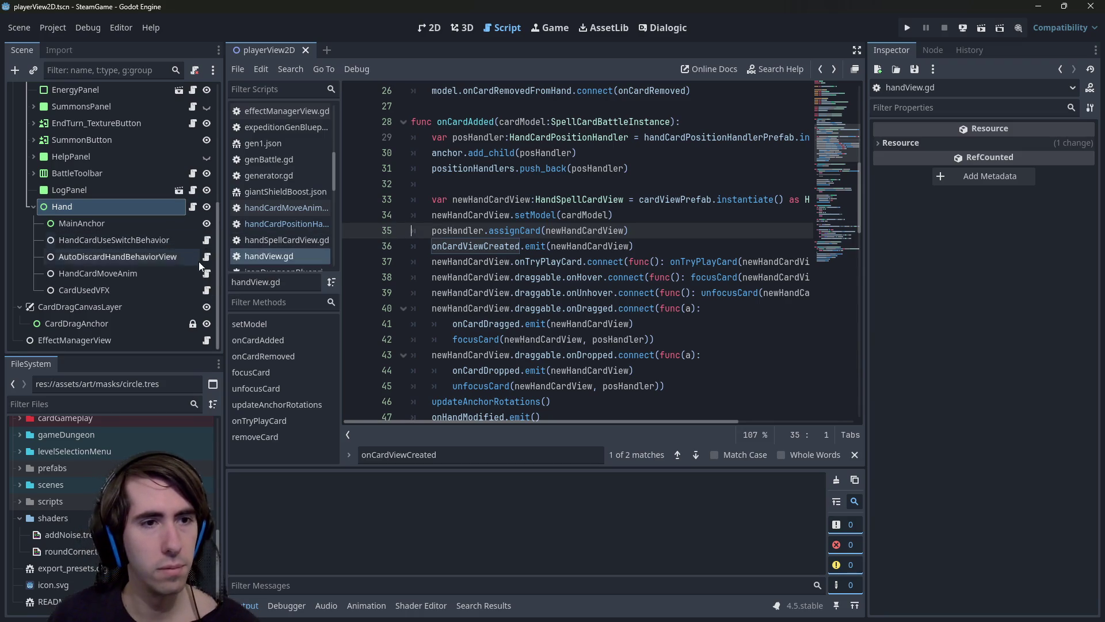
{"action": "left_click", "coordinate": [207, 279]}
{"action": "left_click", "coordinate": [207, 279]}
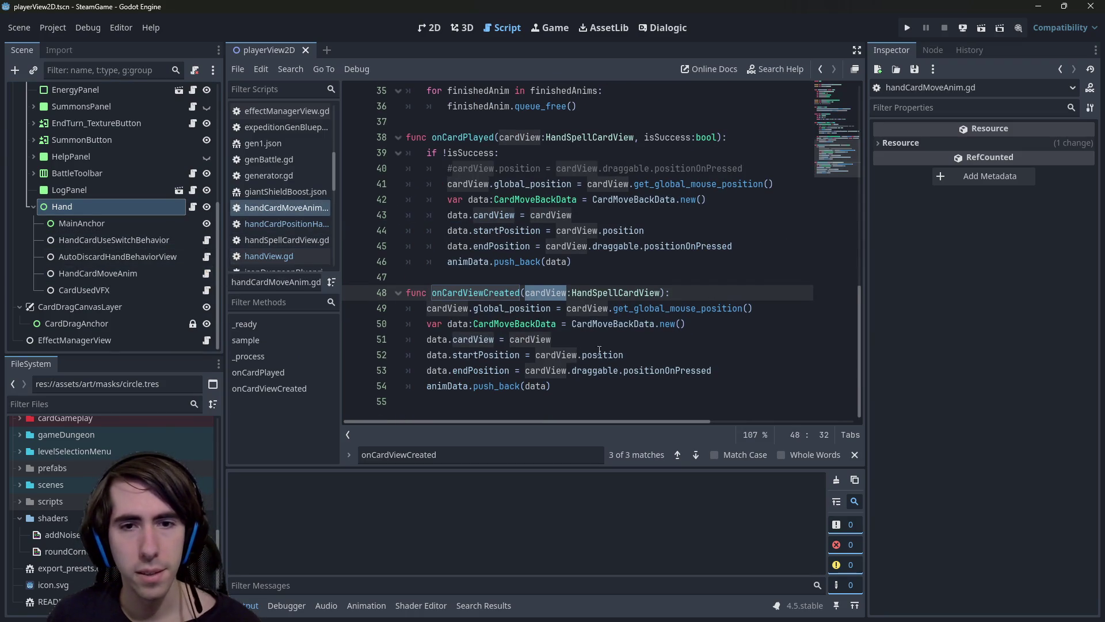
Set startPosition to cardView.position + Vector2(200, 200) in onCardViewCreated.
{"action": "left_click", "coordinate": [640, 355]}
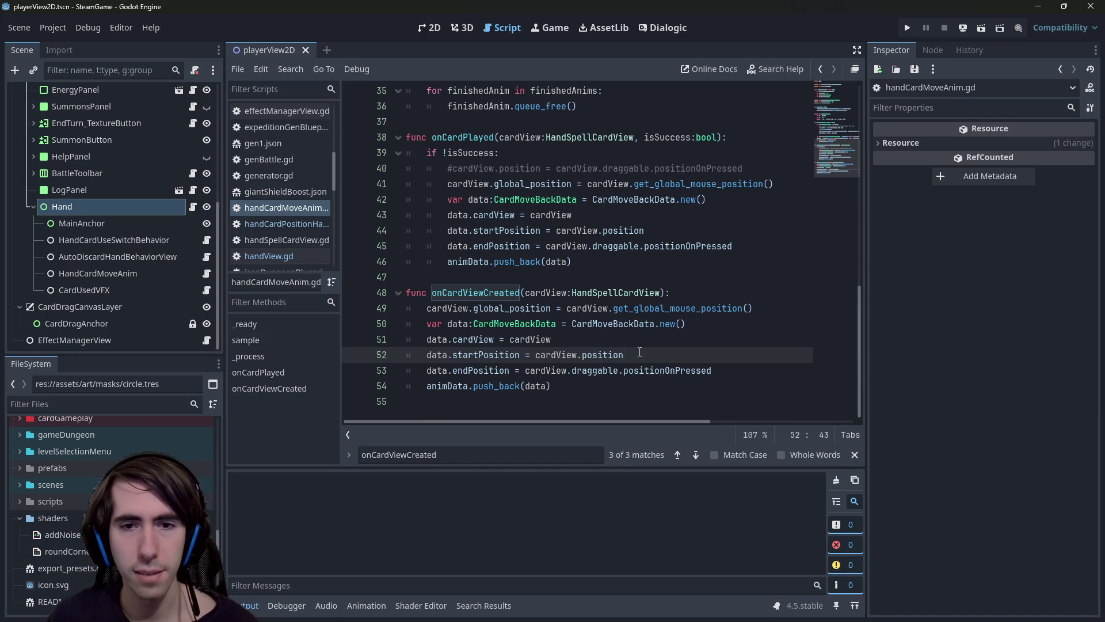
{"action": "double_click", "coordinate": [545, 292]}
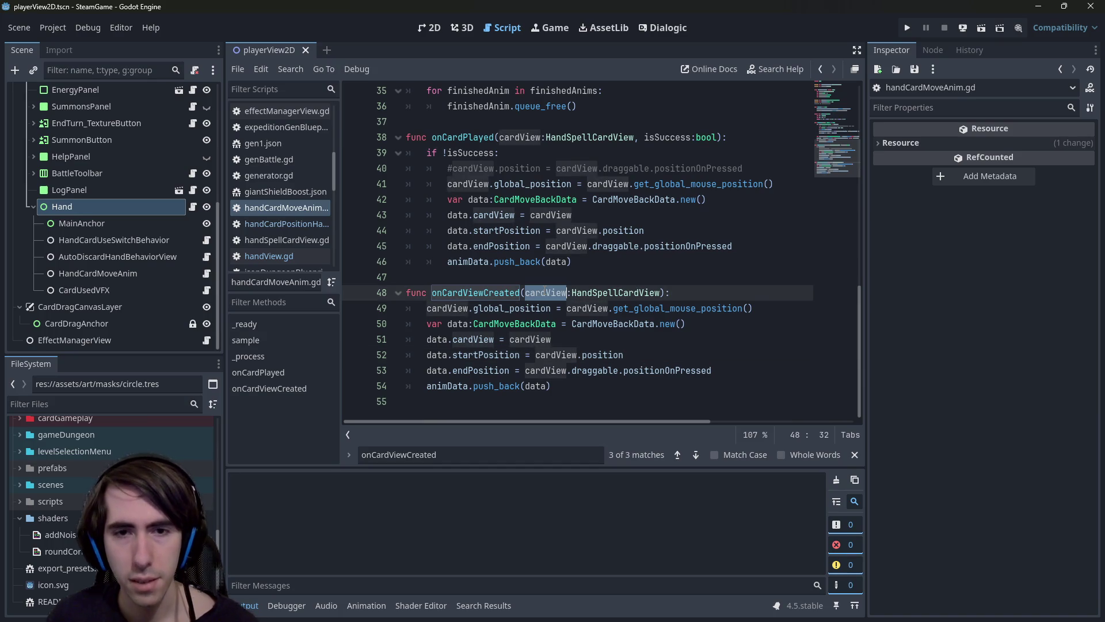
{"action": "left_click", "coordinate": [598, 349]}
{"action": "left_click", "coordinate": [625, 355]}
{"action": "mouse_move", "coordinate": [640, 355]}
{"action": "left_mouse_down"}
{"action": "mouse_move", "coordinate": [518, 355]}
{"action": "mouse_move", "coordinate": [716, 370]}
{"action": "left_mouse_up"}
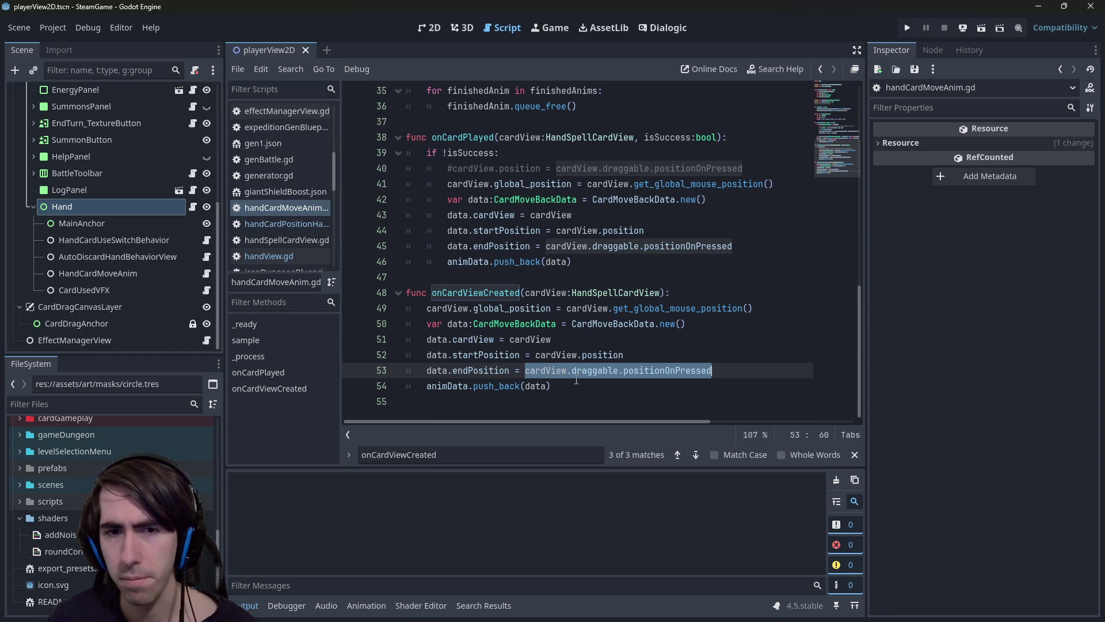
{"action": "type", "text": "cardView.position"}
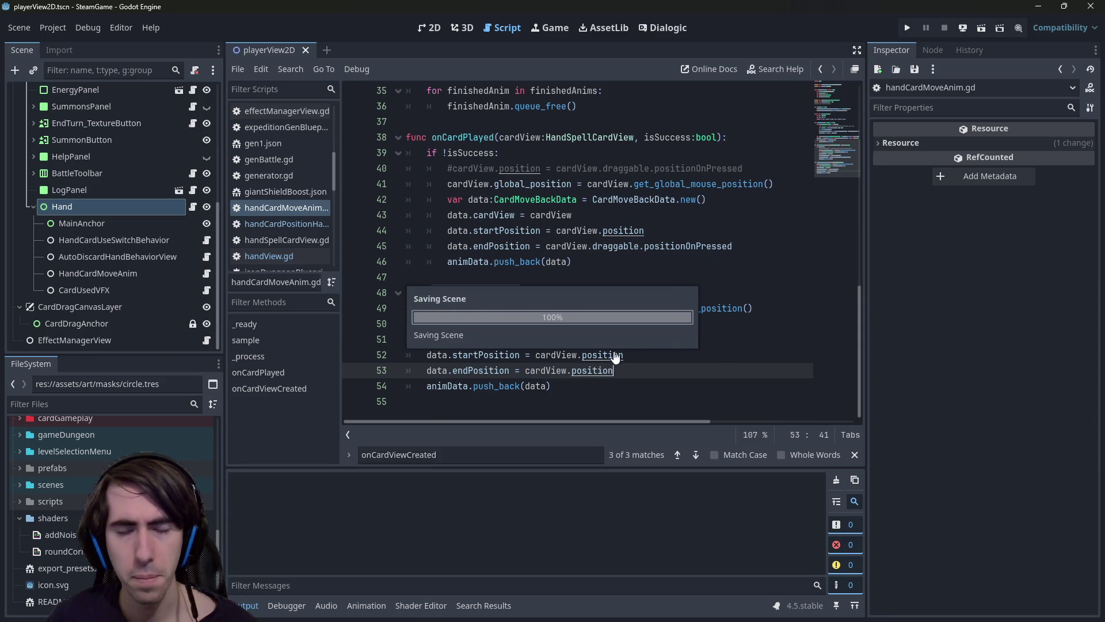
{"action": "left_click", "coordinate": [637, 355]}
{"action": "type", "text": "-"}
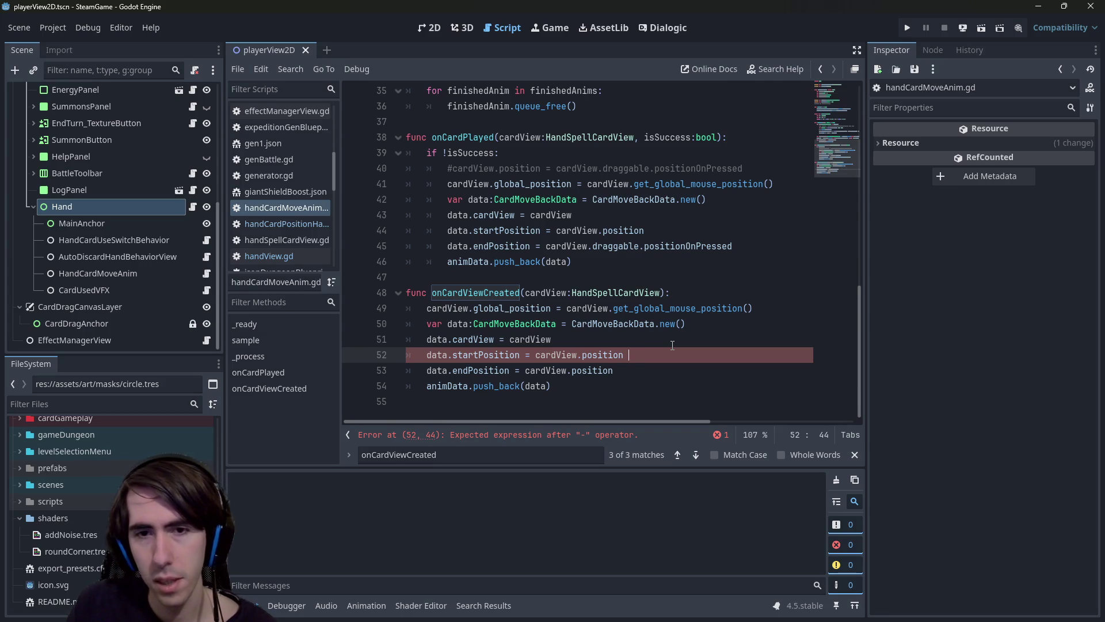
{"action": "type", "text": "ector2("}
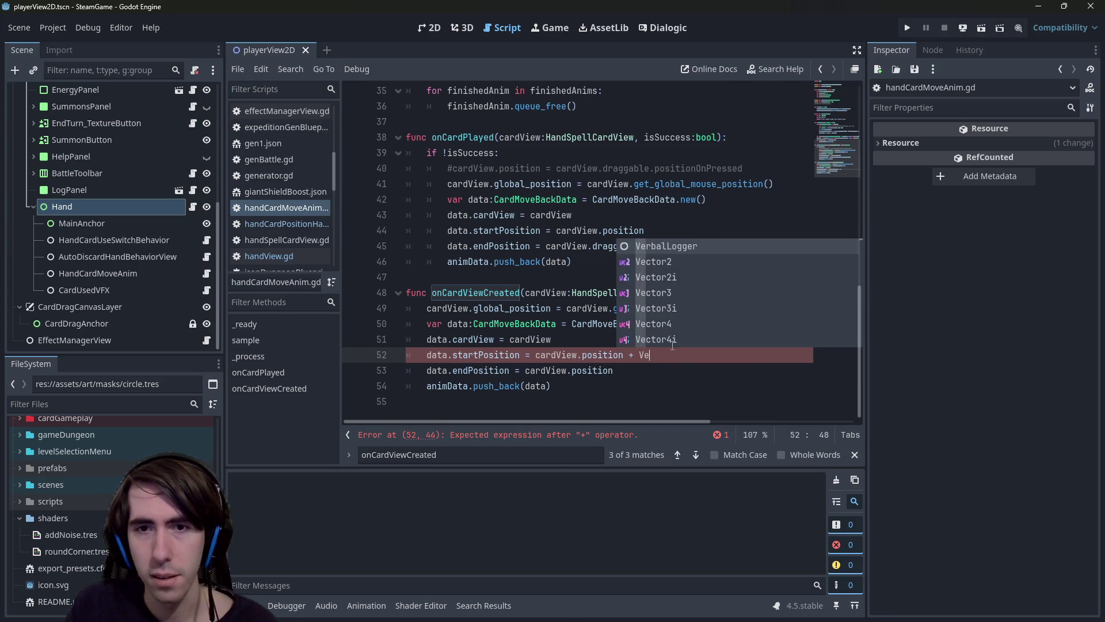
{"action": "type", "text": "200, "}
{"action": "type", "text": "-"}
{"action": "key", "text": "BackSpace"}
{"action": "type", "text": "200"}
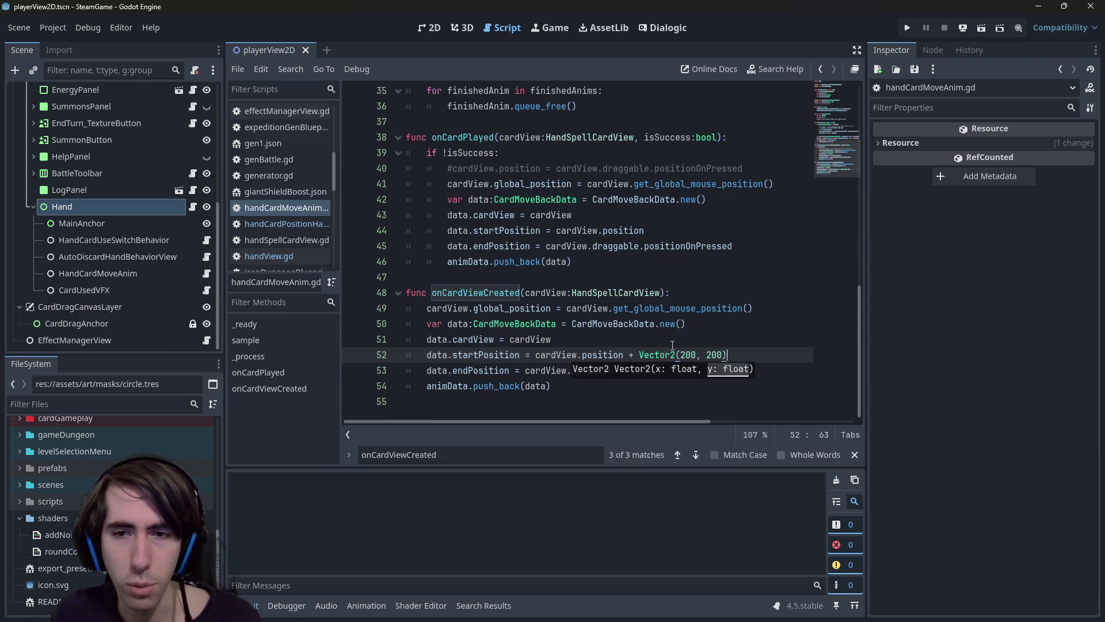
{"action": "key", "text": "Escape"}
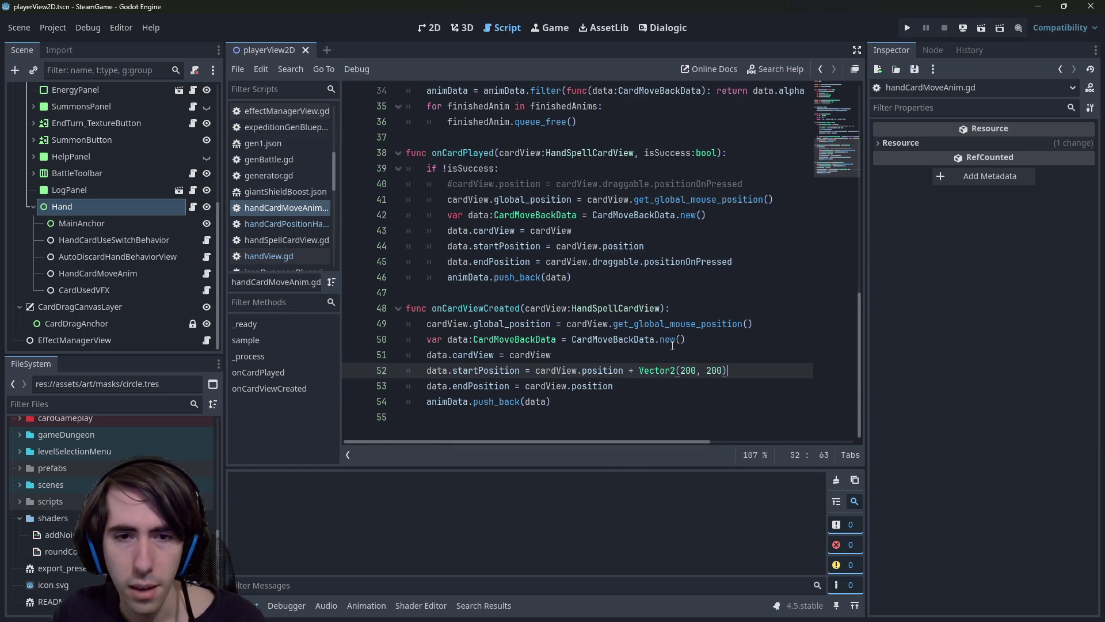
Add cardView.position = data.startPosition and move it below the push_back line.
{"action": "key", "text": "Down"}
{"action": "key", "text": "Return"}
{"action": "type", "text": "cardView"}
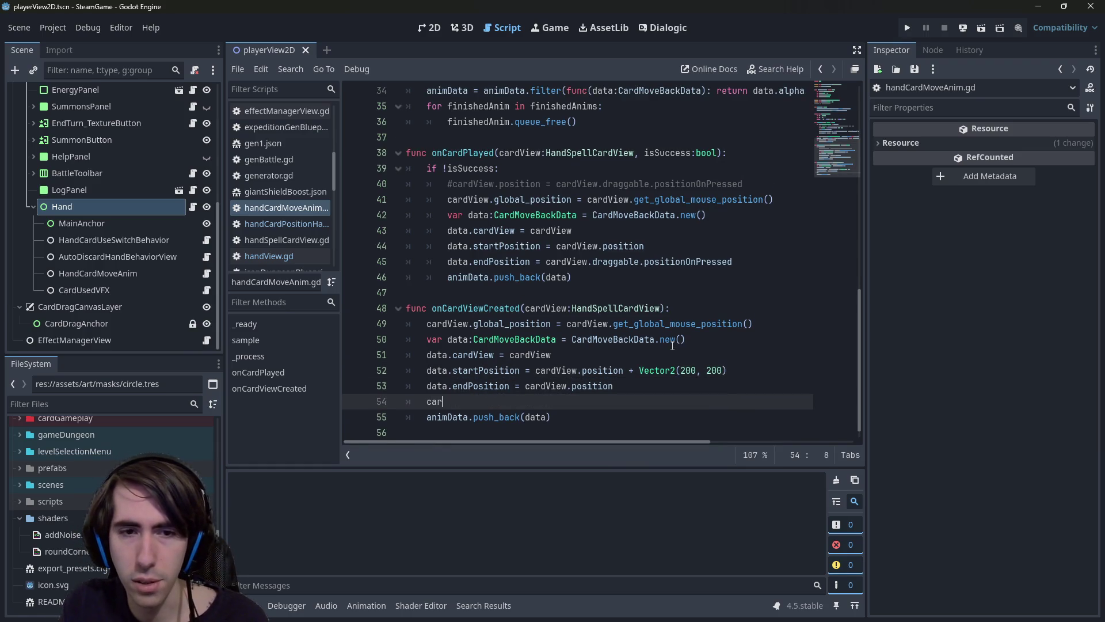
{"action": "type", "text": ".posit"}
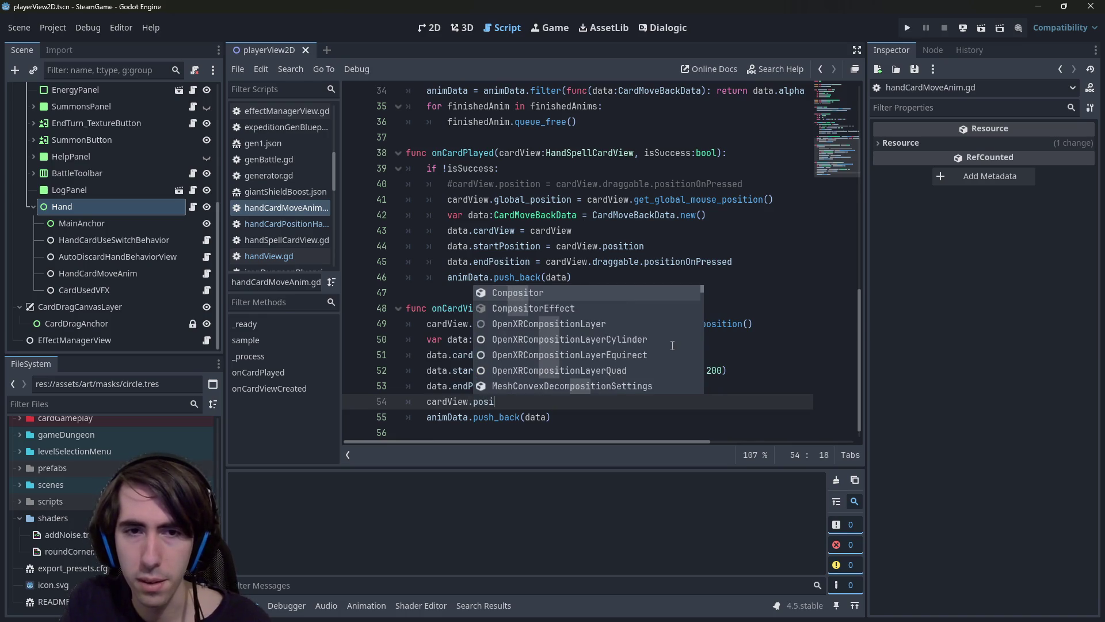
{"action": "key", "text": "Return"}
{"action": "key", "text": "Up"}
{"action": "key", "text": "Up"}
{"action": "key", "text": "ctrl+Left"}
{"action": "key", "text": "ctrl+Left"}
{"action": "key", "text": "ctrl+Left"}
{"action": "key", "text": "ctrl+Left"}
{"action": "key", "text": "Down"}
{"action": "key", "text": "Down"}
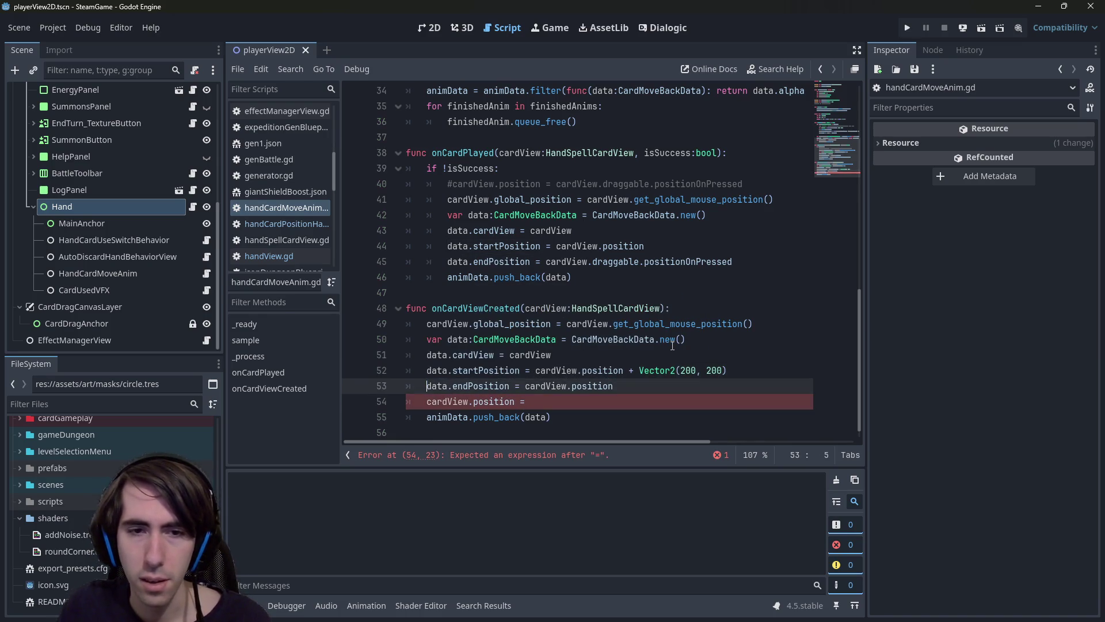
{"action": "key", "text": "ctrl+Right"}
{"action": "type", "text": "data.startPosition"}
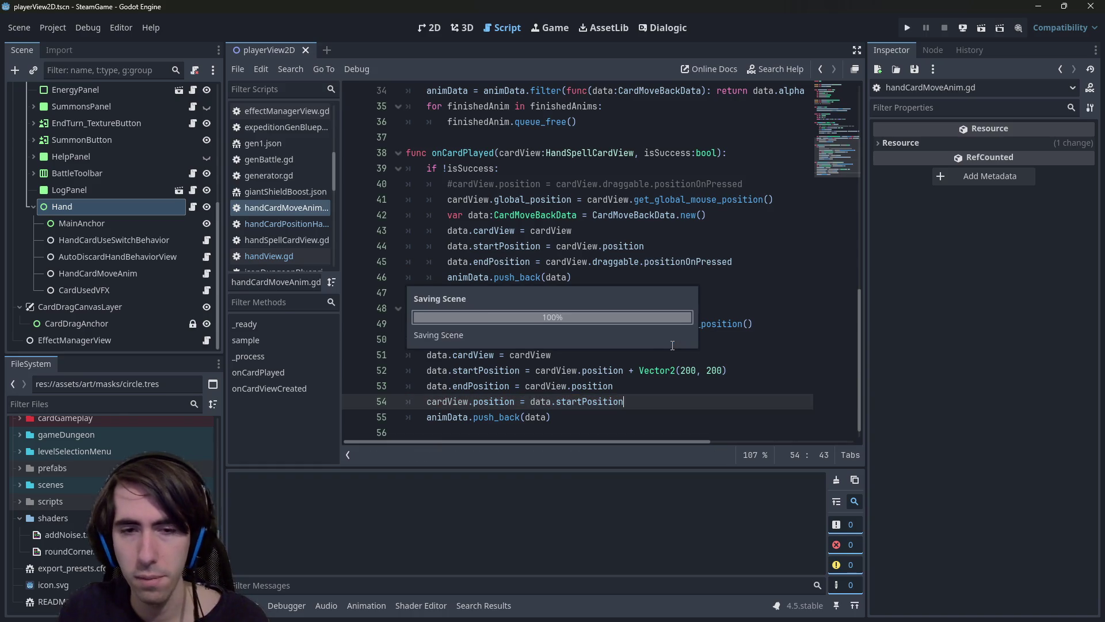
{"action": "key", "text": "alt+Down"}
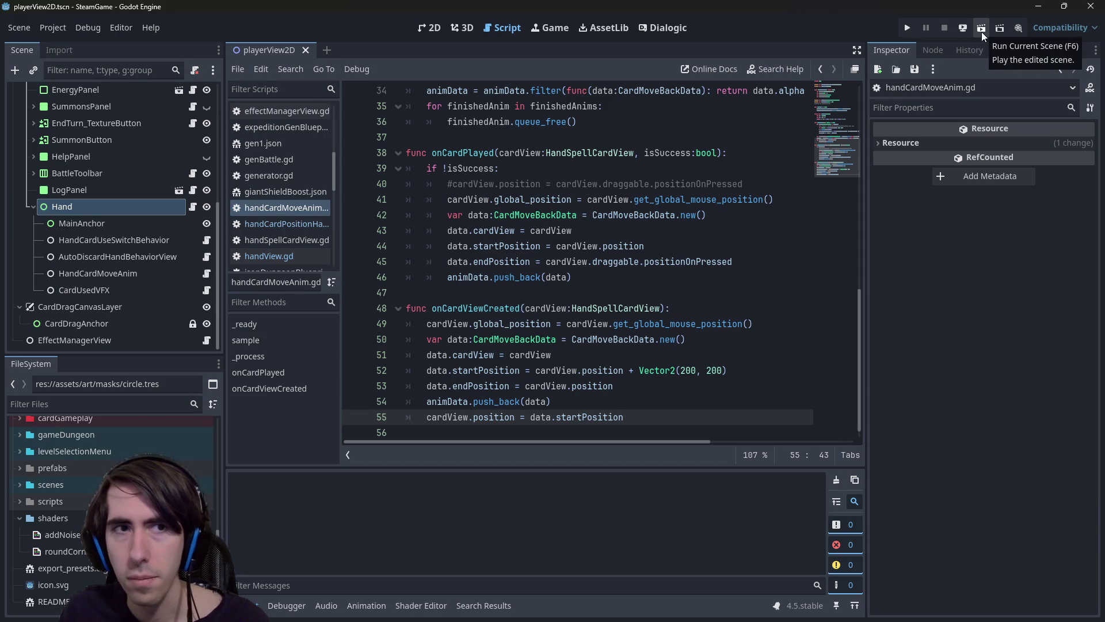
Open room5.tscn and run it, stopping the session after the Nil handView error.
{"action": "left_click", "coordinate": [573, 247]}
{"action": "key", "text": "alt+shift+o"}
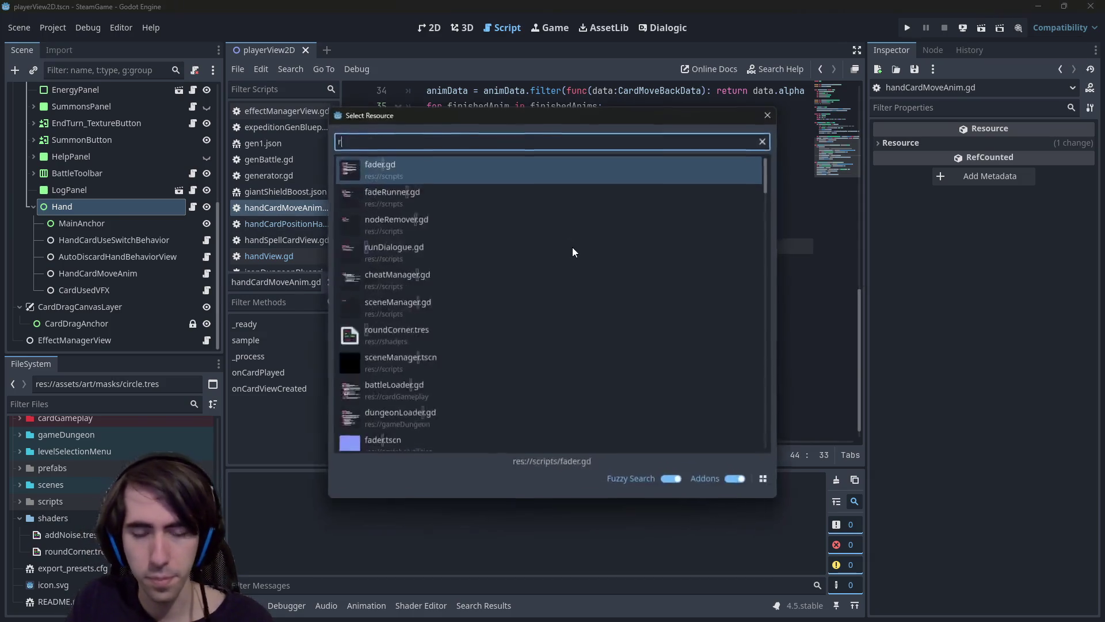
{"action": "type", "text": "room5"}
{"action": "key", "text": "Down"}
{"action": "key", "text": "Return"}
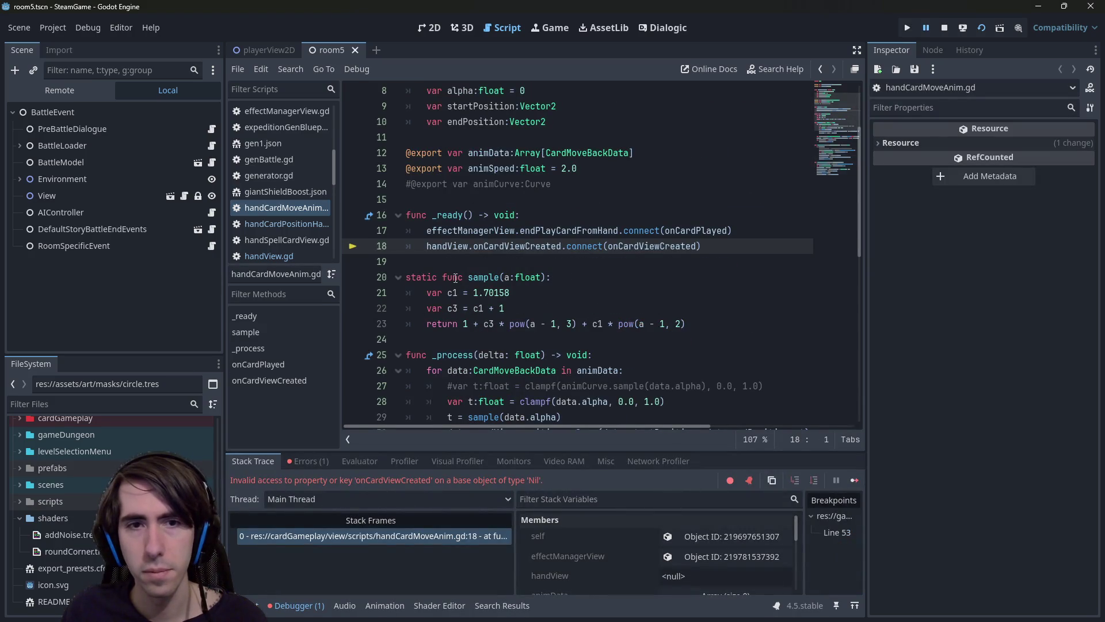
{"action": "left_click", "coordinate": [944, 28]}
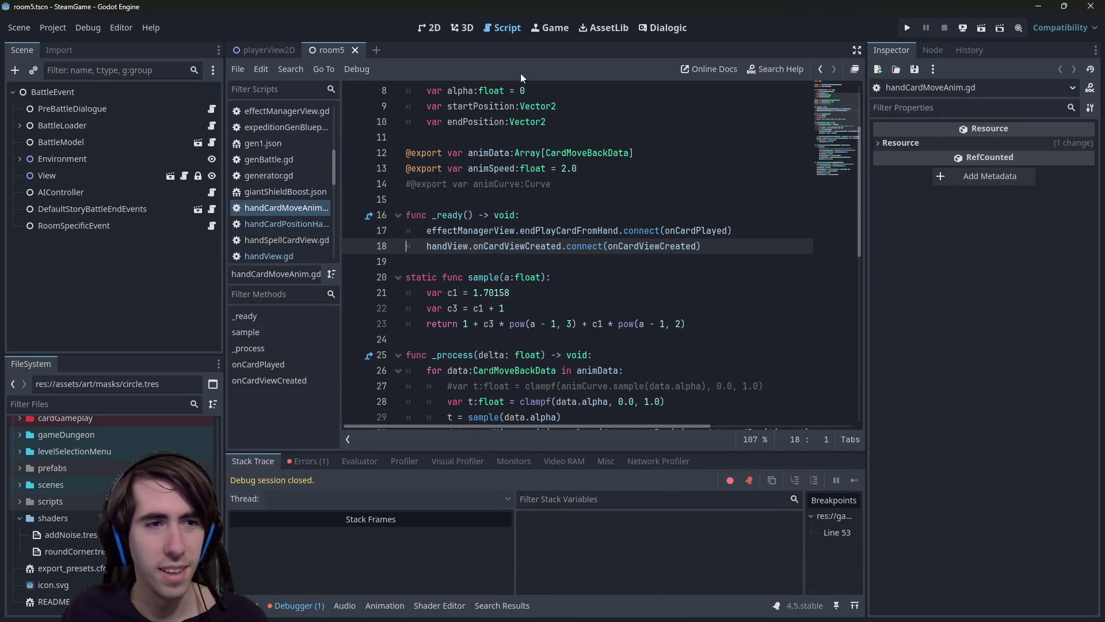
{"action": "left_click", "coordinate": [263, 49]}
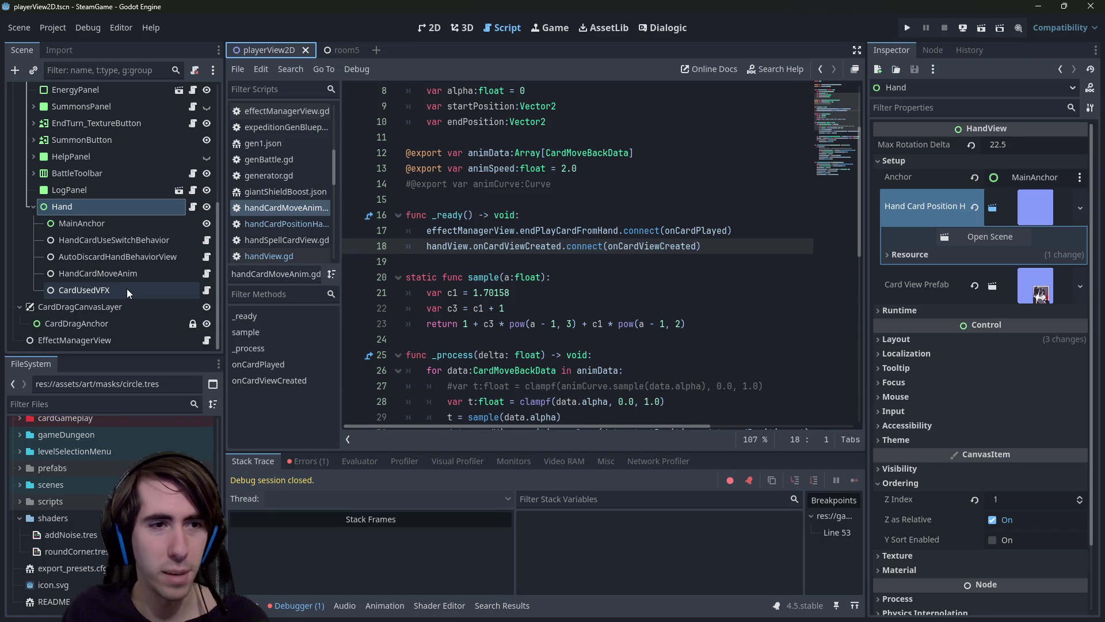
Assign the Hand node as HandCardMoveAnim's Hand View in playerView2D, then run room5.
{"action": "left_click", "coordinate": [127, 288]}
{"action": "left_click", "coordinate": [127, 276]}
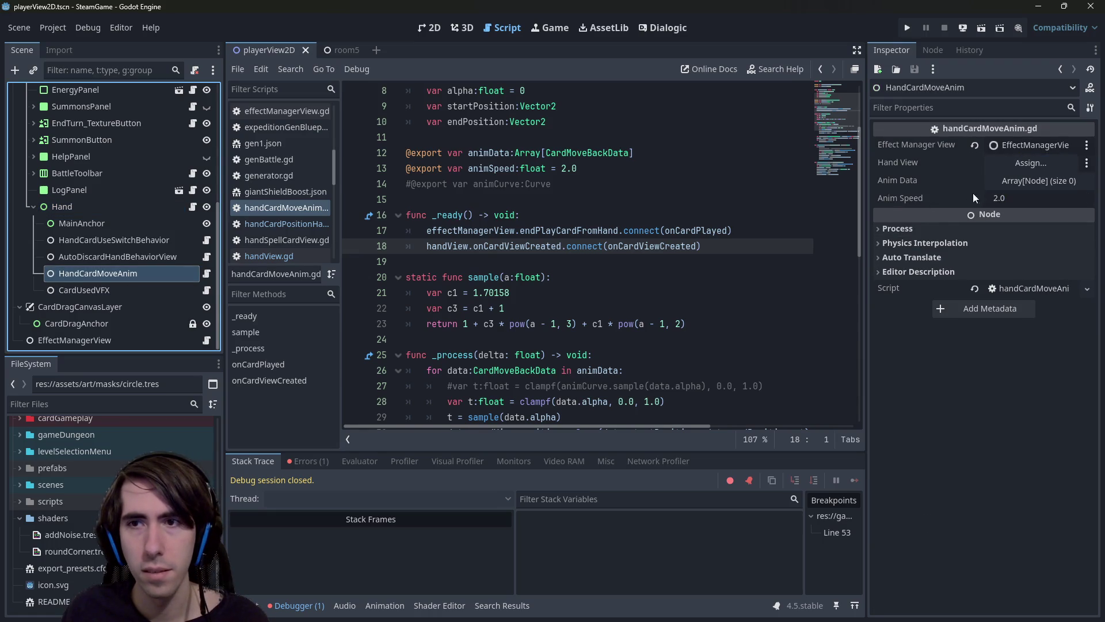
{"action": "left_click", "coordinate": [1001, 163]}
{"action": "scroll", "coordinate": [550, 350], "scroll_direction": "down", "scroll_amount": 10}
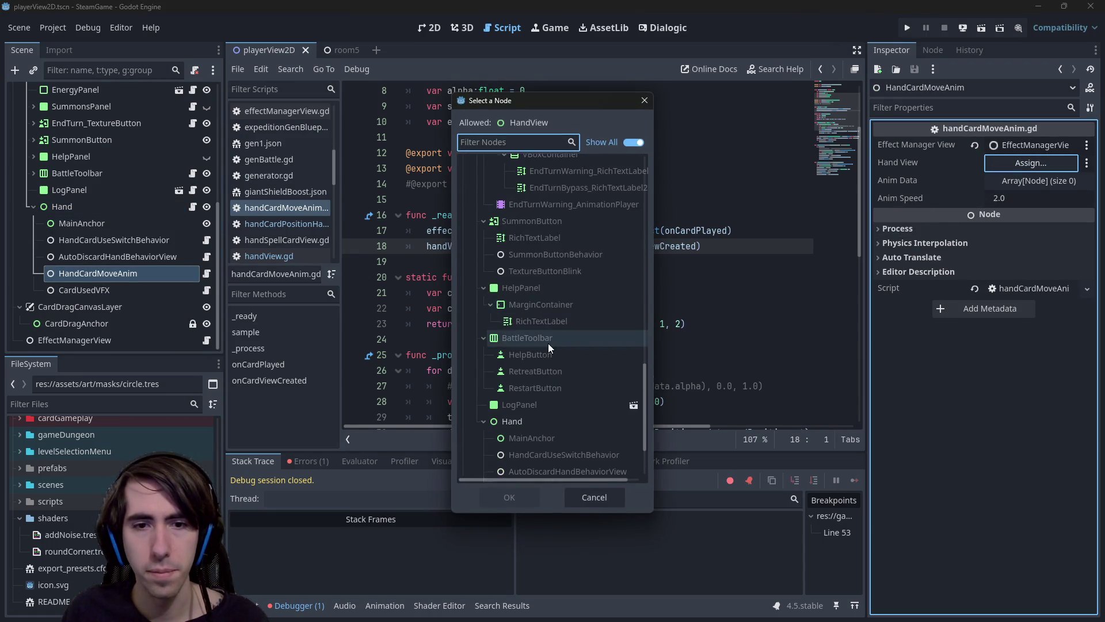
{"action": "double_click", "coordinate": [533, 426]}
{"action": "left_click", "coordinate": [341, 50]}
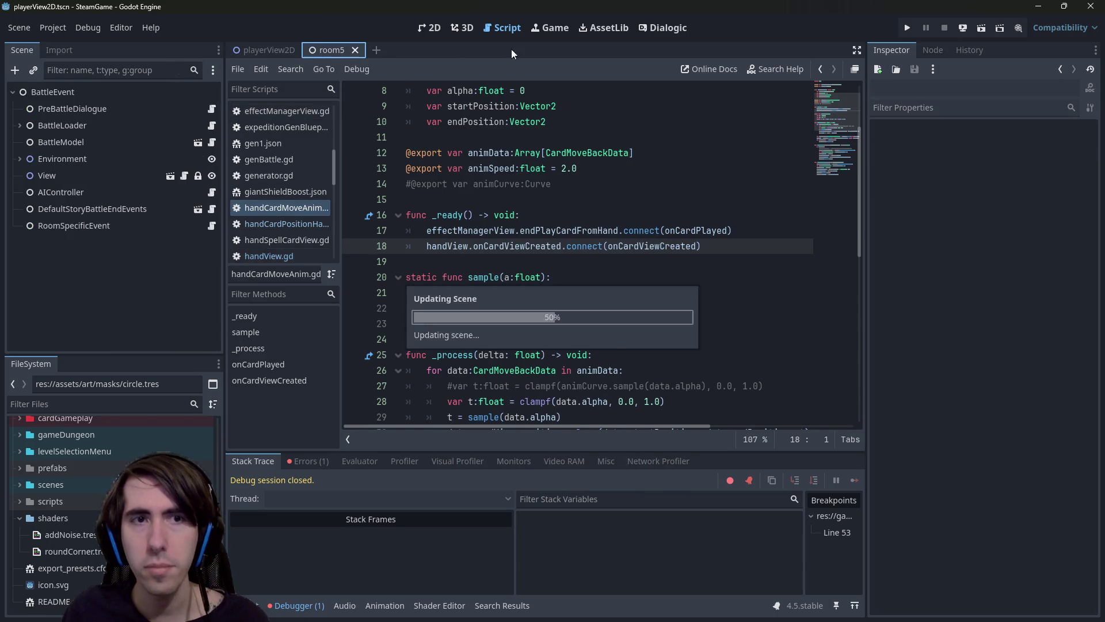
{"action": "left_click", "coordinate": [982, 33]}
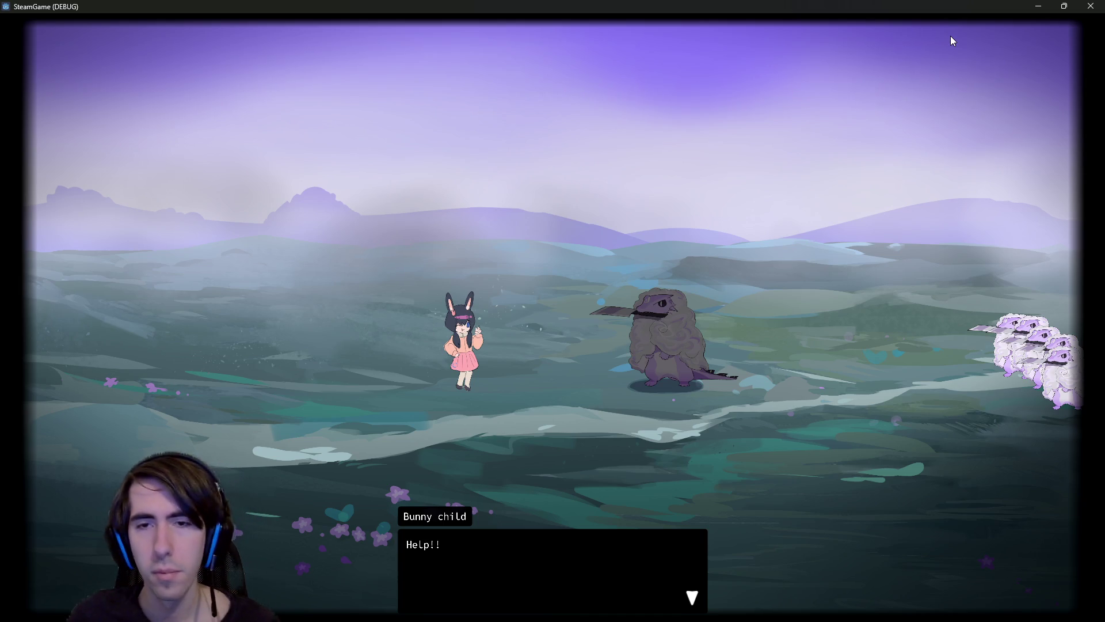
Skip the dialogue, deploy the cat-girl, fox and bunny, and drag out the Action Giver card.
{"action": "left_click", "coordinate": [755, 155]}
{"action": "left_click", "coordinate": [755, 155]}
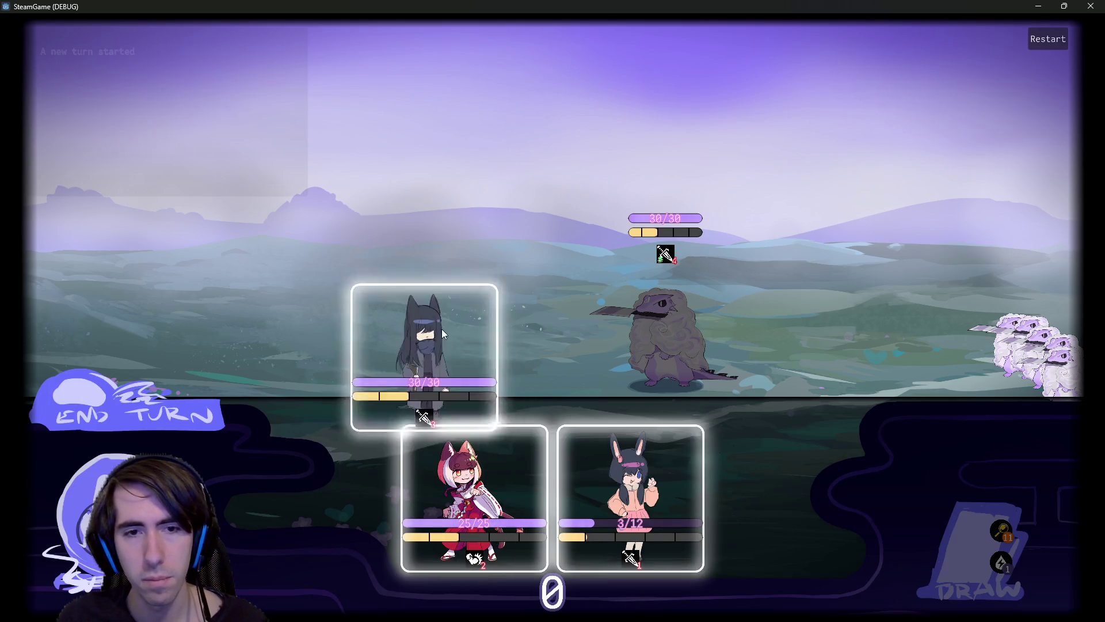
{"action": "left_click", "coordinate": [441, 333]}
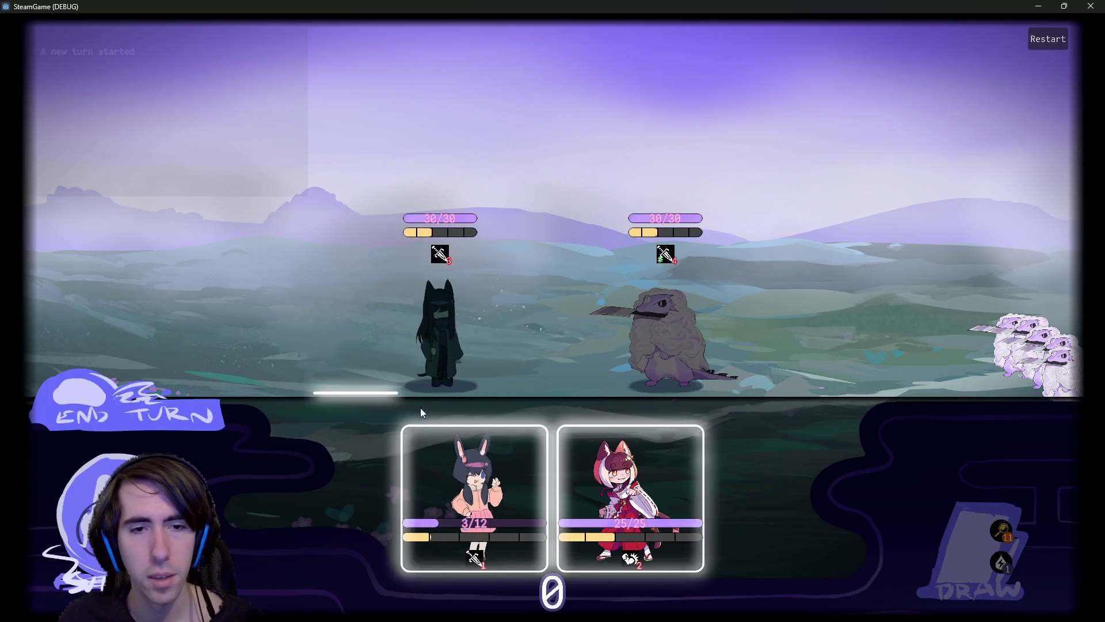
{"action": "left_click", "coordinate": [331, 330]}
{"action": "left_click", "coordinate": [167, 406]}
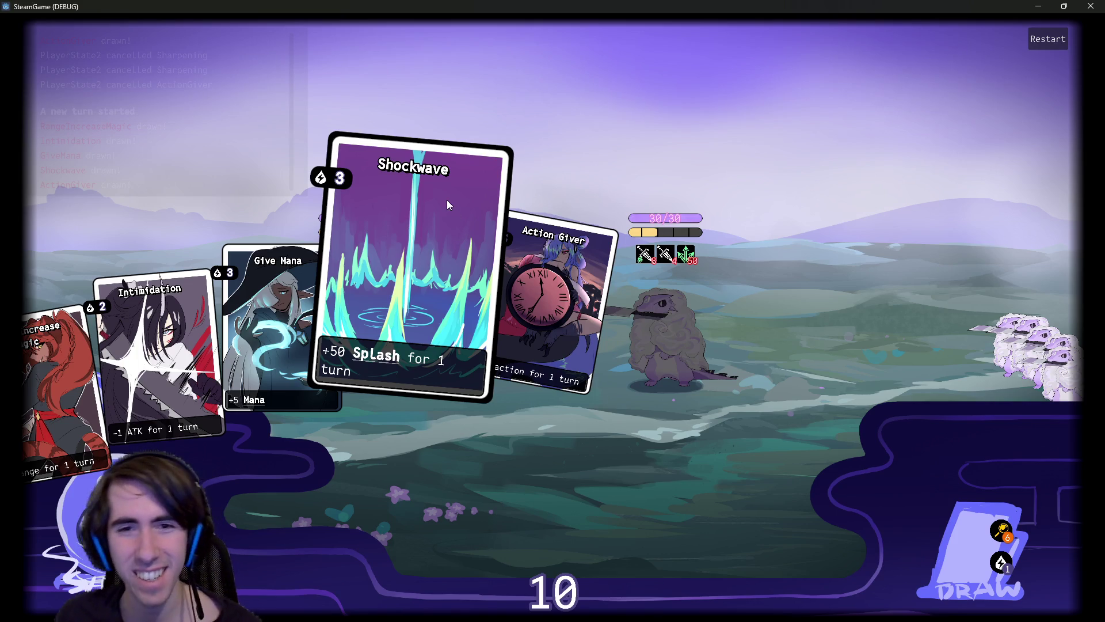
{"action": "mouse_move", "coordinate": [574, 268]}
{"action": "left_mouse_down"}
{"action": "mouse_move", "coordinate": [662, 225]}
{"action": "mouse_move", "coordinate": [662, 151]}
{"action": "left_mouse_up"}
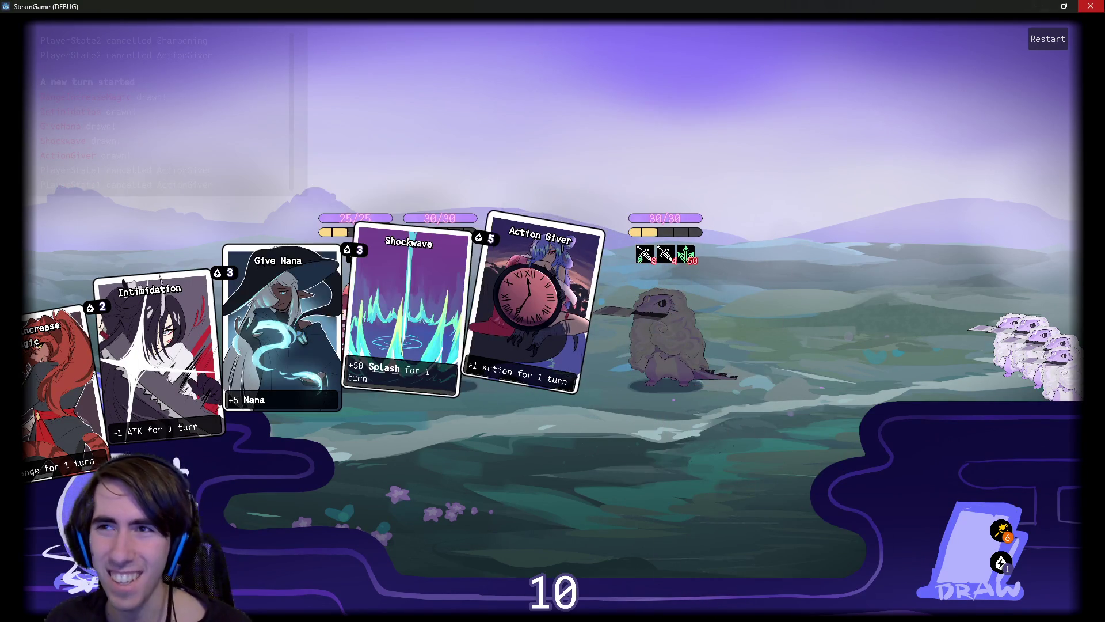
{"action": "left_click", "coordinate": [1088, 6]}
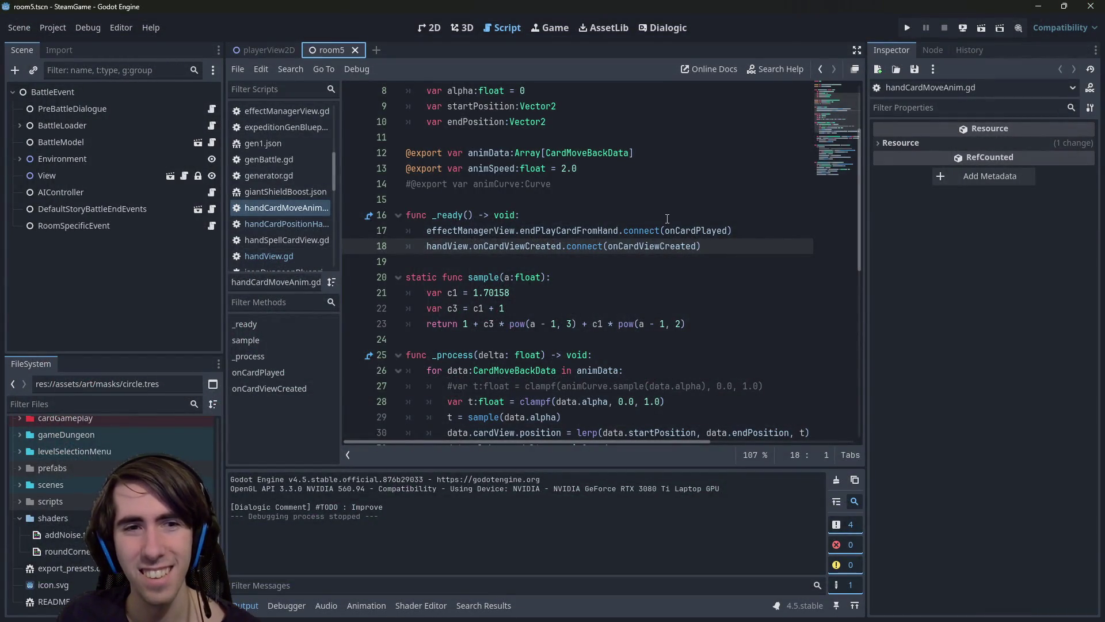
Scroll the script editor down to the onCardViewCreated handler.
{"action": "scroll", "coordinate": [667, 218], "scroll_direction": "down", "scroll_amount": 9}
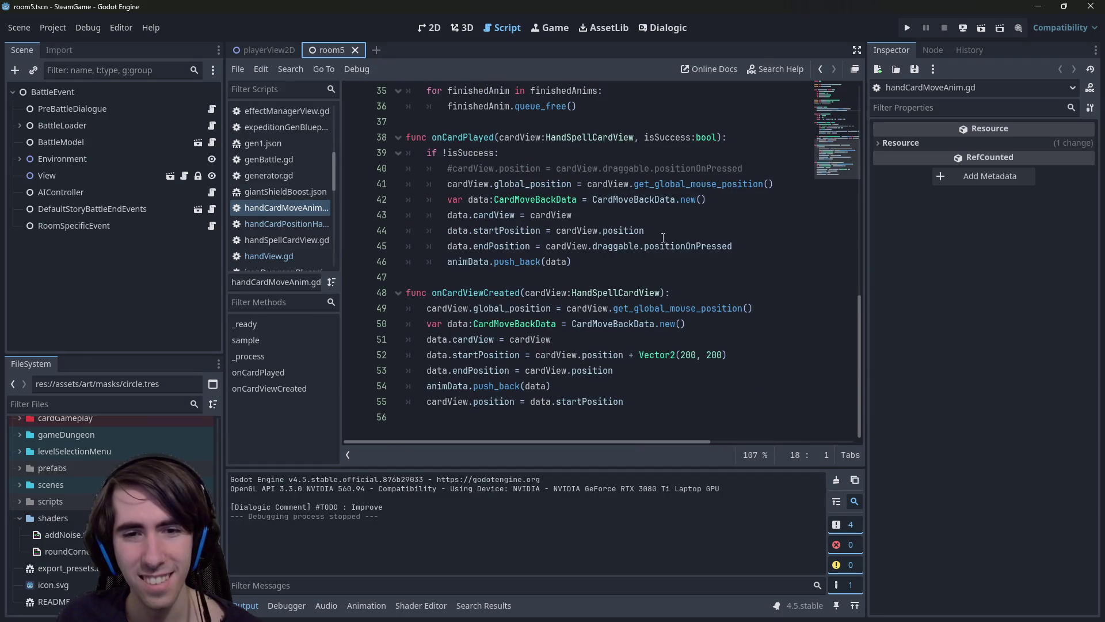
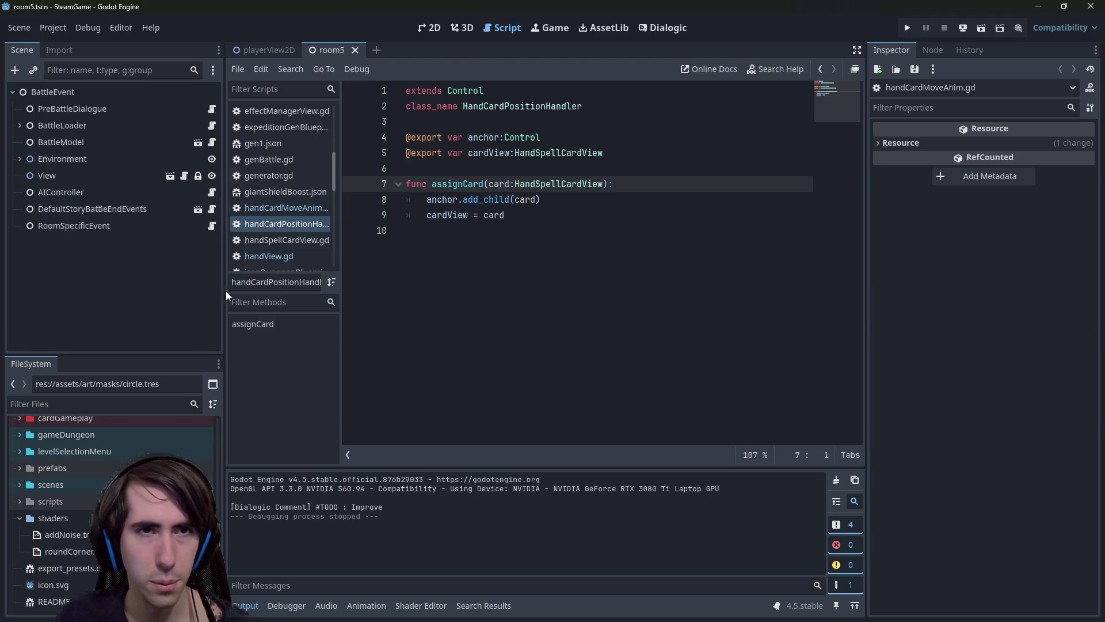
Open handCardMoveAnim.gd from playerView2D, then run the room5 battle scene and advance its dialogue.
{"action": "left_click", "coordinate": [264, 54]}
{"action": "left_click", "coordinate": [203, 274]}
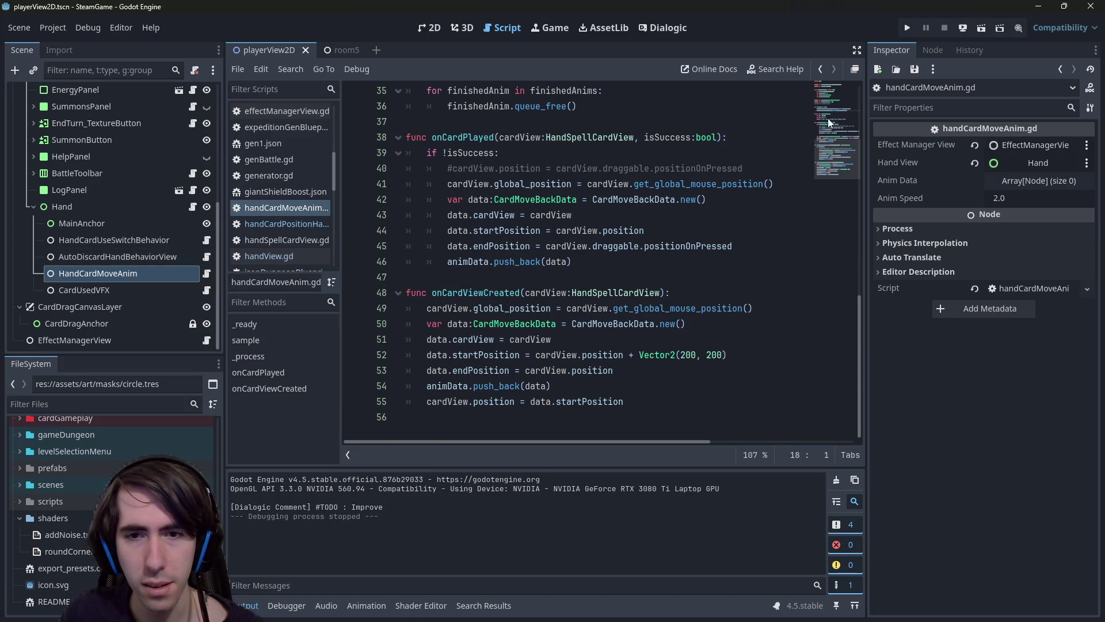
{"action": "left_click", "coordinate": [340, 50]}
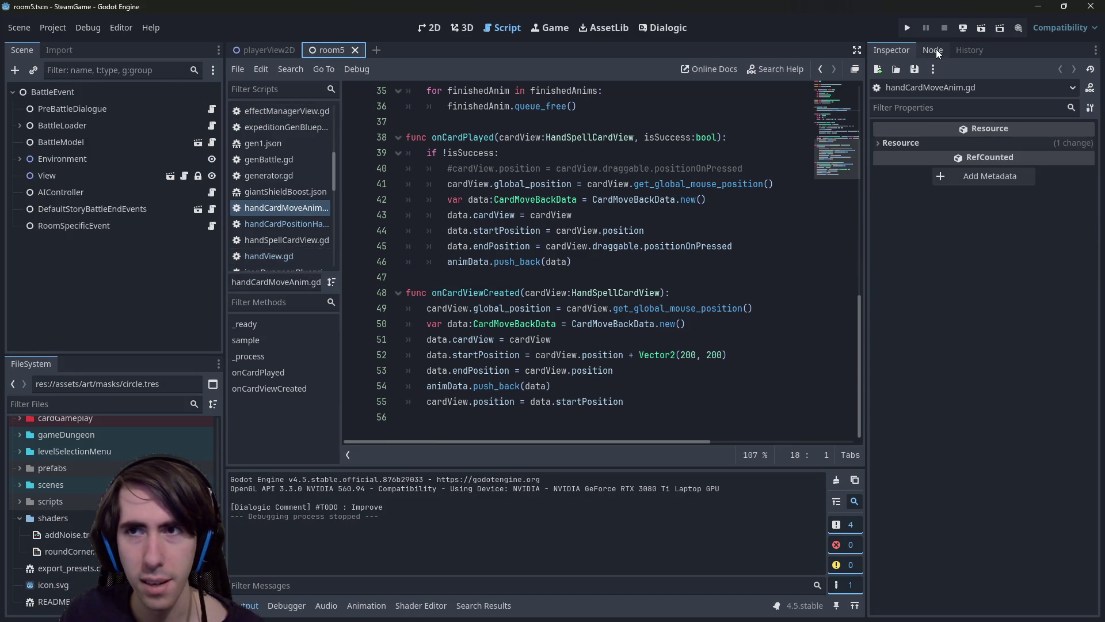
{"action": "left_click", "coordinate": [980, 30]}
{"action": "left_click", "coordinate": [271, 45]}
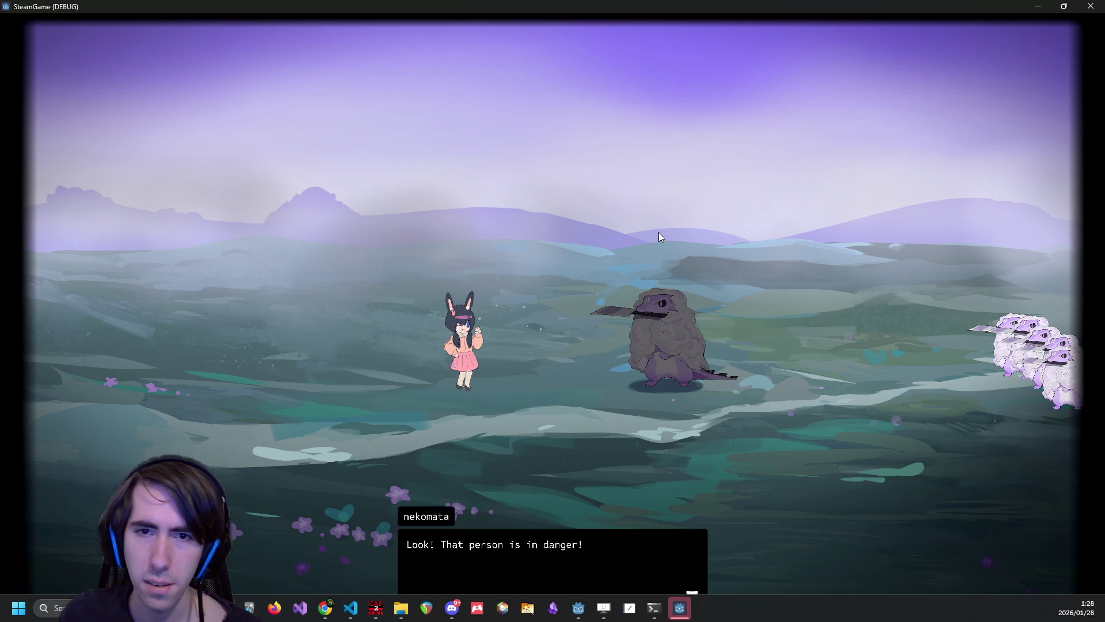
{"action": "left_click", "coordinate": [658, 233]}
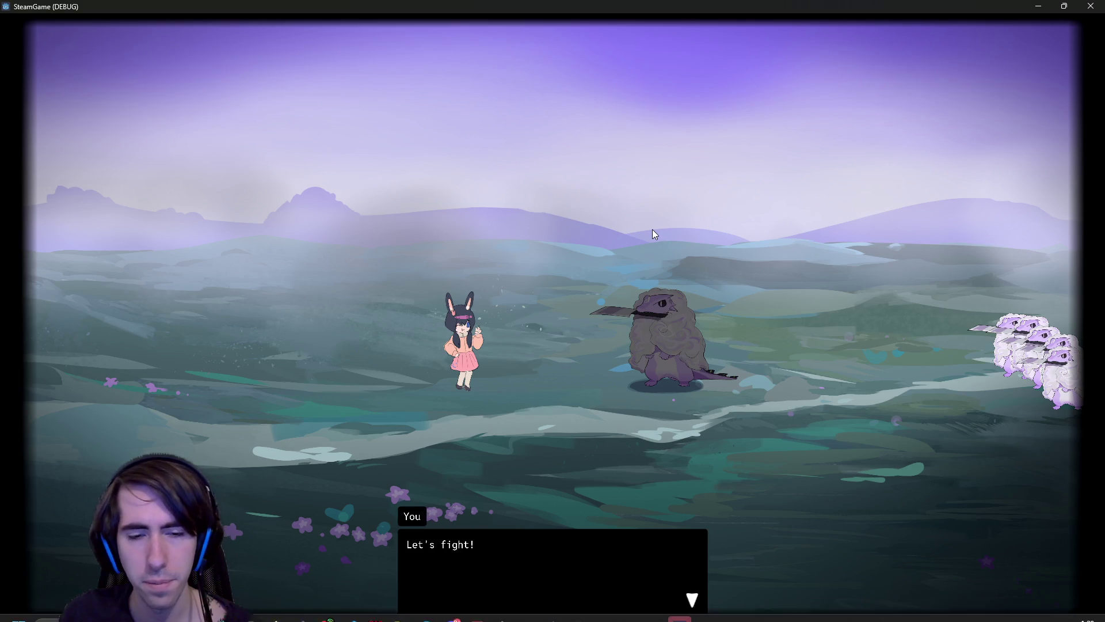
Start the battle with the fox unit, draw four cards into the hand, and close the game.
{"action": "left_click", "coordinate": [652, 229]}
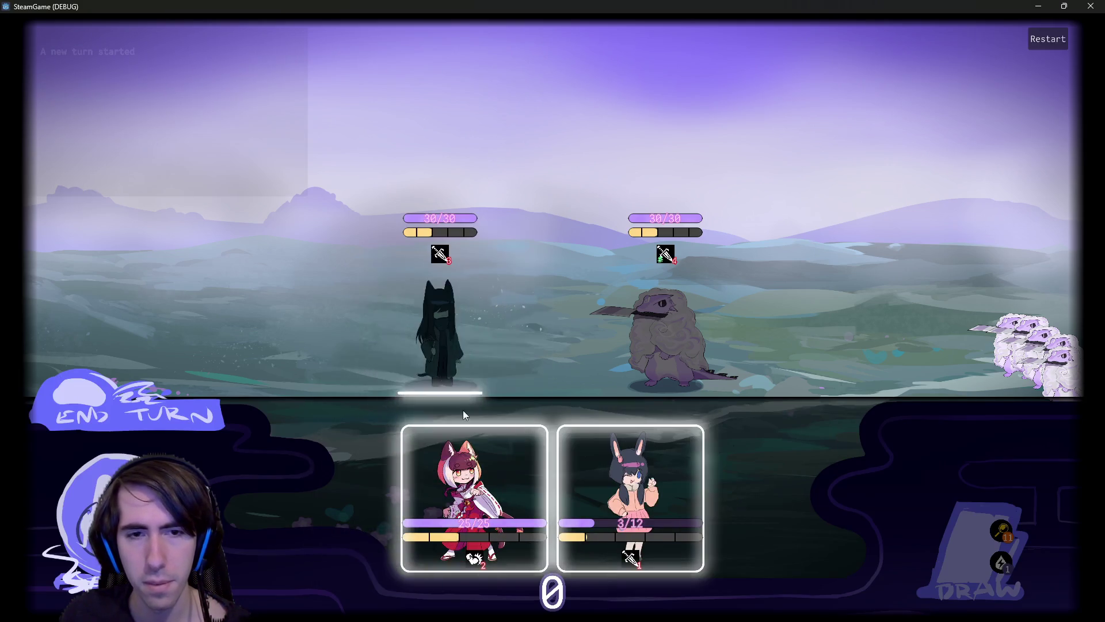
{"action": "left_click", "coordinate": [465, 415]}
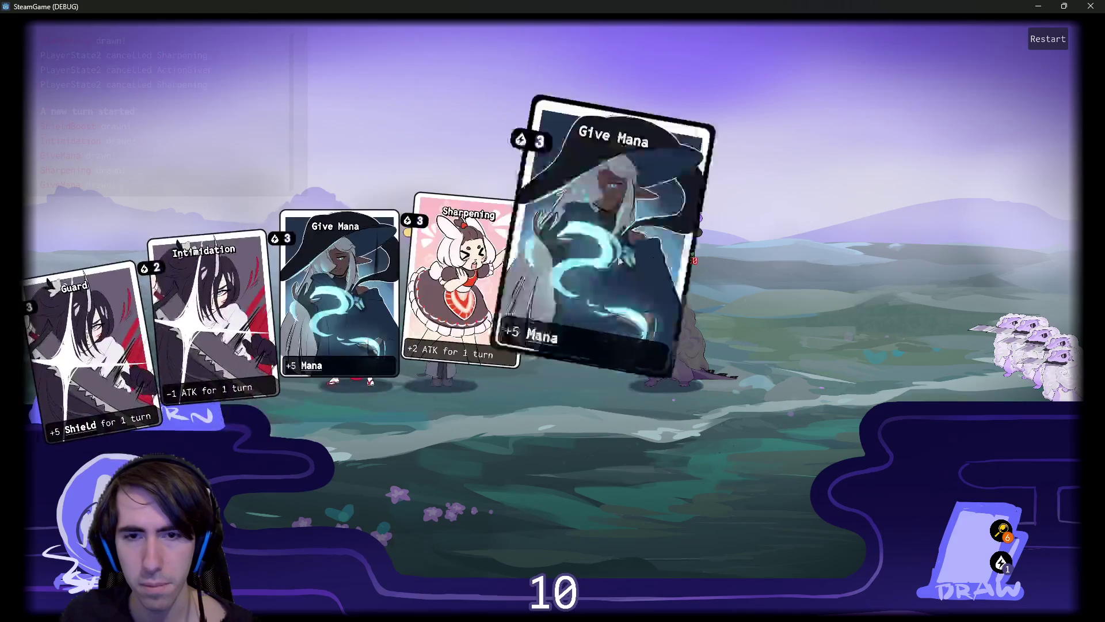
{"action": "left_click", "coordinate": [962, 538]}
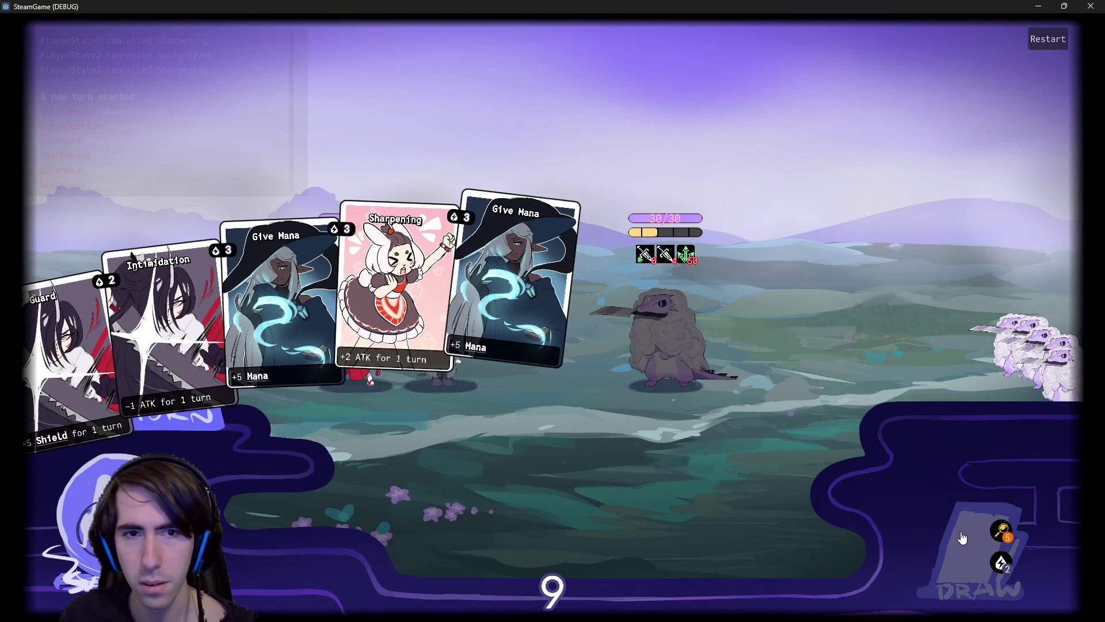
{"action": "left_click", "coordinate": [962, 537]}
{"action": "left_click", "coordinate": [962, 538]}
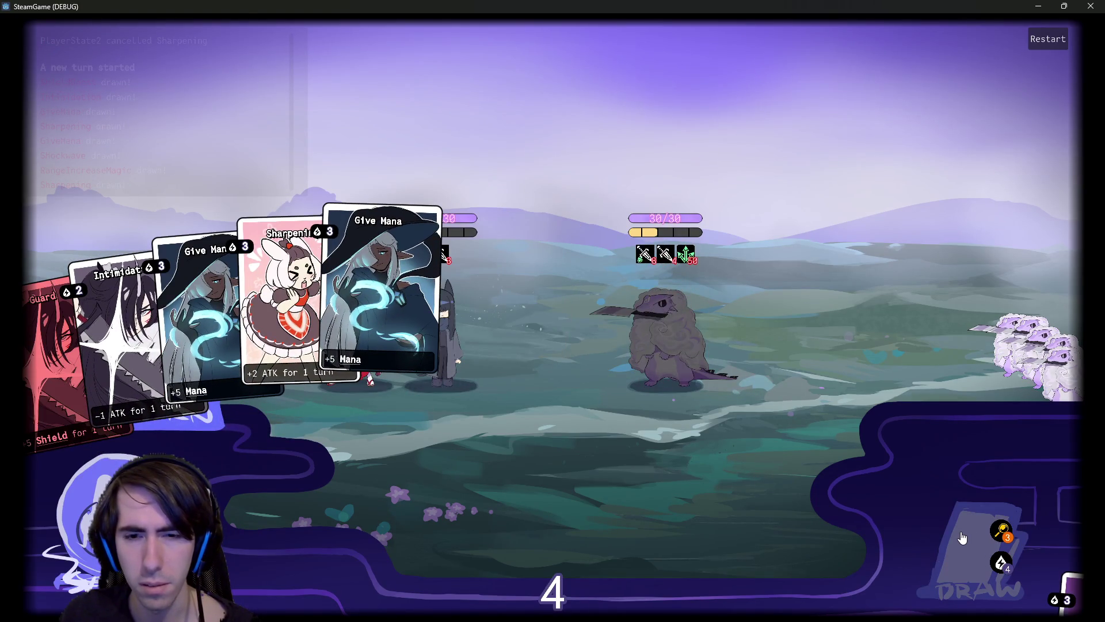
{"action": "left_click", "coordinate": [962, 538]}
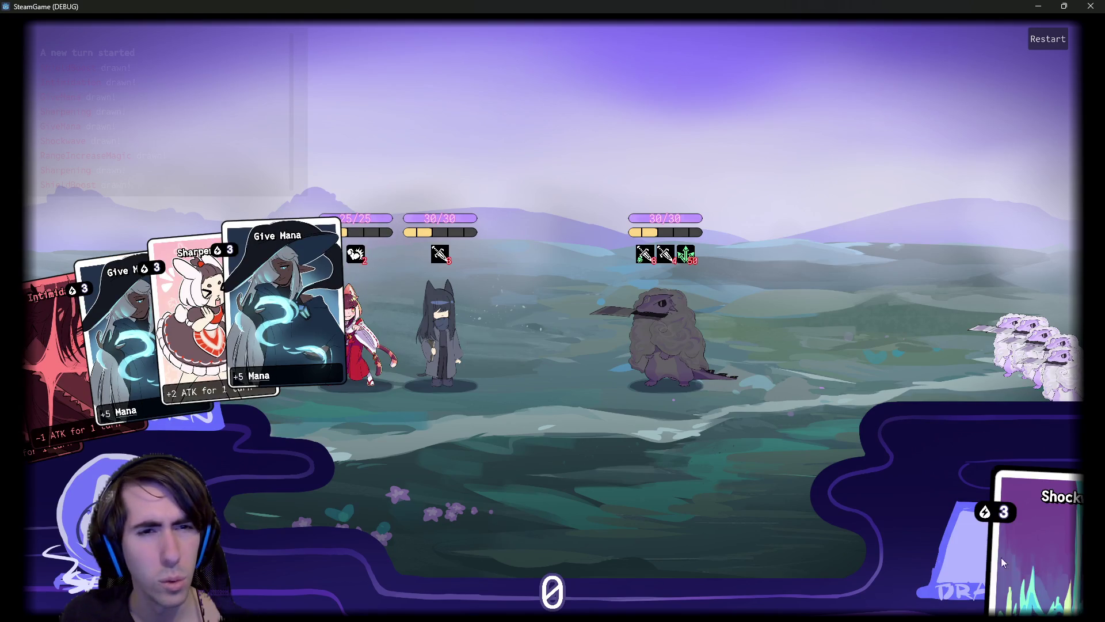
{"action": "left_click", "coordinate": [1090, 6]}
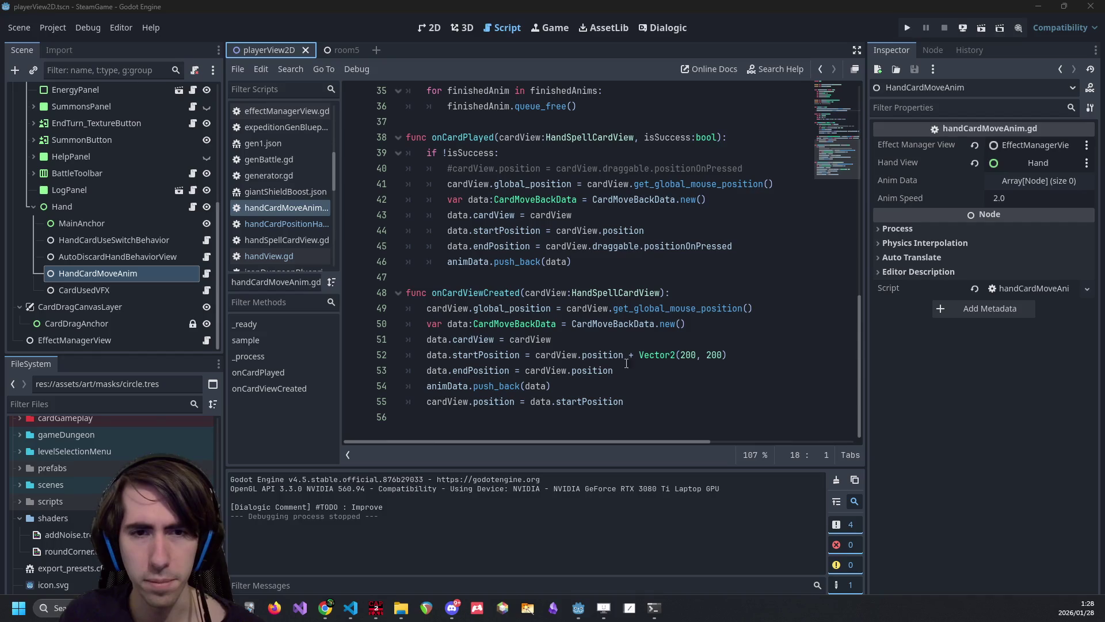
Comment out the + Vector2(200, 200) offset on line 52 and save the script.
{"action": "left_click_drag", "start_coordinate": [613, 371], "coordinate": [405, 355]}
{"action": "left_click", "coordinate": [658, 355]}
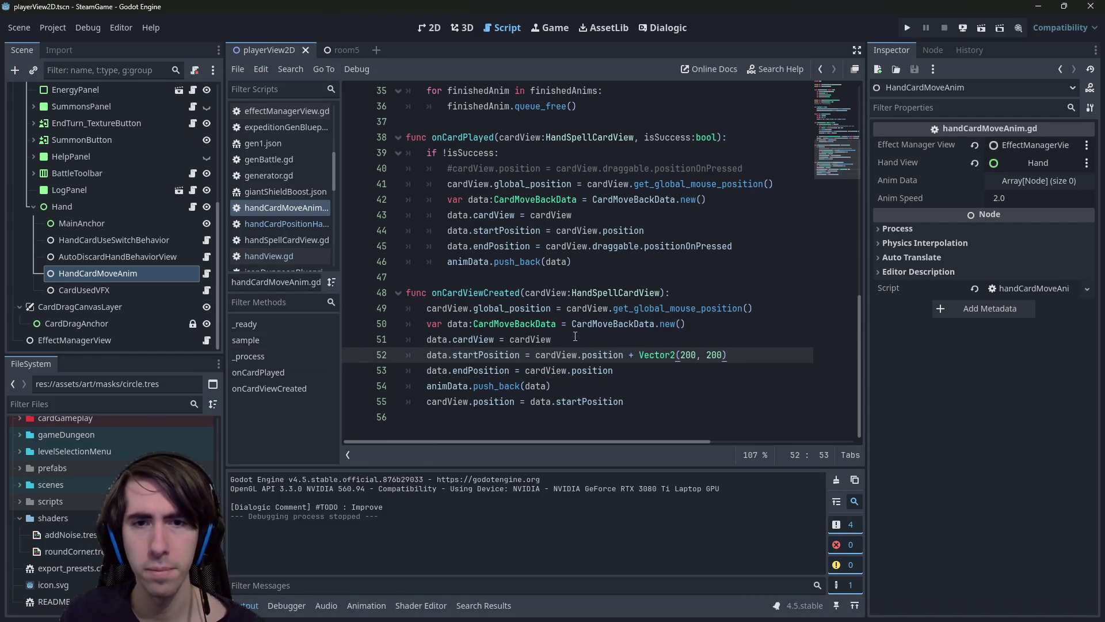
{"action": "left_click", "coordinate": [624, 357]}
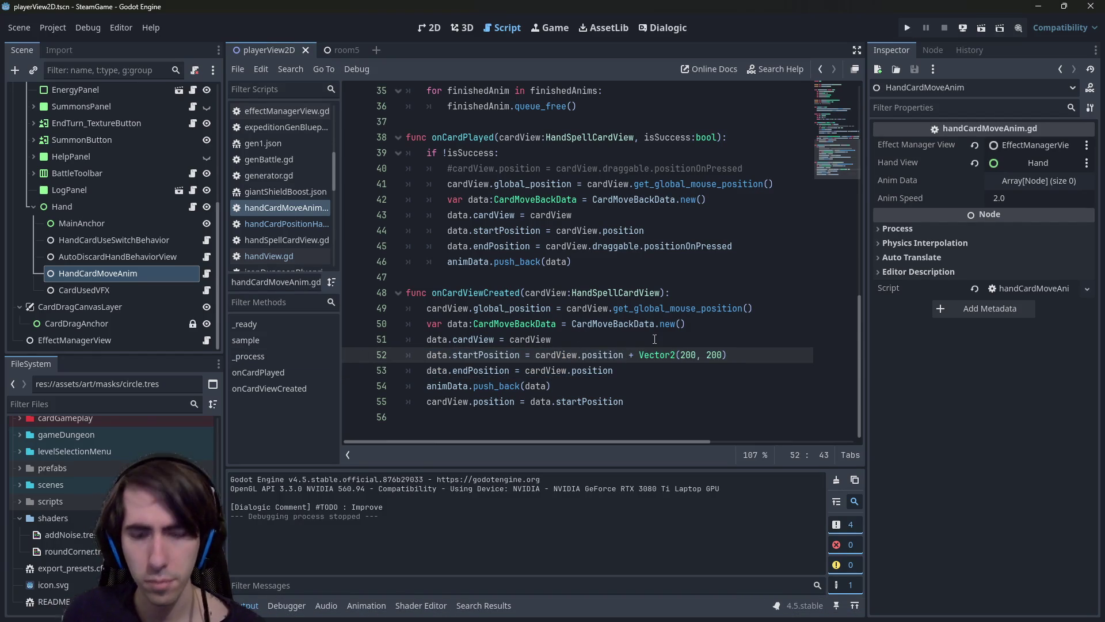
{"action": "type", "text": "#"}
{"action": "key", "text": "ctrl+s"}
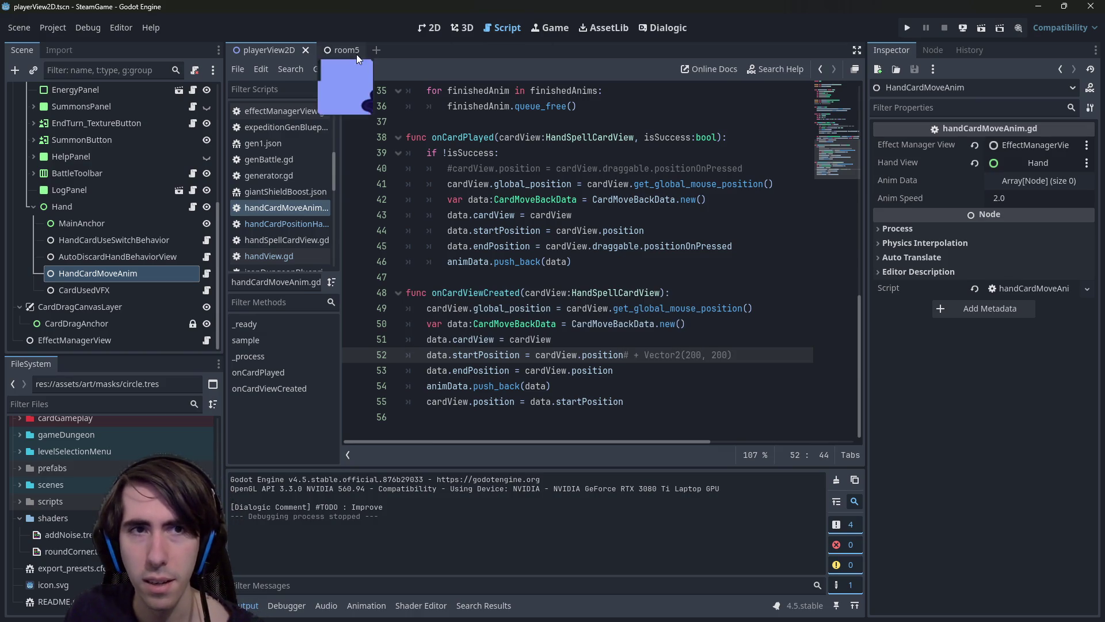
Relaunch the room5 scene with F6 and bring the running game to the front.
{"action": "left_click", "coordinate": [340, 50]}
{"action": "key", "text": "F6"}
{"action": "left_click", "coordinate": [285, 51]}
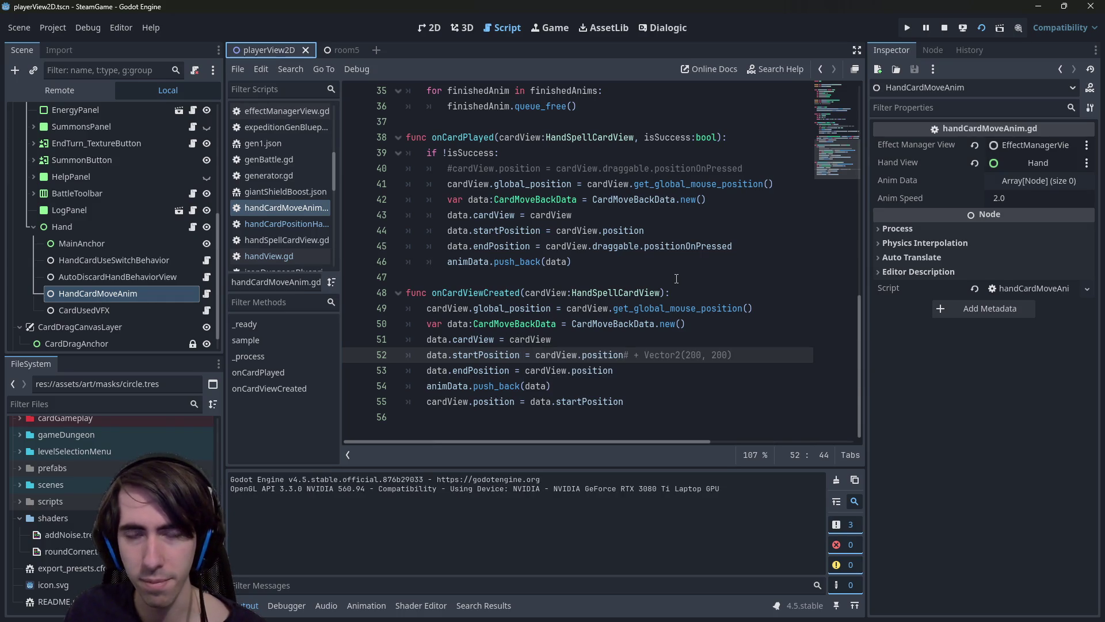
{"action": "left_click", "coordinate": [687, 617]}
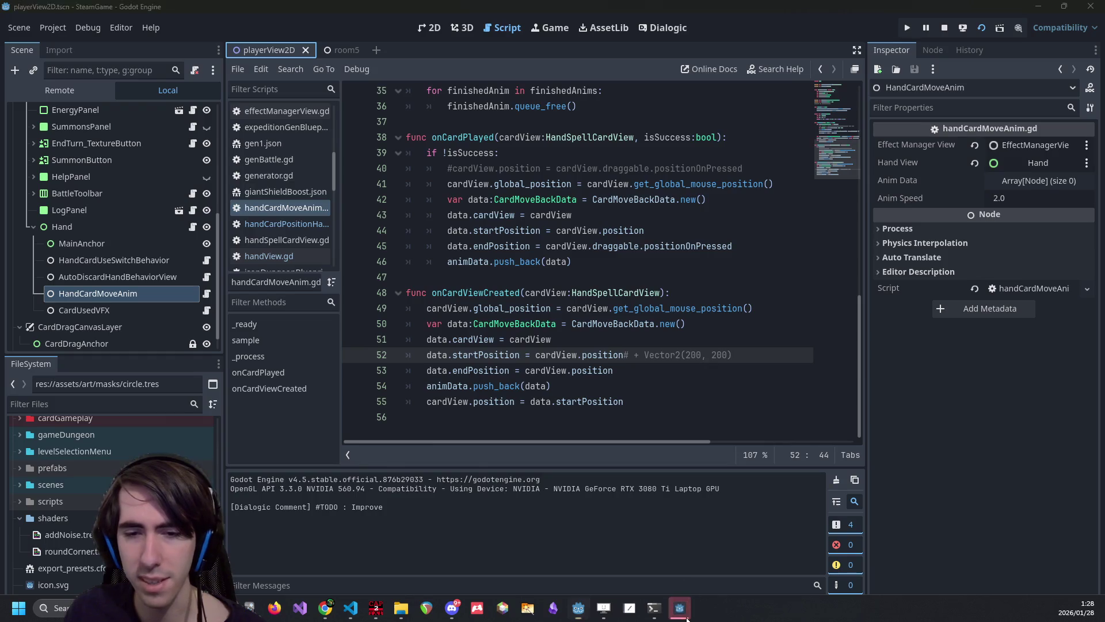
{"action": "left_click", "coordinate": [512, 275]}
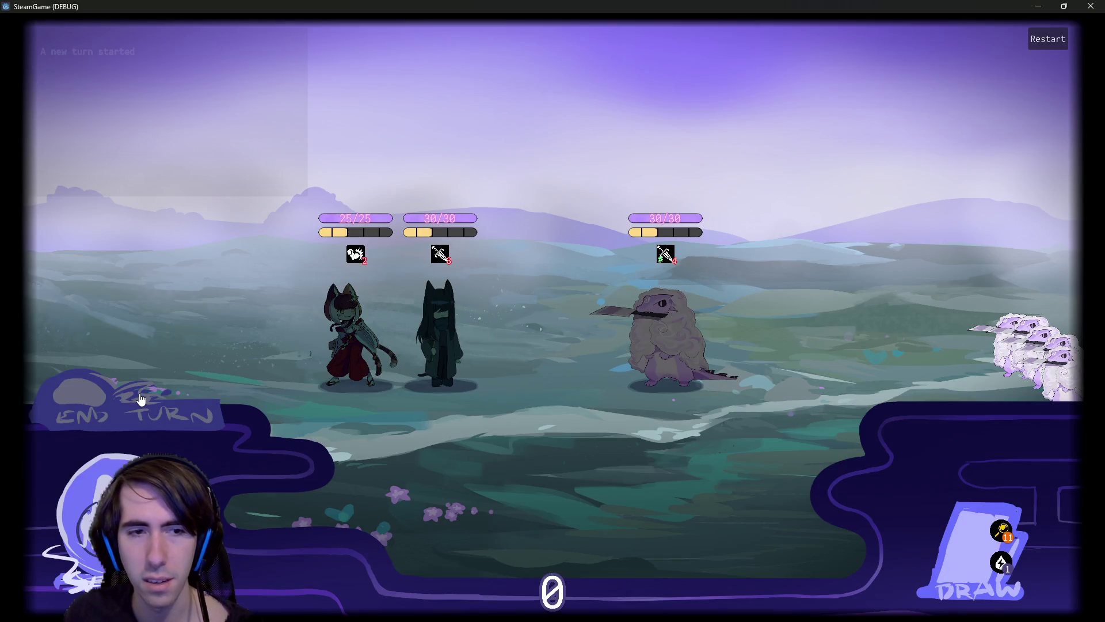
Start the turn to deal Sharpening, Guard and Sharpening Magic cards, then close the game.
{"action": "left_click", "coordinate": [141, 398]}
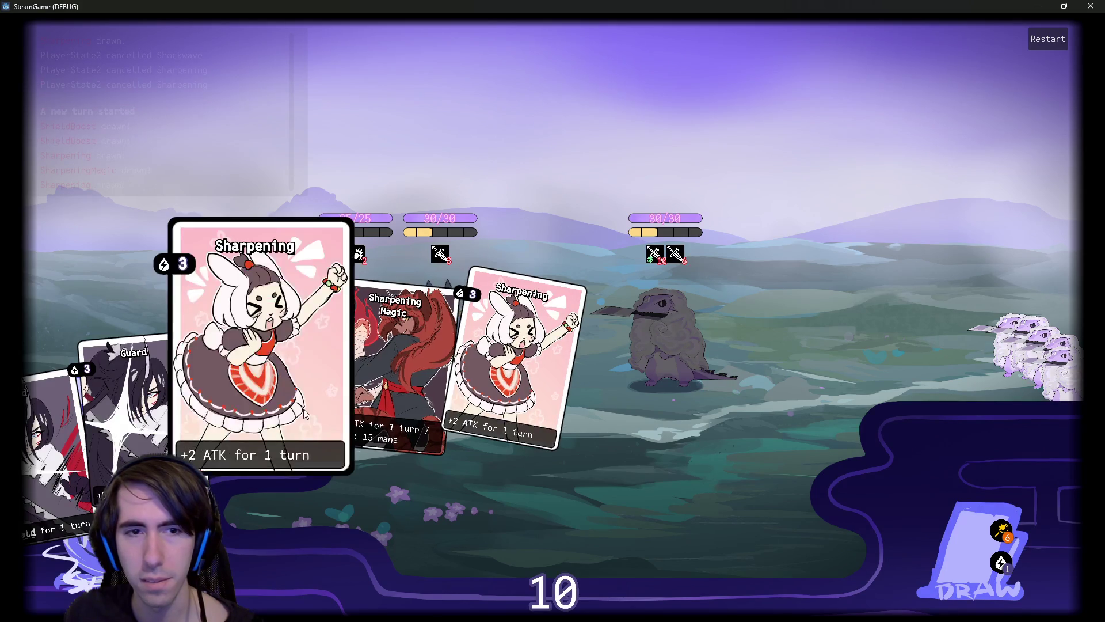
{"action": "left_click", "coordinate": [1090, 6]}
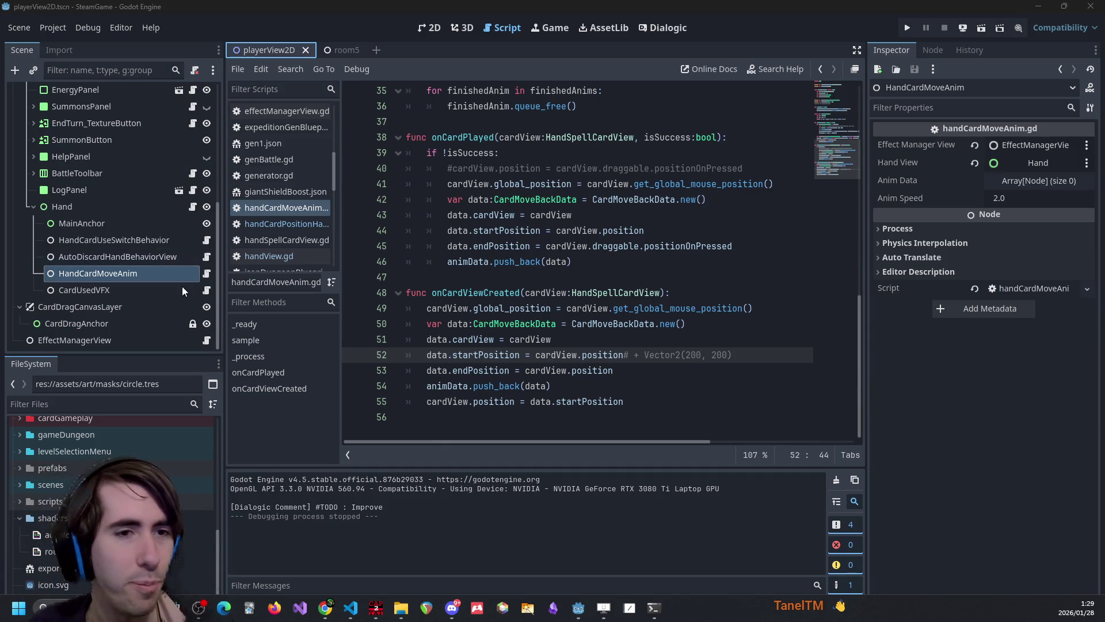
Jump from the assignCard call to handView.gd and select onCardViewCreated.
{"action": "left_click", "coordinate": [452, 289]}
{"action": "left_click", "coordinate": [451, 289], "text": "ctrl"}
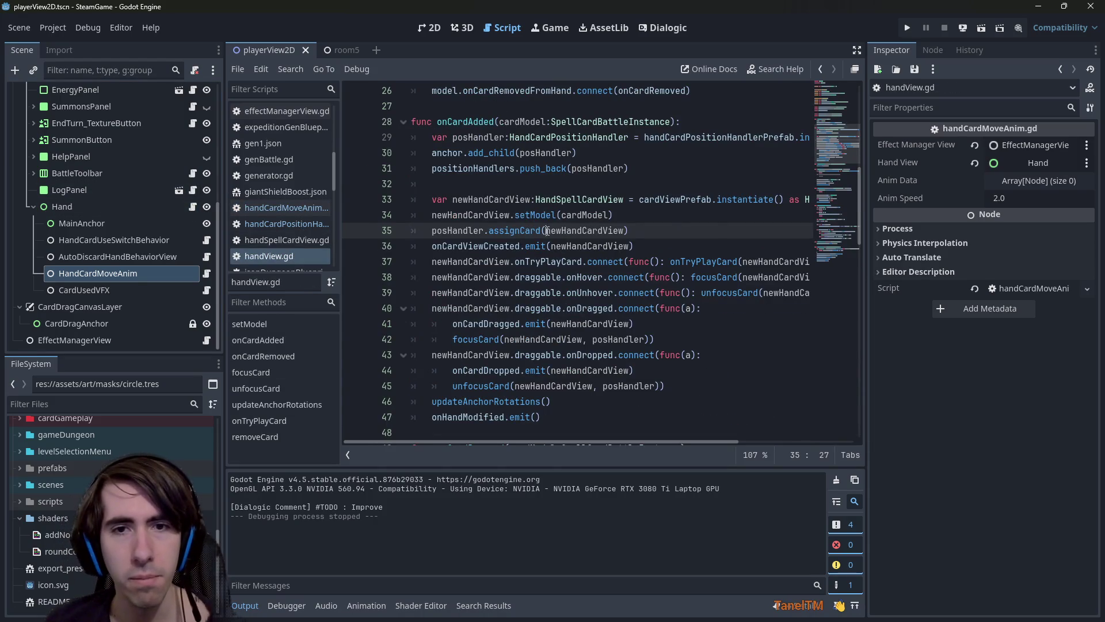
{"action": "left_click", "coordinate": [506, 245]}
{"action": "double_click", "coordinate": [505, 244]}
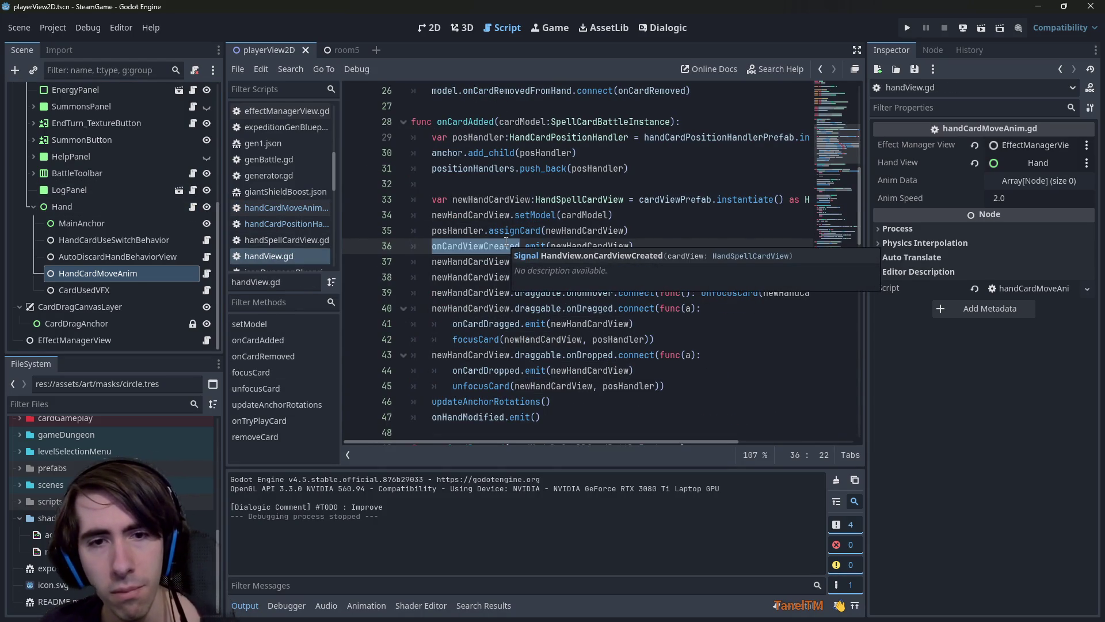
Search all project files for onHandModified, finding 8 matches in 3 files.
{"action": "double_click", "coordinate": [501, 417]}
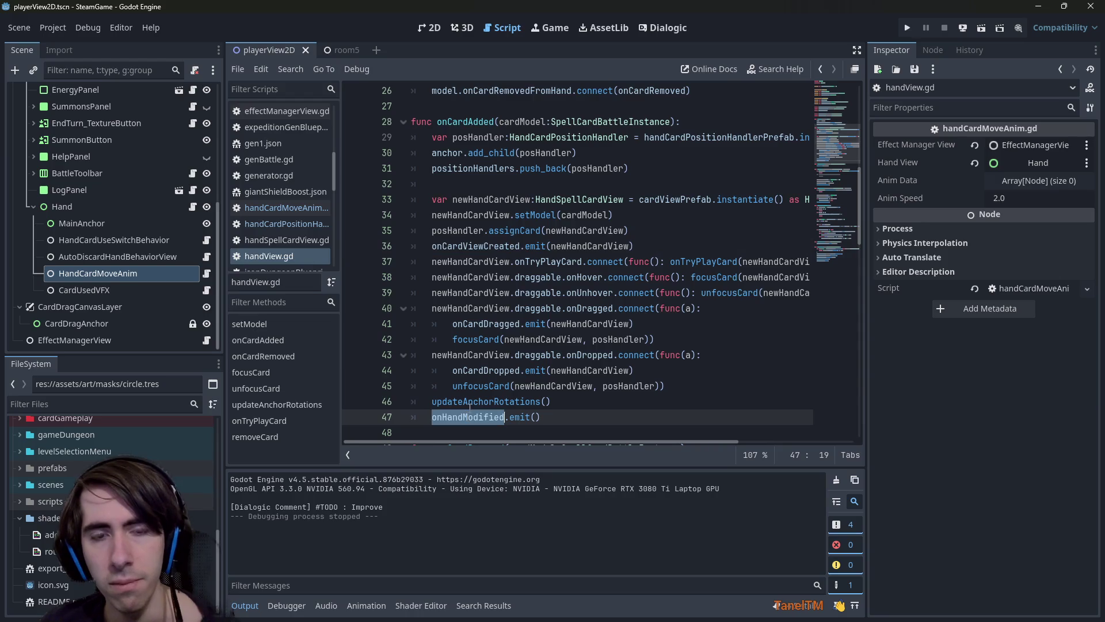
{"action": "scroll", "coordinate": [505, 368], "scroll_direction": "down", "scroll_amount": 2}
{"action": "scroll", "coordinate": [500, 306], "scroll_direction": "down", "scroll_amount": 8}
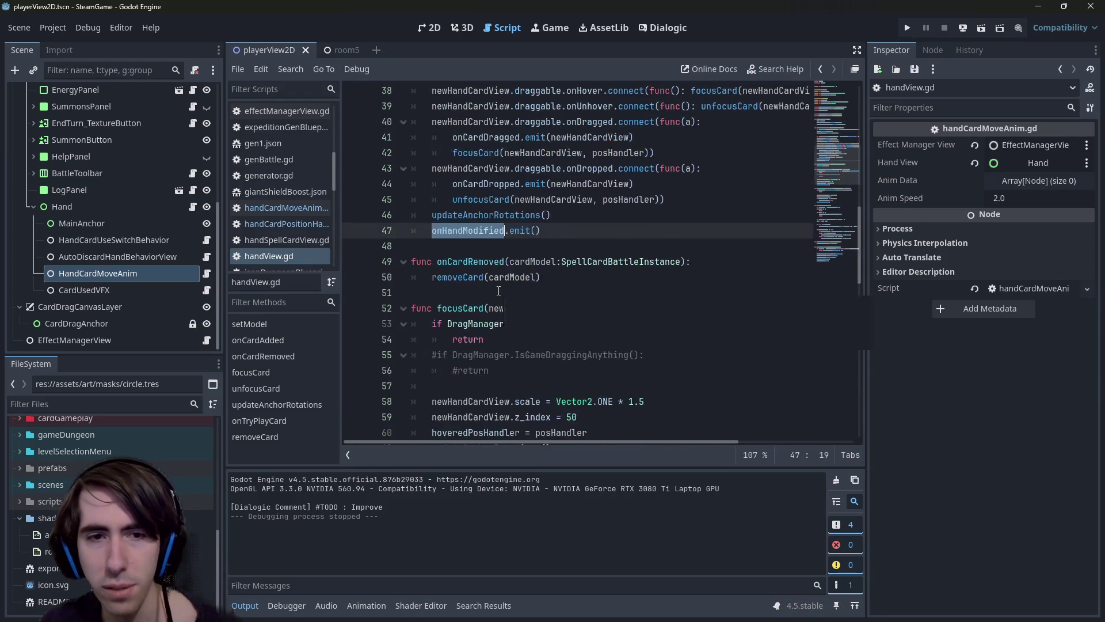
{"action": "scroll", "coordinate": [498, 291], "scroll_direction": "down", "scroll_amount": 5}
{"action": "scroll", "coordinate": [484, 305], "scroll_direction": "up", "scroll_amount": 13}
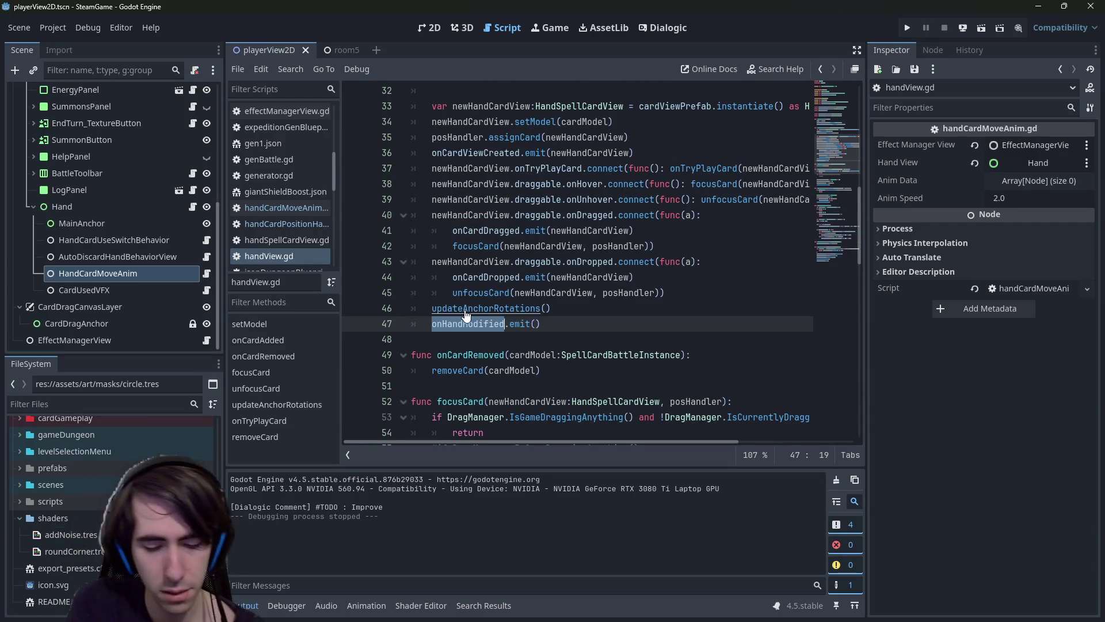
{"action": "key", "text": "ctrl+shift+f"}
{"action": "key", "text": "Return"}
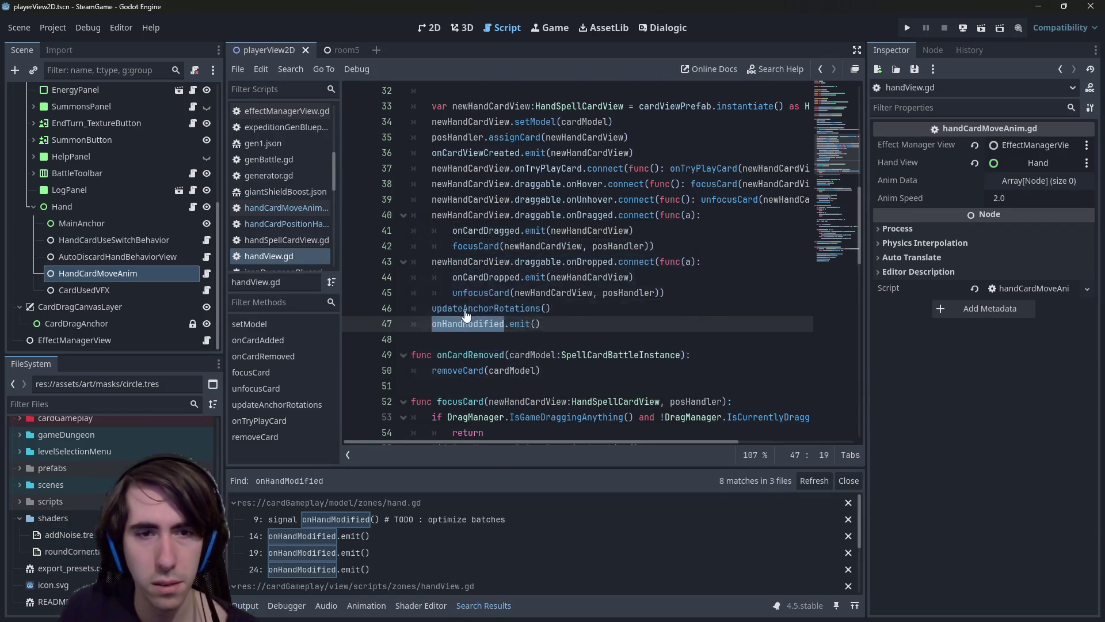
Scroll through the eight onHandModified matches, check the signal's info, then reopen handCardMoveAnim.gd.
{"action": "scroll", "coordinate": [477, 538], "scroll_direction": "up", "scroll_amount": 2}
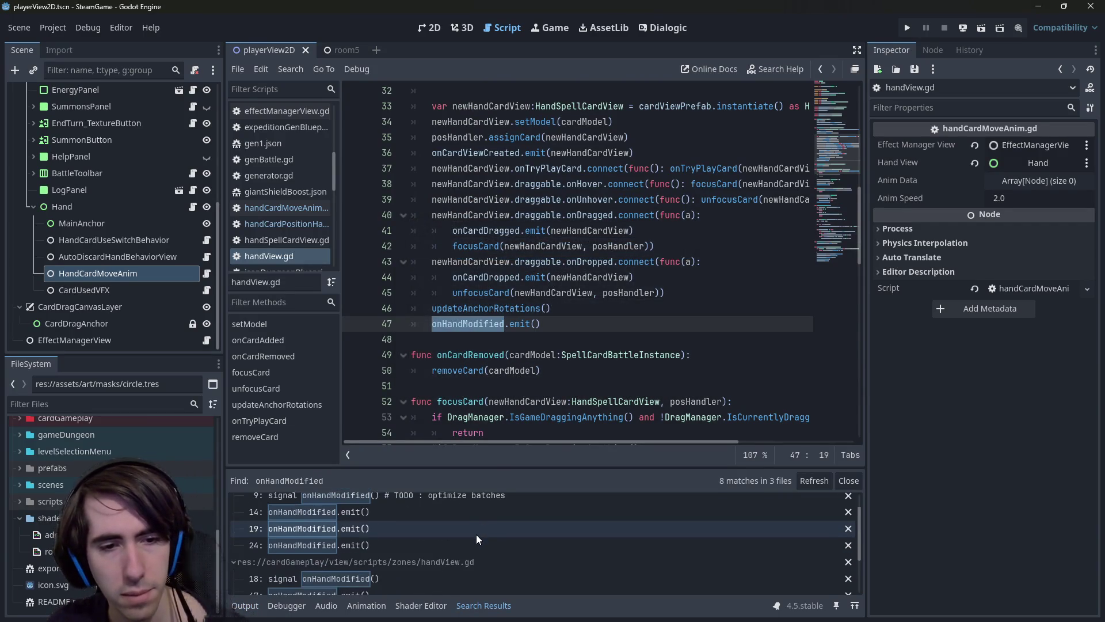
{"action": "scroll", "coordinate": [476, 535], "scroll_direction": "down", "scroll_amount": 2}
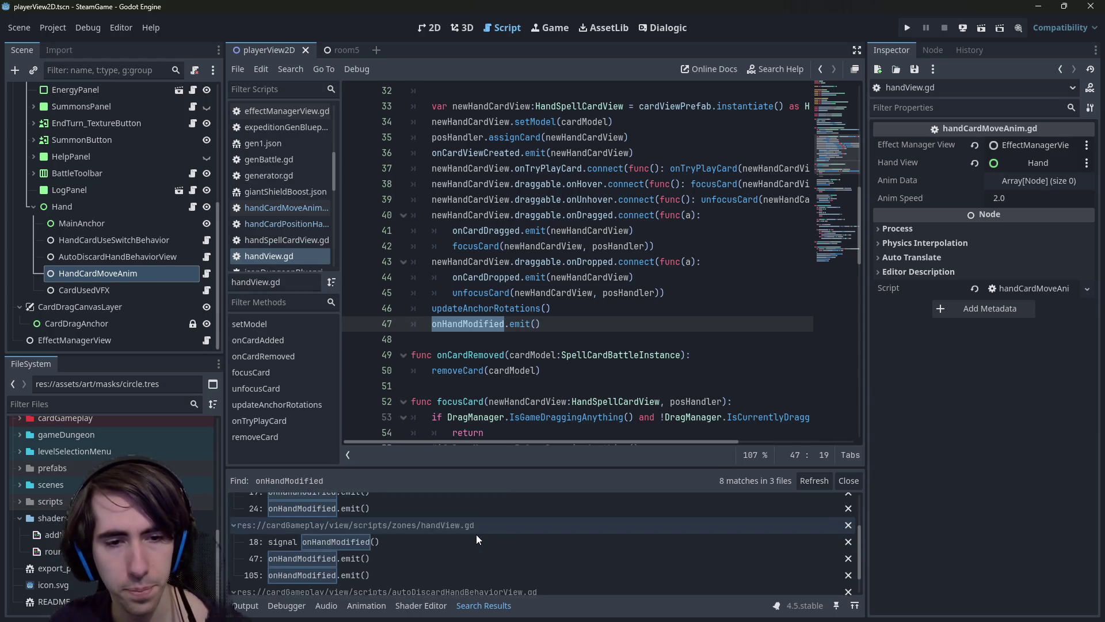
{"action": "scroll", "coordinate": [475, 534], "scroll_direction": "down", "scroll_amount": 1}
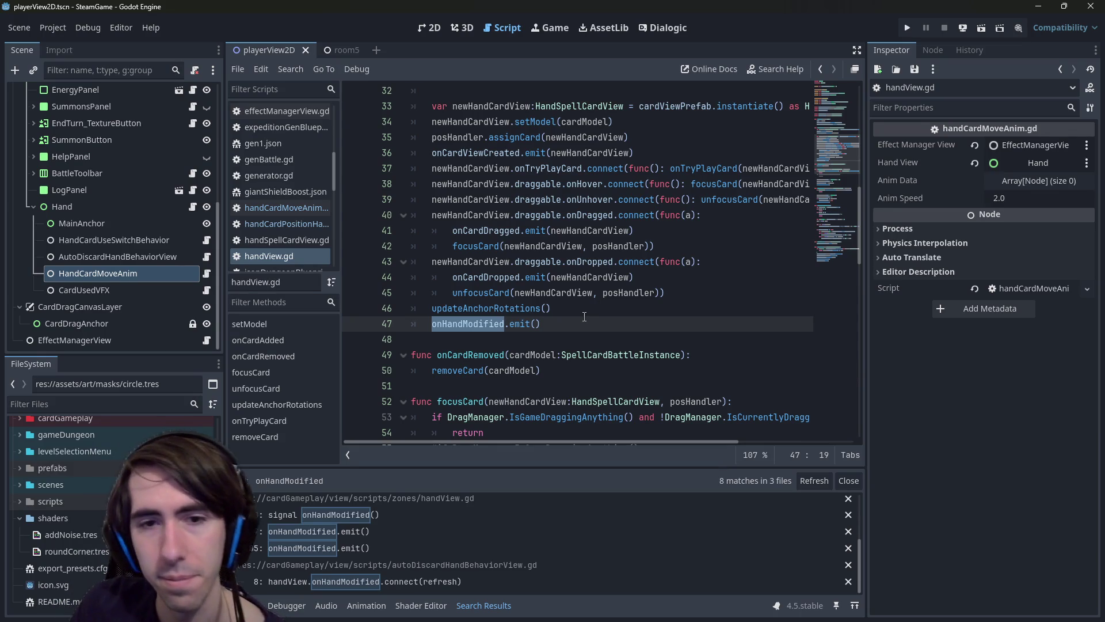
{"action": "mouse_move", "coordinate": [575, 289]}
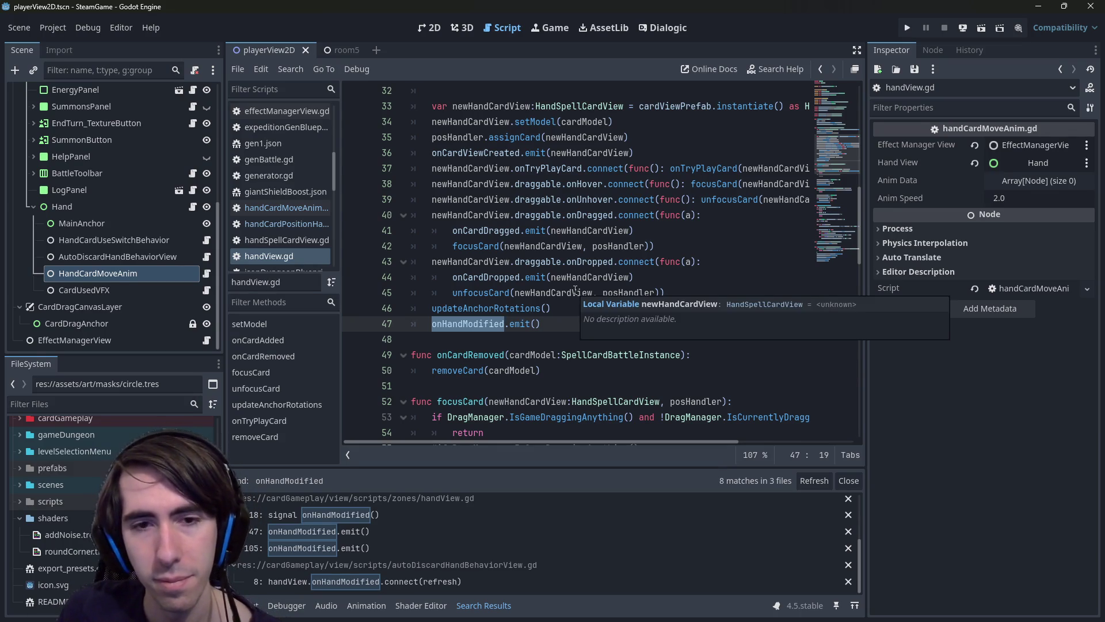
{"action": "left_click", "coordinate": [467, 323]}
{"action": "mouse_move", "coordinate": [467, 322]}
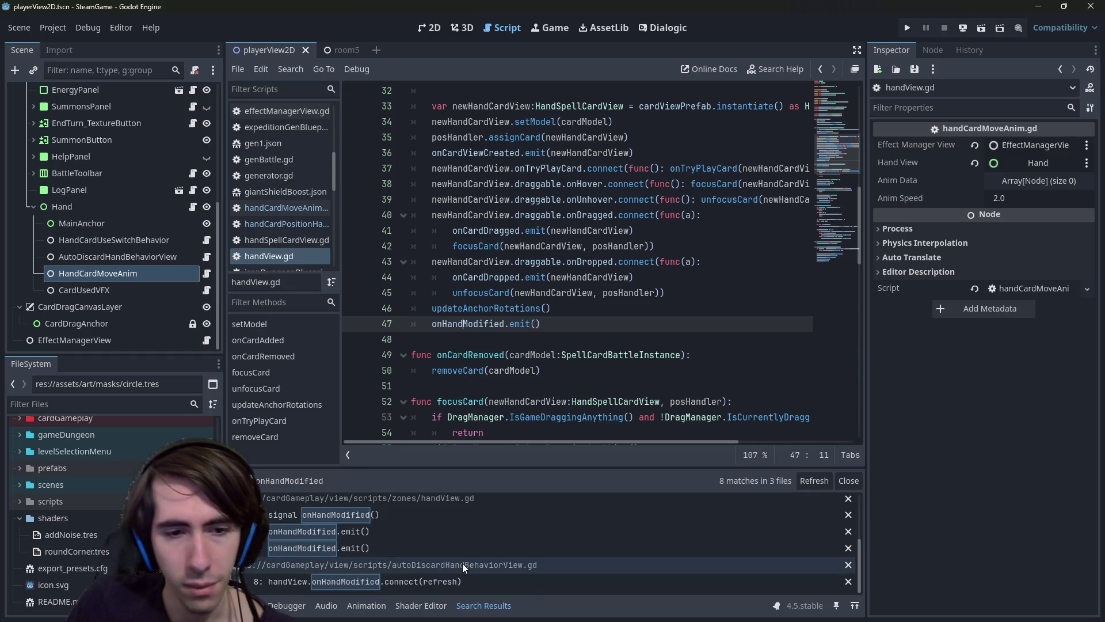
{"action": "scroll", "coordinate": [463, 564], "scroll_direction": "up", "scroll_amount": 2}
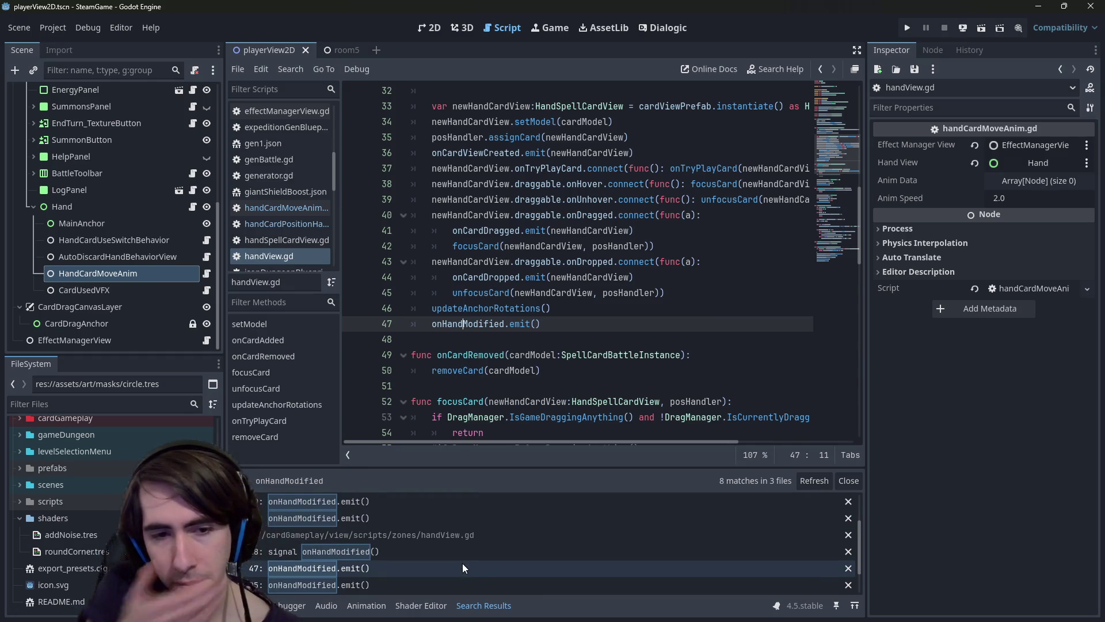
{"action": "scroll", "coordinate": [547, 398], "scroll_direction": "up", "scroll_amount": 1}
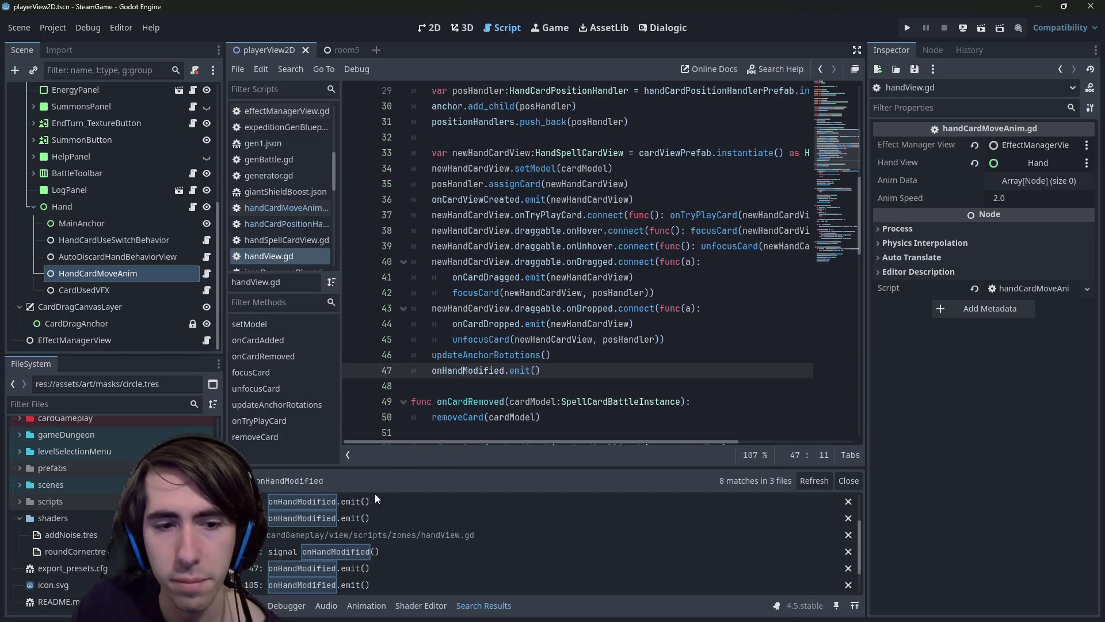
{"action": "scroll", "coordinate": [375, 496], "scroll_direction": "up", "scroll_amount": 3}
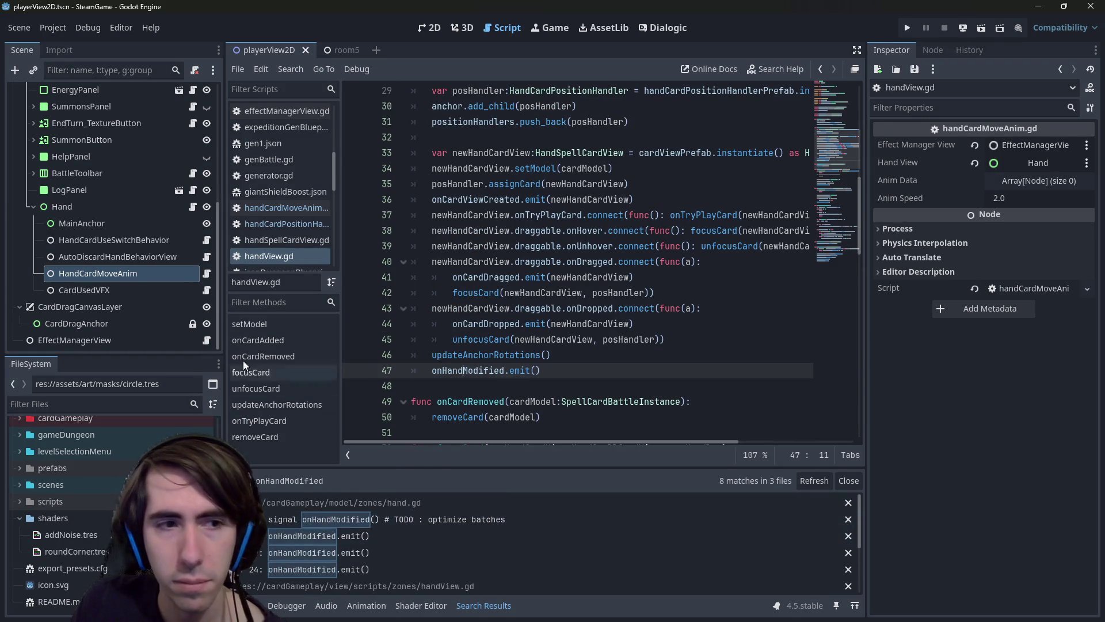
{"action": "left_click", "coordinate": [206, 274]}
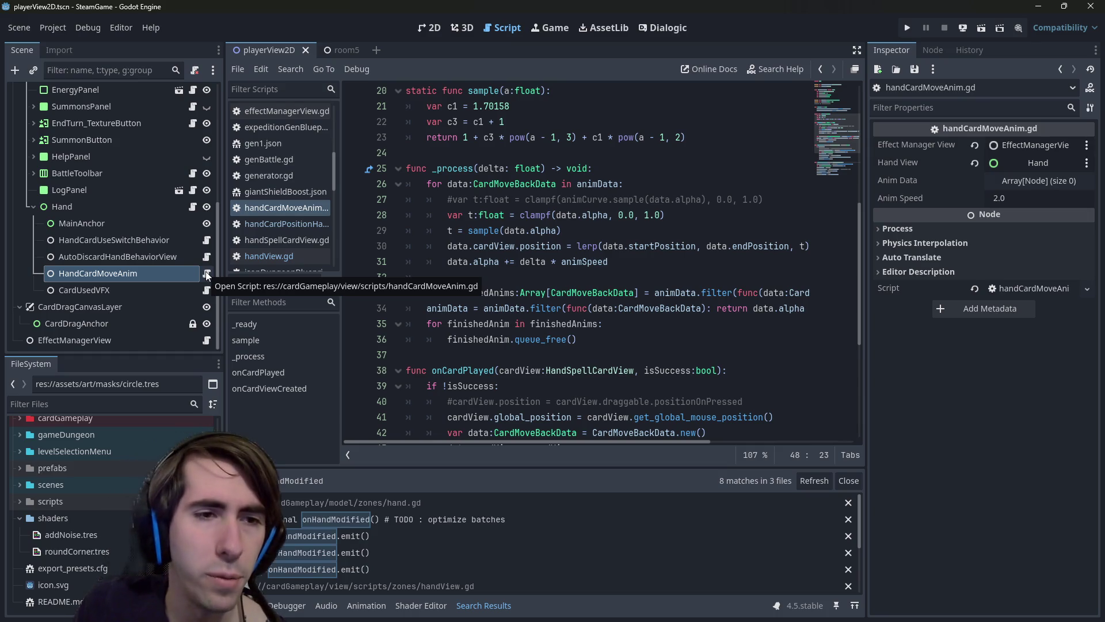
Show the Hand node's handView.gd from its top and bring up the Quick Open resource search.
{"action": "left_click", "coordinate": [194, 206]}
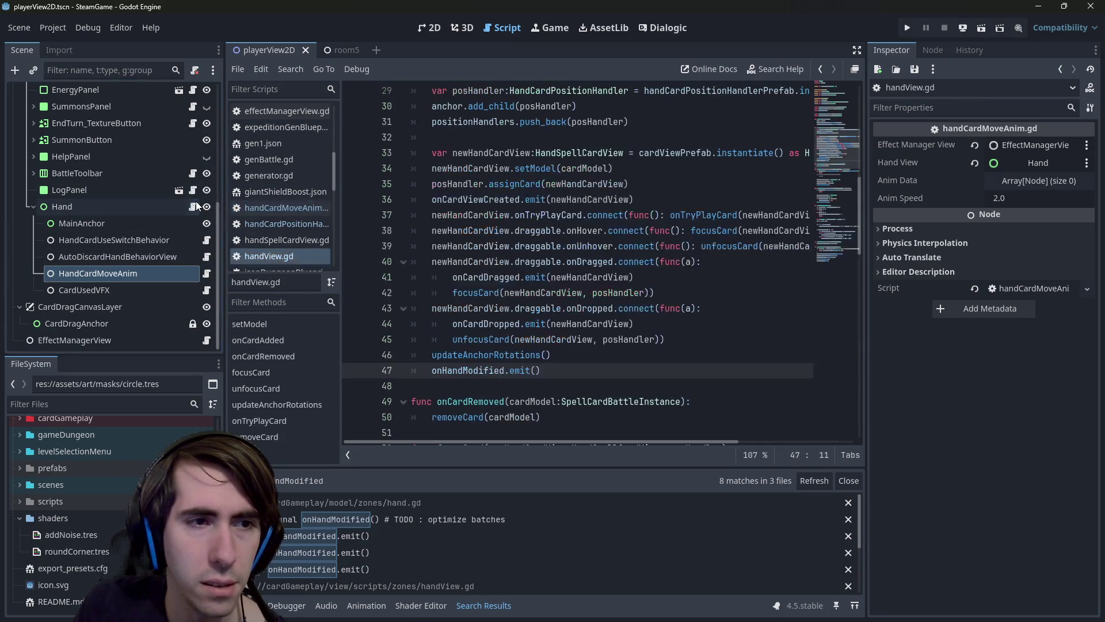
{"action": "left_click", "coordinate": [171, 221]}
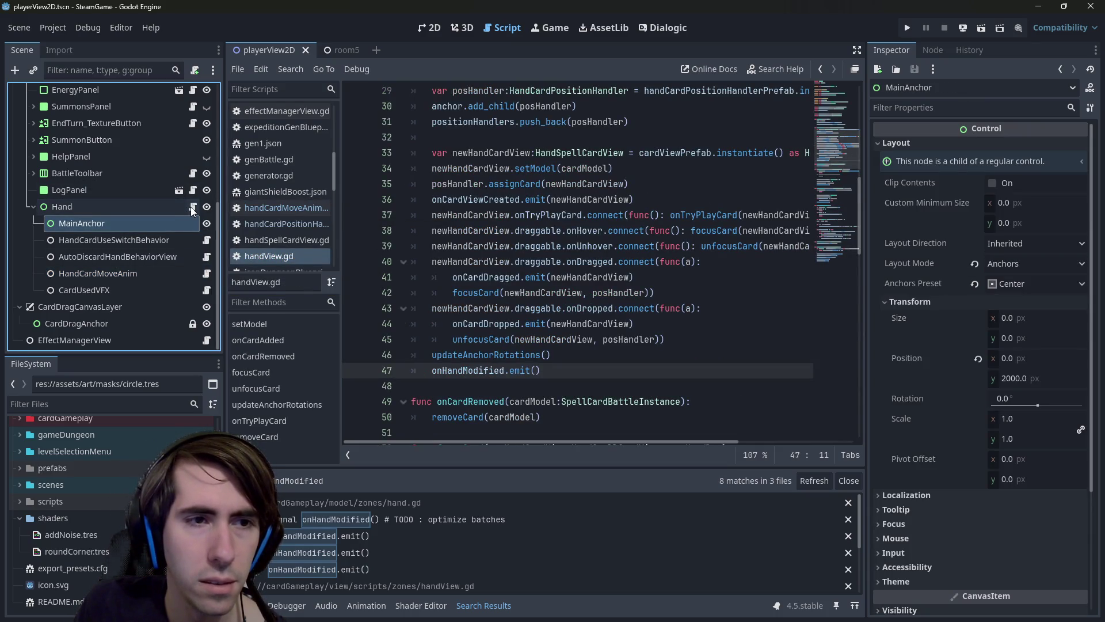
{"action": "left_click", "coordinate": [191, 206]}
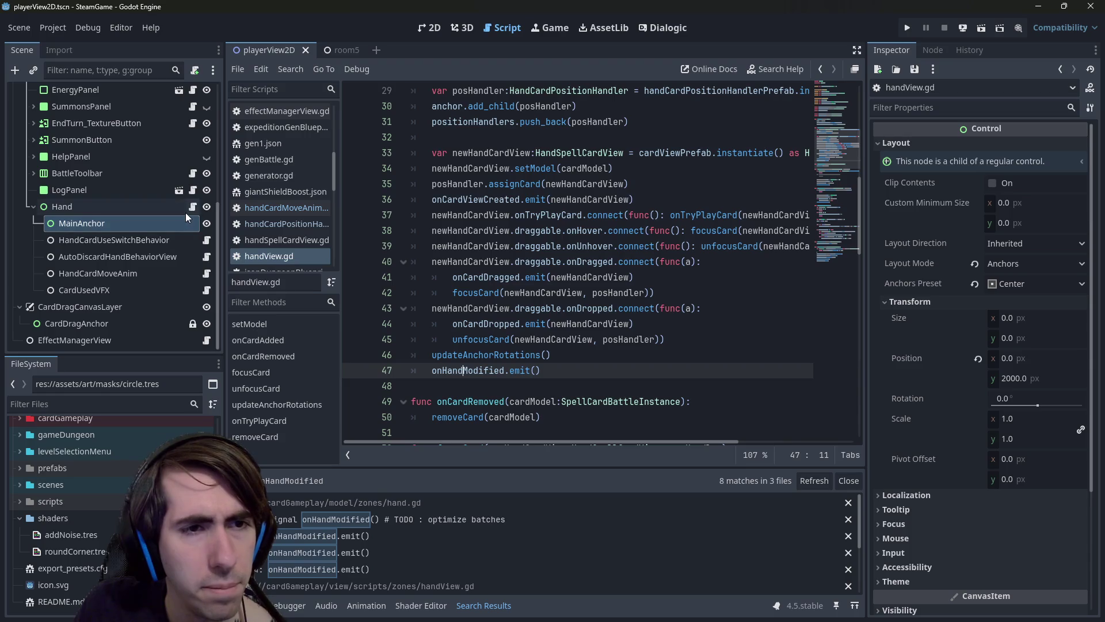
{"action": "scroll", "coordinate": [489, 270], "scroll_direction": "up", "scroll_amount": 10}
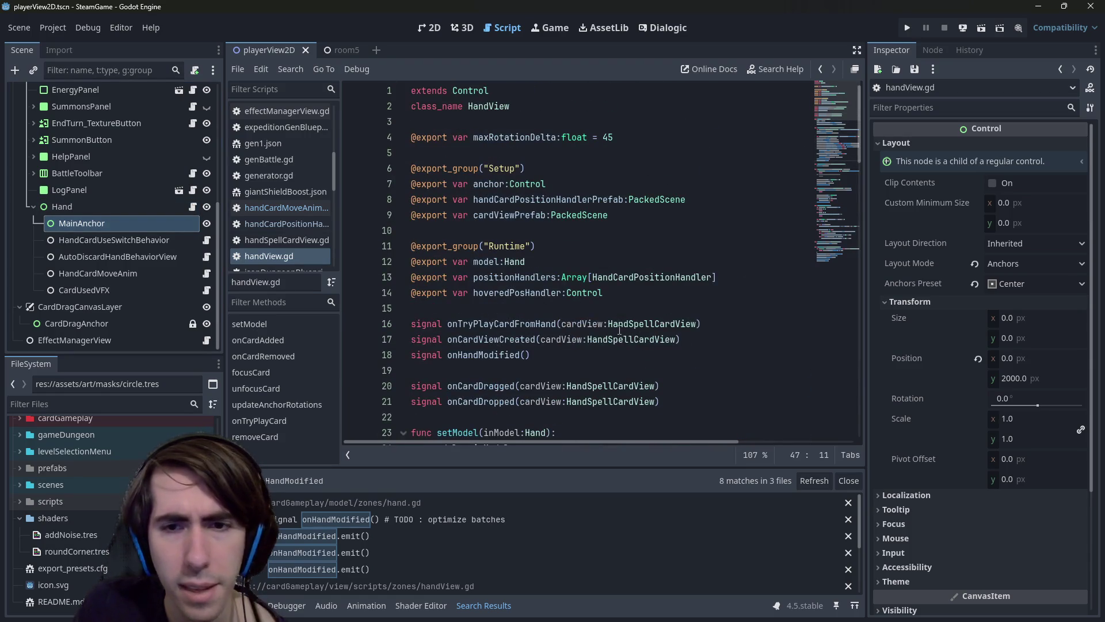
{"action": "left_click", "coordinate": [645, 310]}
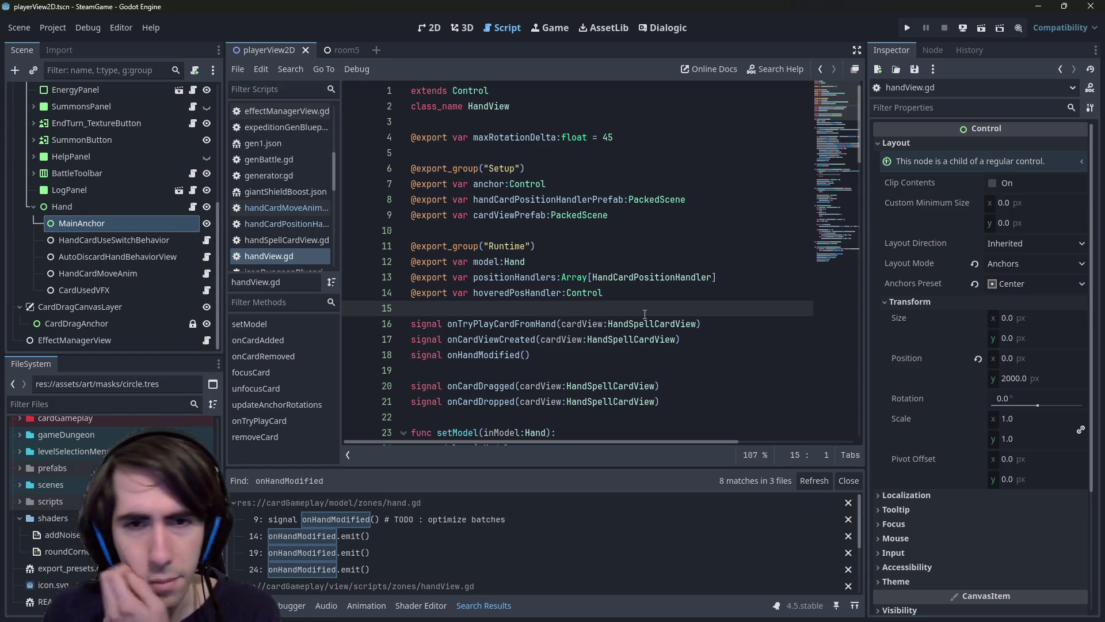
{"action": "left_click", "coordinate": [642, 320]}
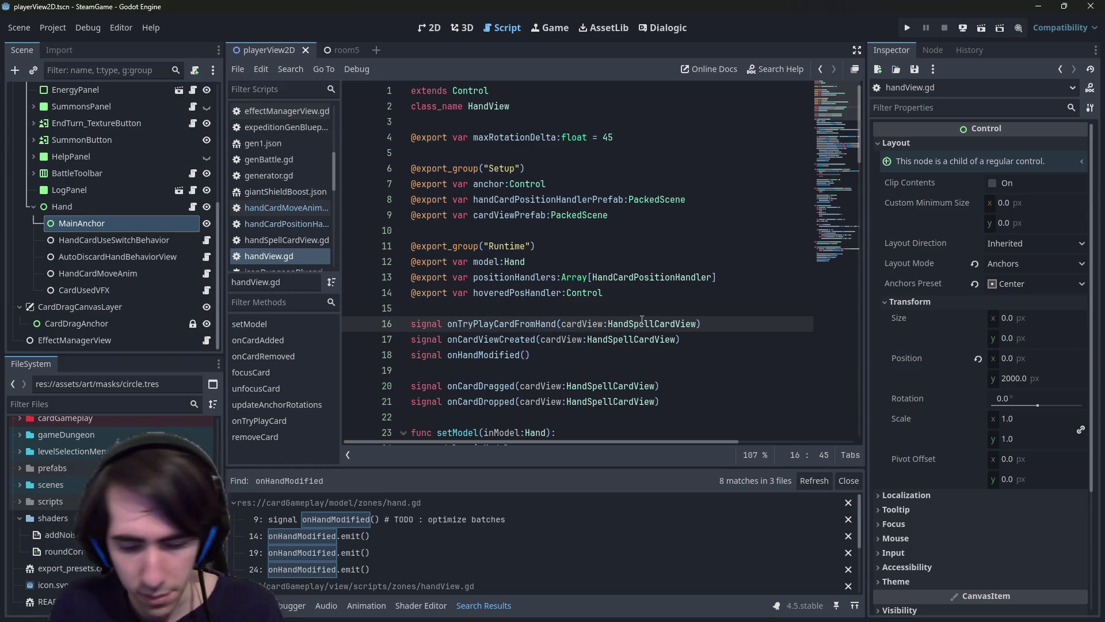
{"action": "key", "text": "shift+alt+o"}
Try the resource search with 'root' and 'card root', cancel it, and show handCardMoveAnim.gd from line 1.
{"action": "type", "text": "root"}
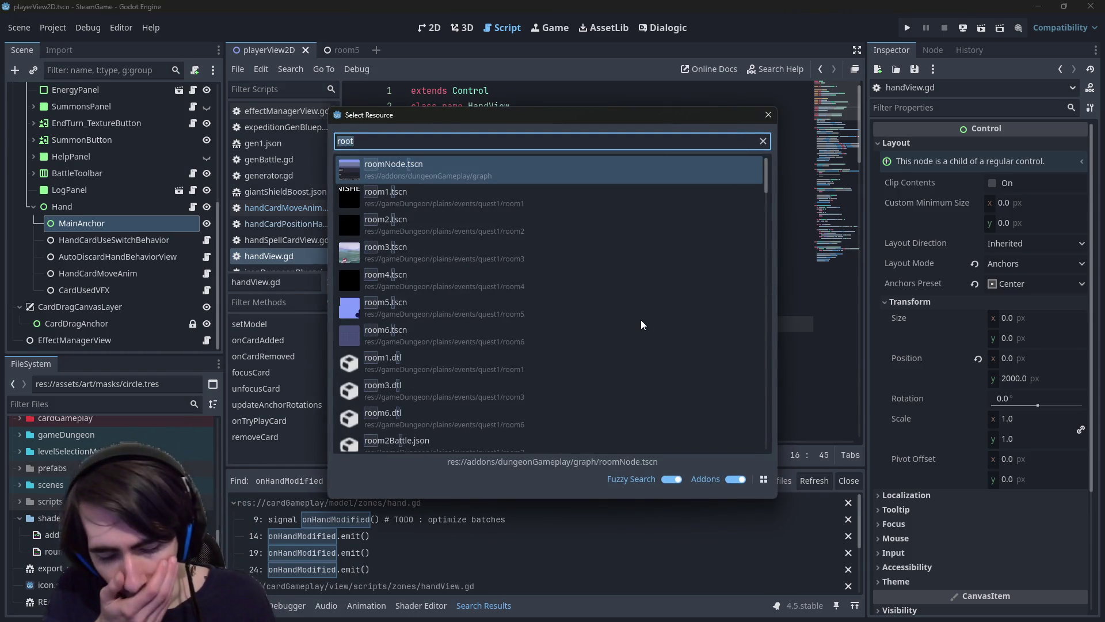
{"action": "key", "text": "BackSpace"}
{"action": "key", "text": "BackSpace"}
{"action": "key", "text": "BackSpace"}
{"action": "type", "text": "card r"}
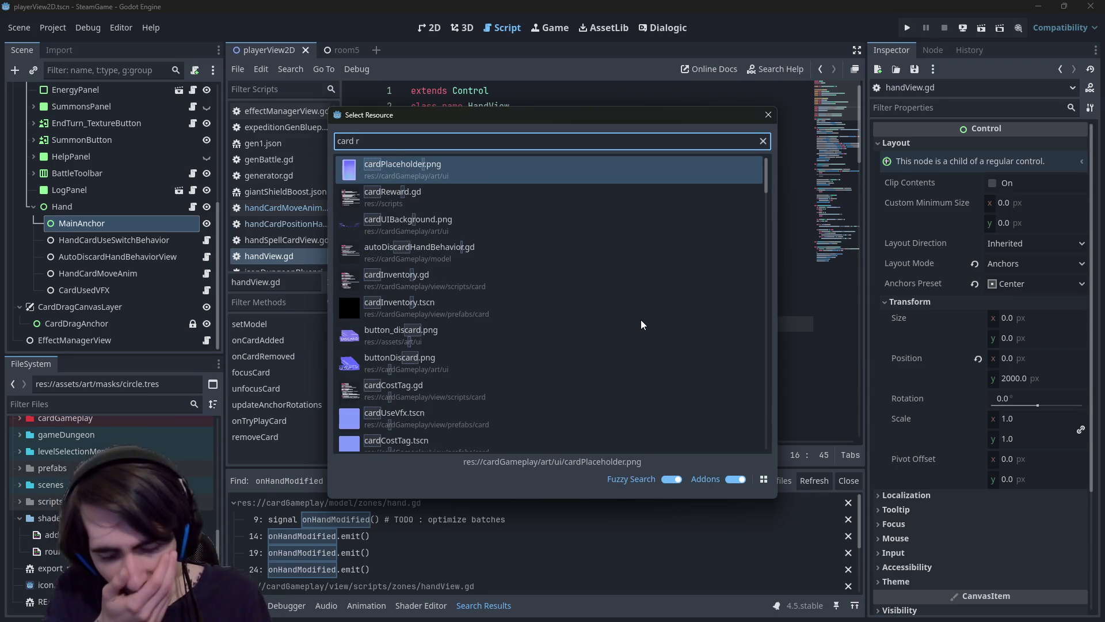
{"action": "type", "text": "oot"}
{"action": "key", "text": "Escape"}
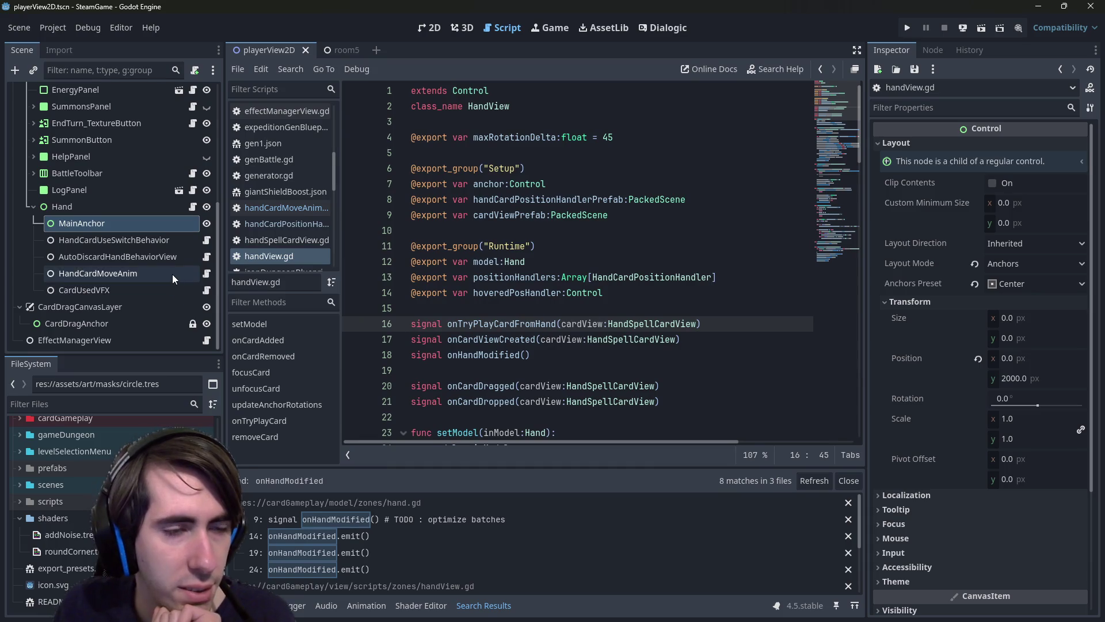
{"action": "left_click", "coordinate": [207, 274]}
{"action": "scroll", "coordinate": [629, 231], "scroll_direction": "up", "scroll_amount": 1}
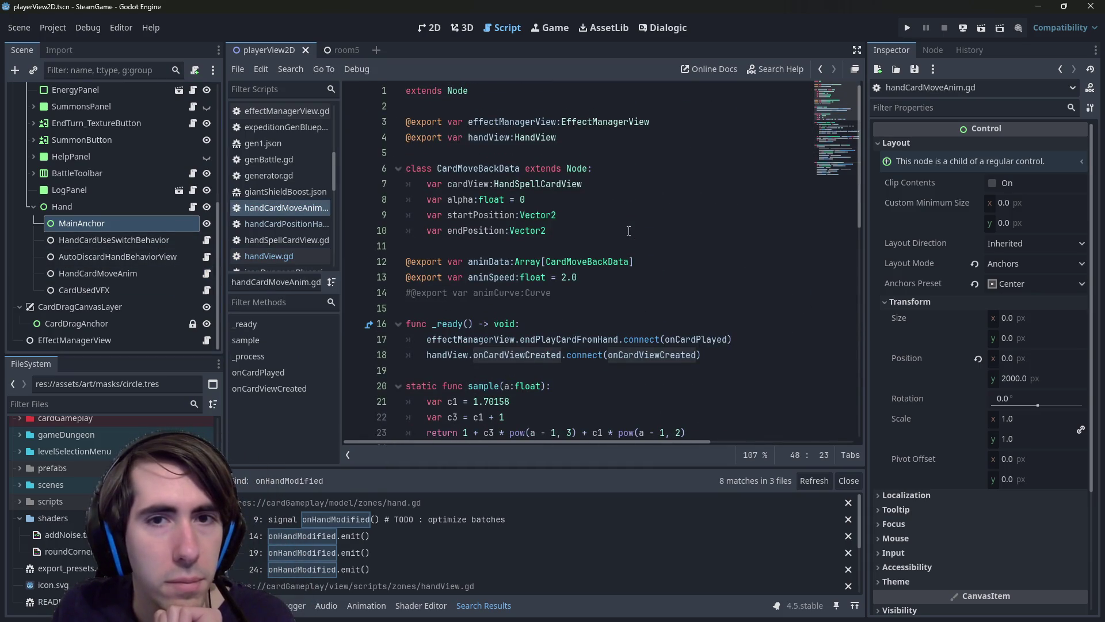
Quick-open handCardPositionHandler.tscn and view it on the 2D canvas.
{"action": "left_click", "coordinate": [193, 207]}
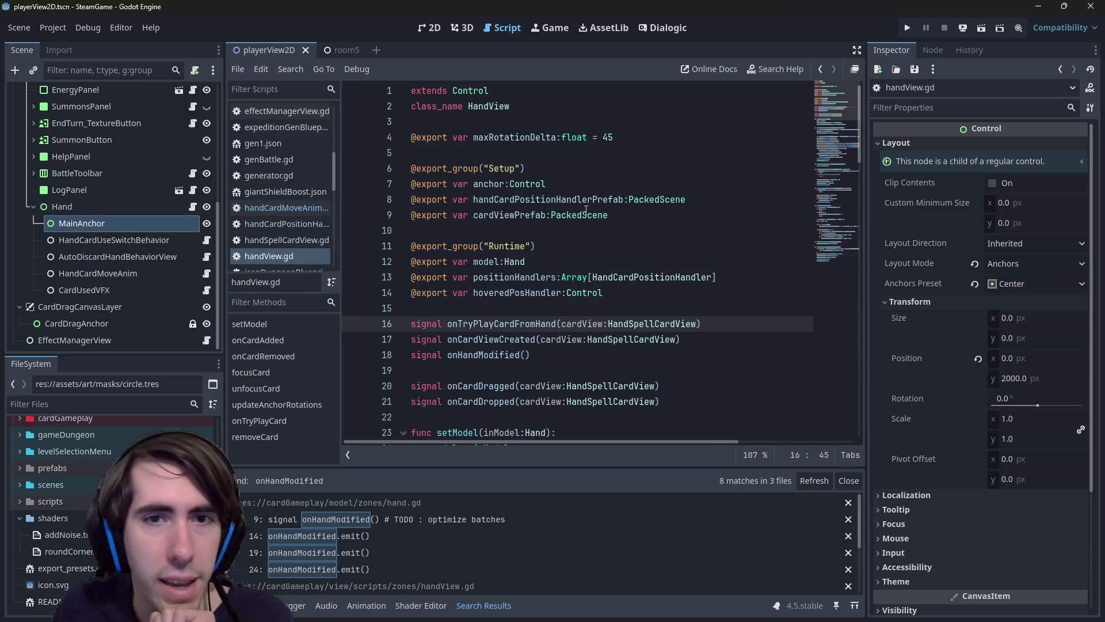
{"action": "double_click", "coordinate": [633, 277]}
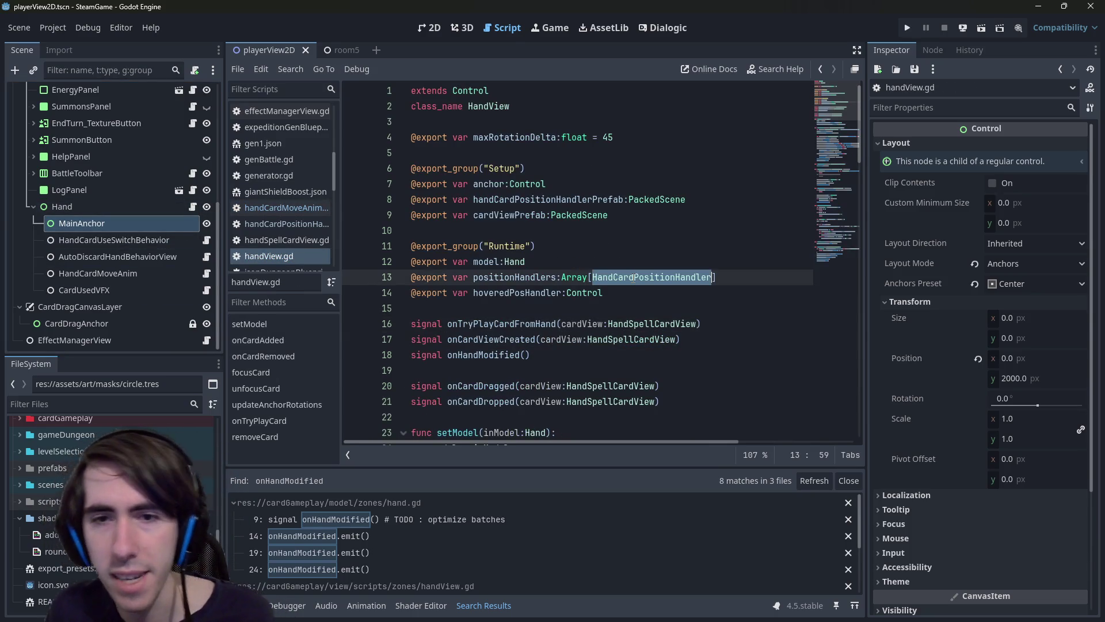
{"action": "key", "text": "shift+alt+o"}
{"action": "type", "text": "handcardposition"}
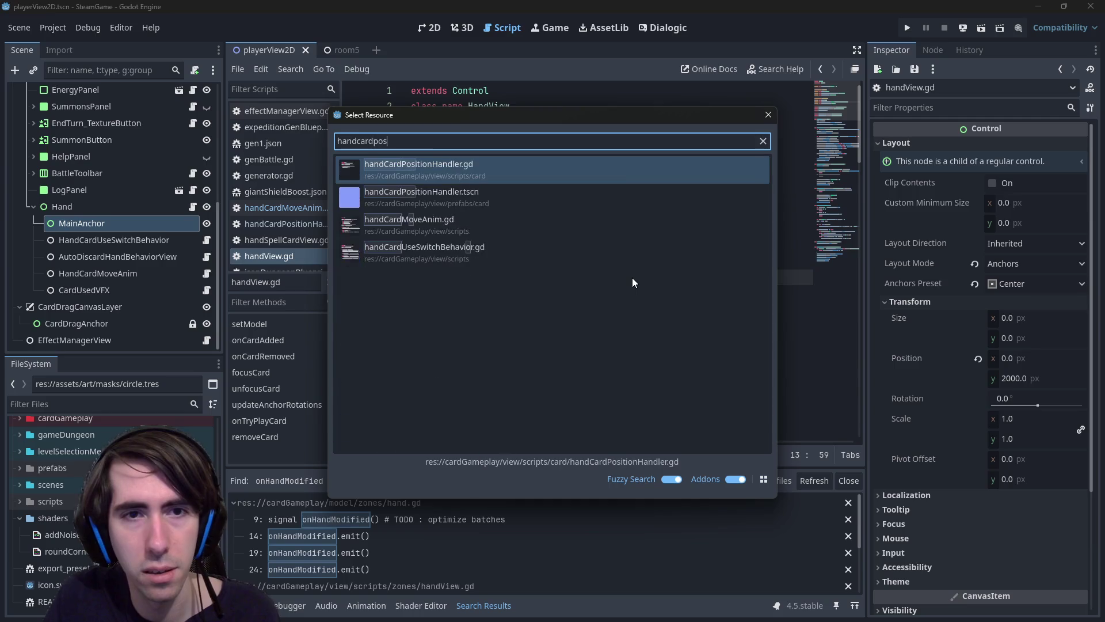
{"action": "key", "text": "Down"}
{"action": "key", "text": "Return"}
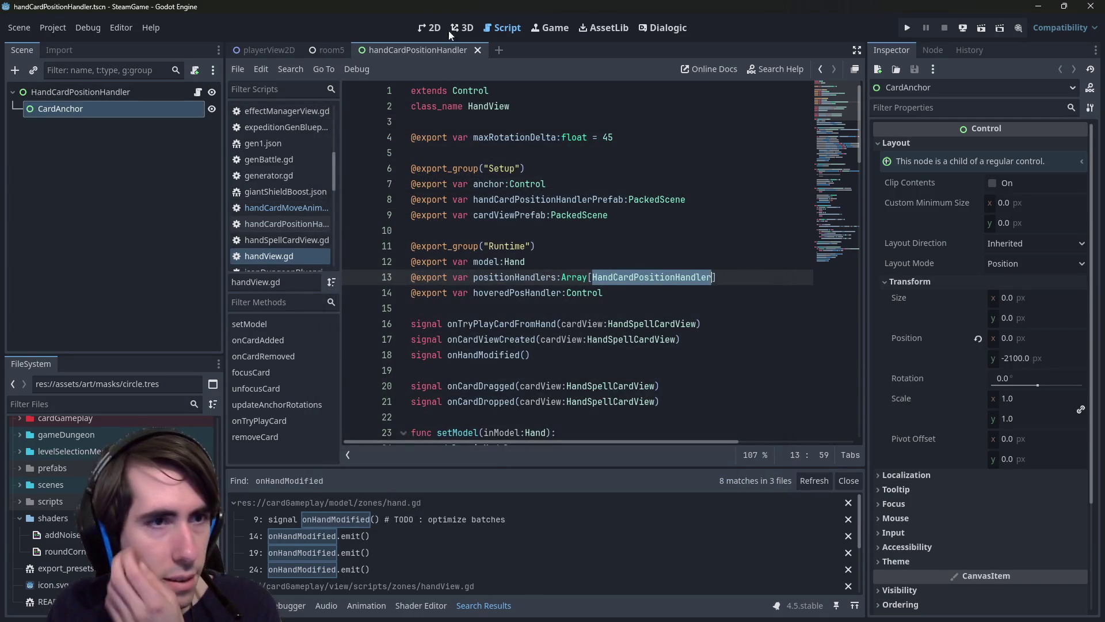
{"action": "left_click", "coordinate": [420, 31]}
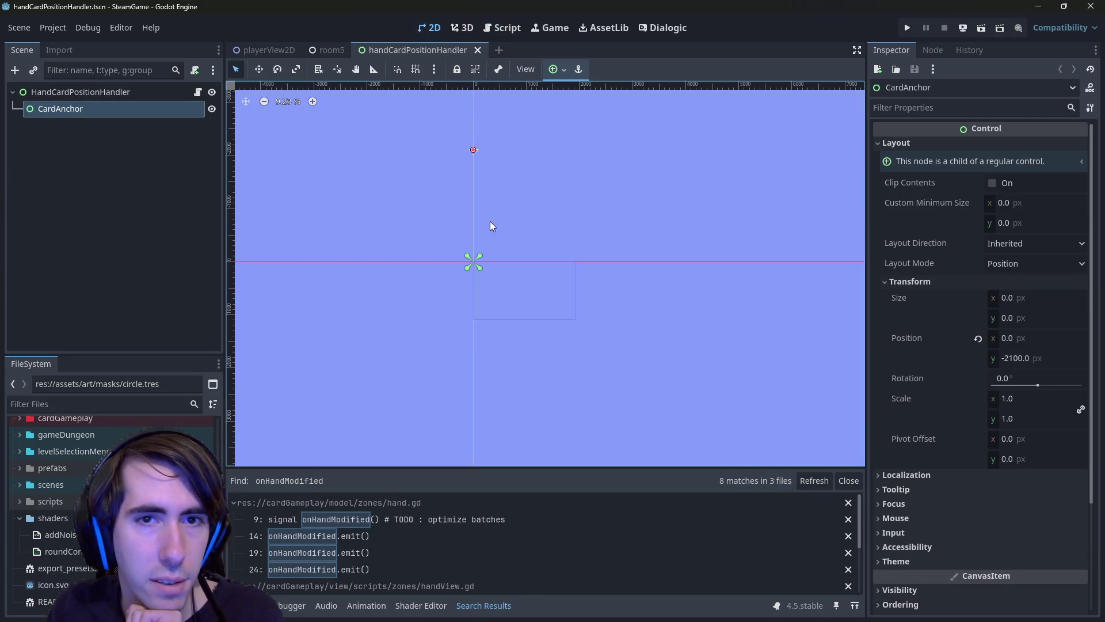
Inspect assignCard's body in handCardPositionHandler.gd, then return to the playerView2D scene.
{"action": "left_click", "coordinate": [506, 31]}
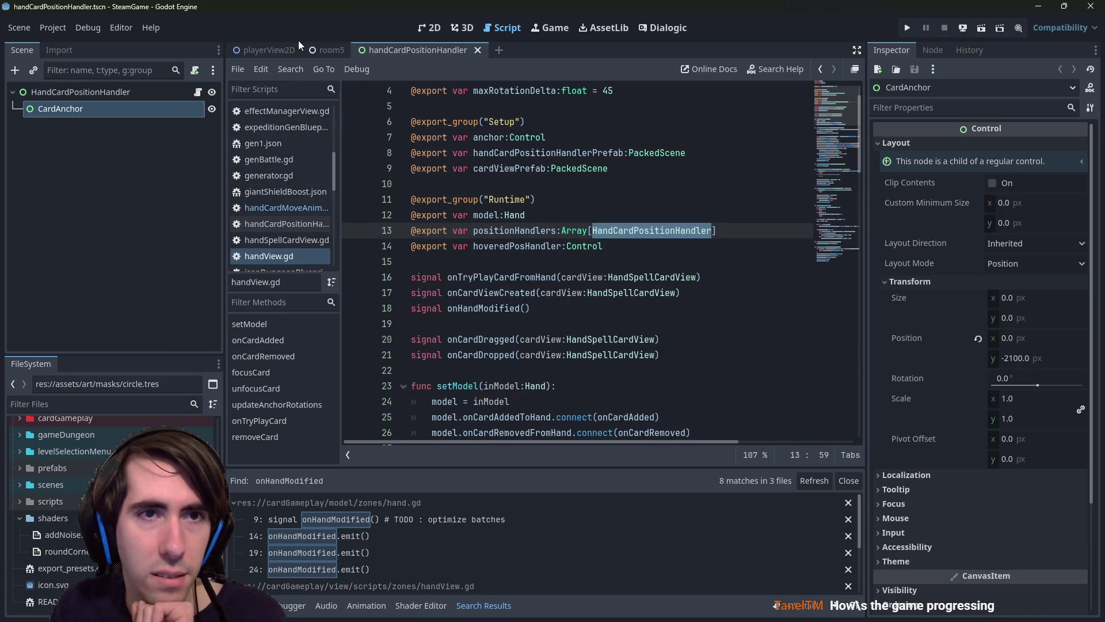
{"action": "scroll", "coordinate": [490, 273], "scroll_direction": "down", "scroll_amount": 7}
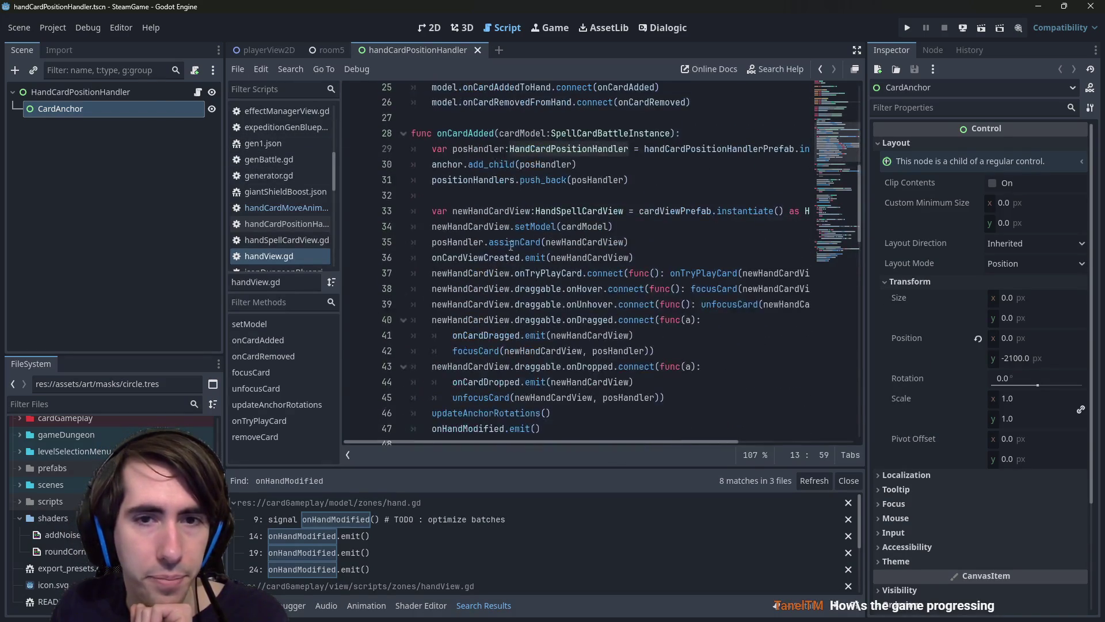
{"action": "left_click", "coordinate": [534, 242]}
{"action": "left_click", "coordinate": [534, 241], "text": "ctrl"}
{"action": "mouse_move", "coordinate": [507, 216]}
{"action": "left_mouse_down"}
{"action": "mouse_move", "coordinate": [407, 217]}
{"action": "mouse_move", "coordinate": [407, 199]}
{"action": "mouse_move", "coordinate": [352, 205]}
{"action": "left_mouse_up"}
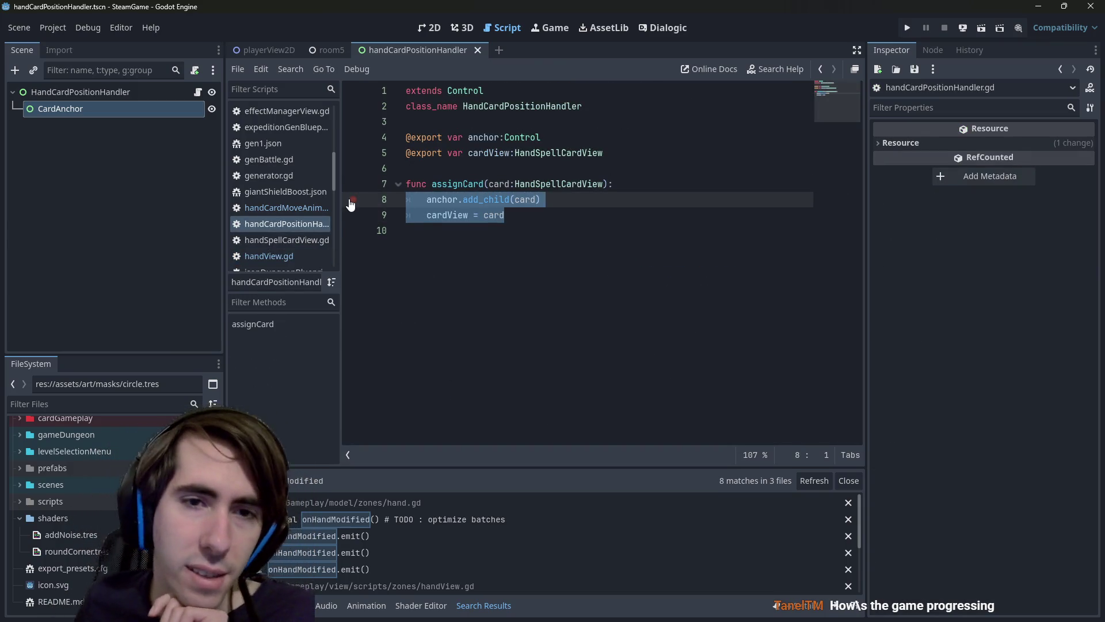
{"action": "mouse_move", "coordinate": [344, 52]}
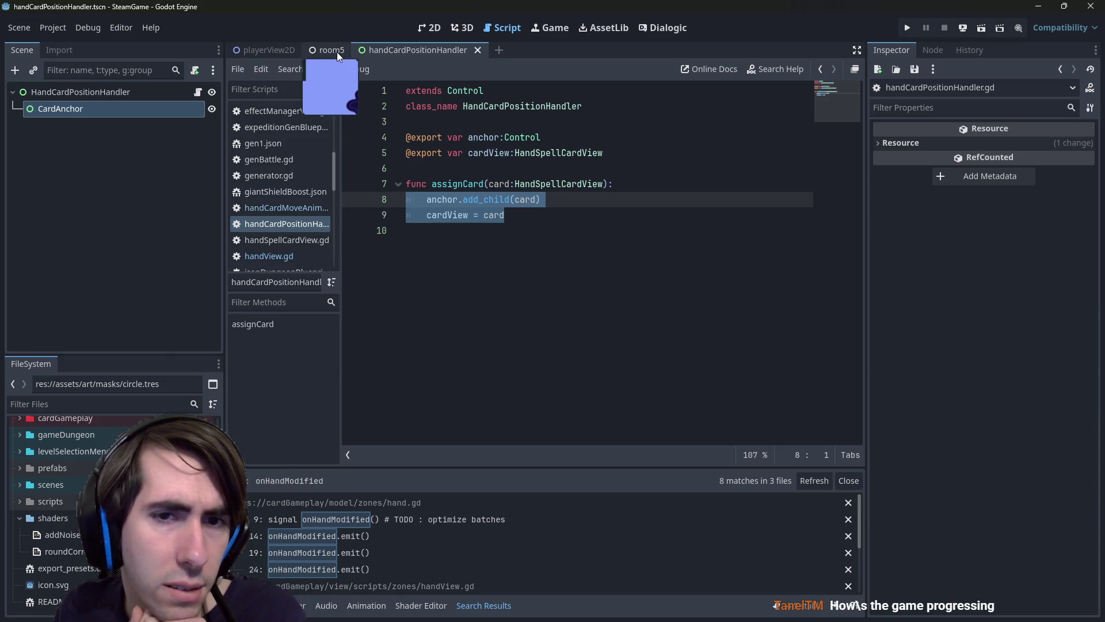
{"action": "mouse_move", "coordinate": [279, 48]}
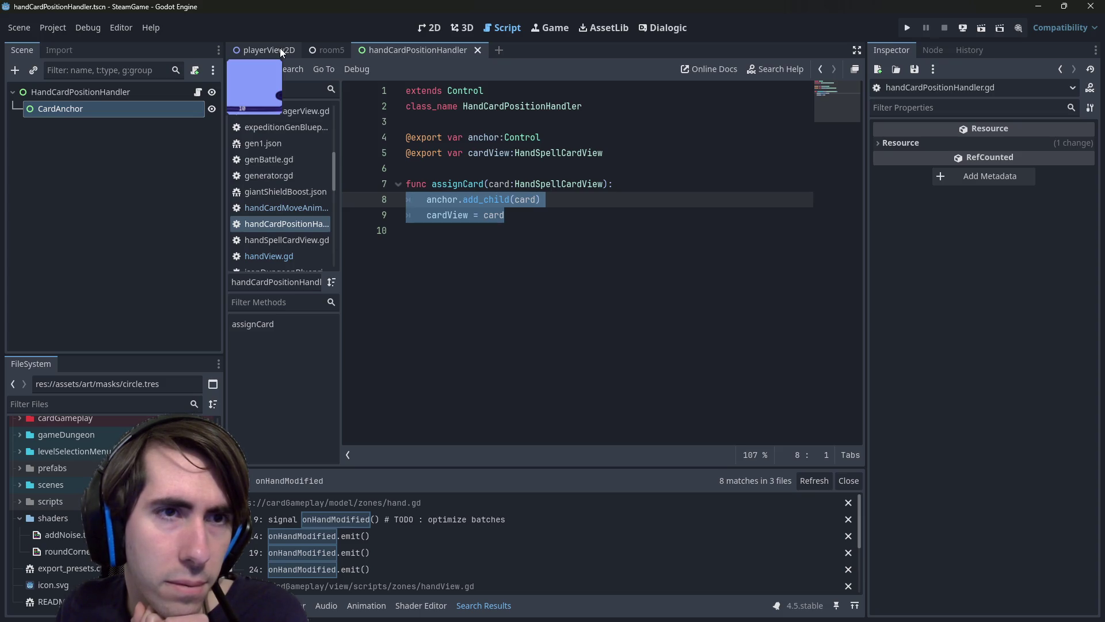
{"action": "left_click", "coordinate": [280, 48]}
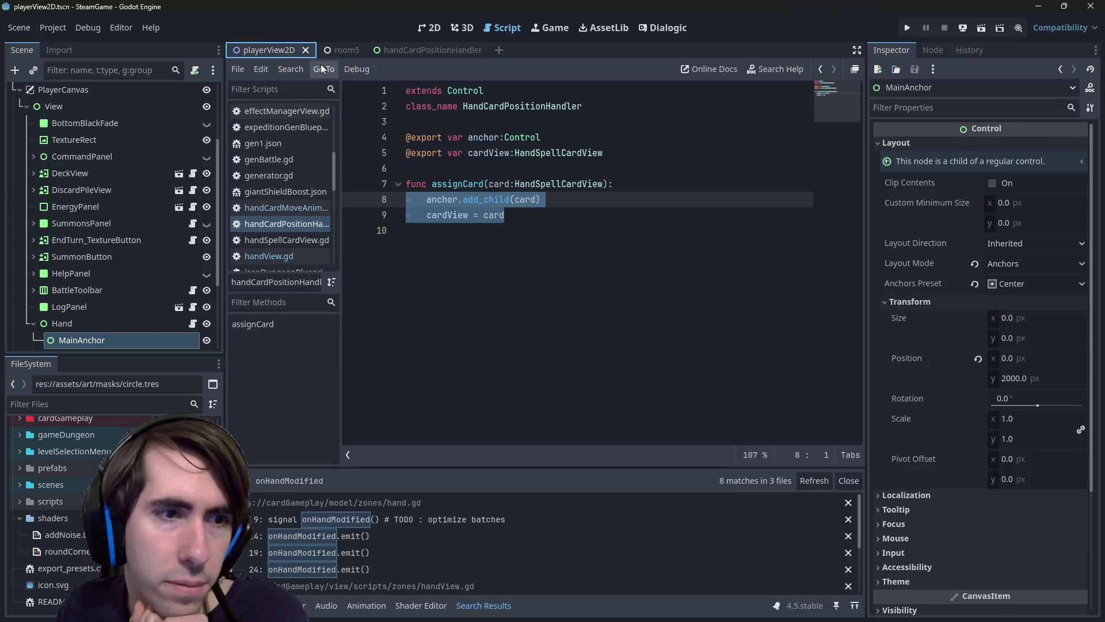
Set the end position on line 53 of onCardViewCreated to Vector2.ZERO.
{"action": "left_click", "coordinate": [207, 273]}
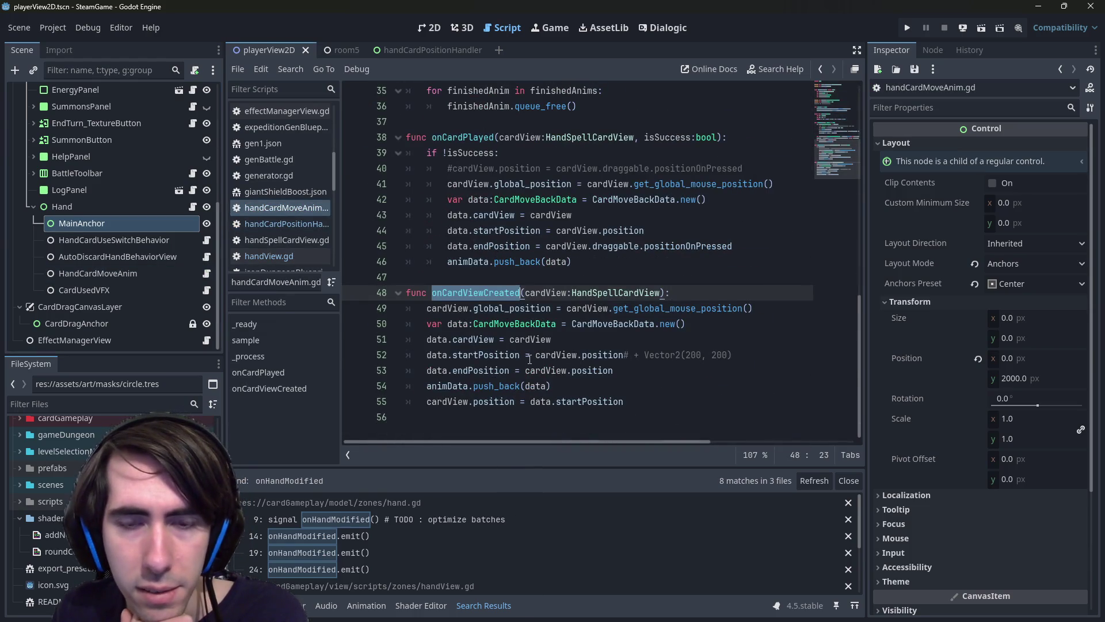
{"action": "left_click_drag", "start_coordinate": [533, 355], "coordinate": [624, 354]}
{"action": "left_click_drag", "start_coordinate": [525, 371], "coordinate": [615, 371]}
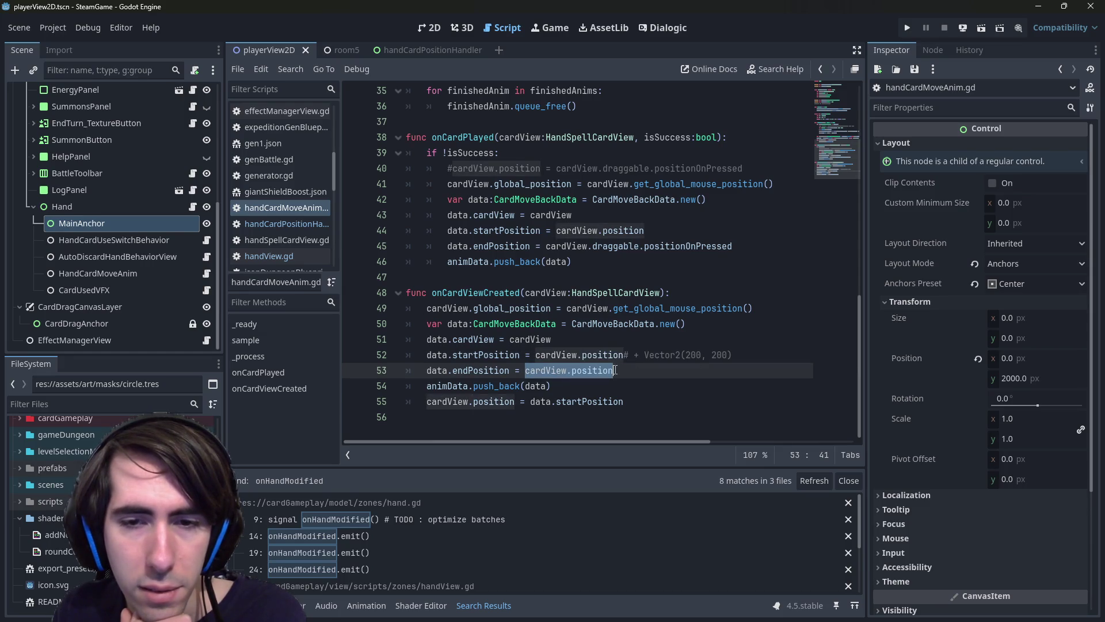
{"action": "type", "text": "Vector2("}
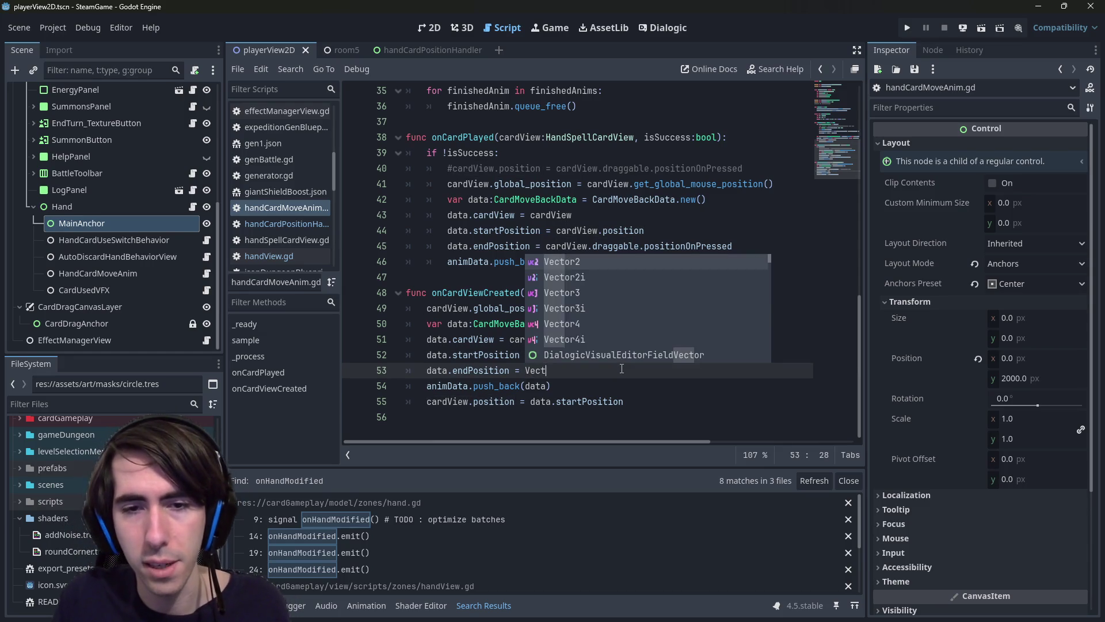
{"action": "type", "text": "0,0"}
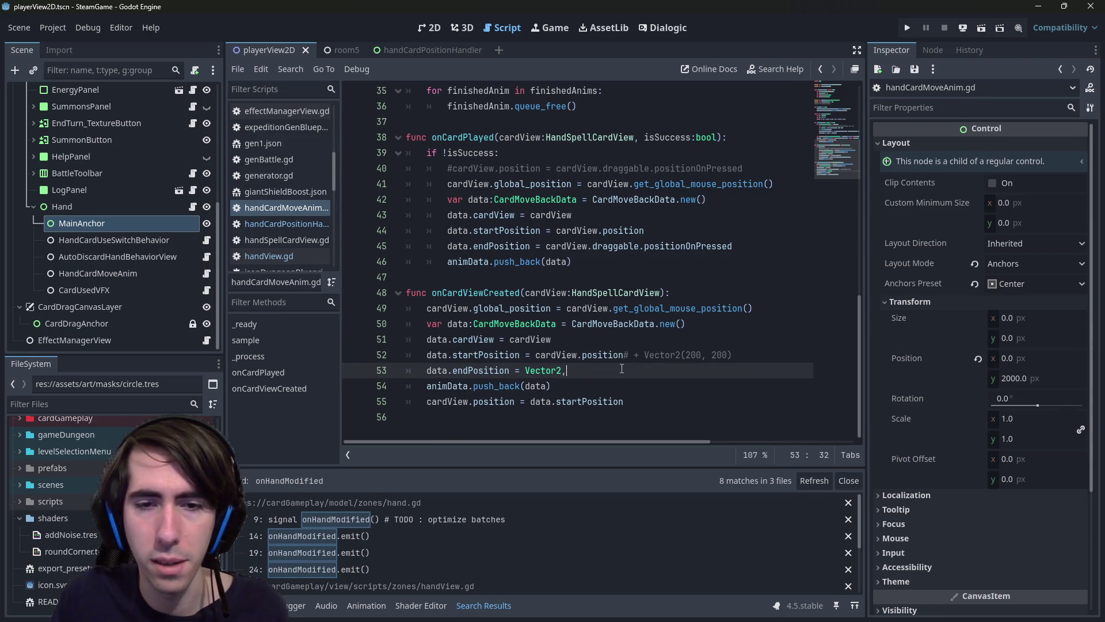
{"action": "type", "text": "Z"}
{"action": "key", "text": "Return"}
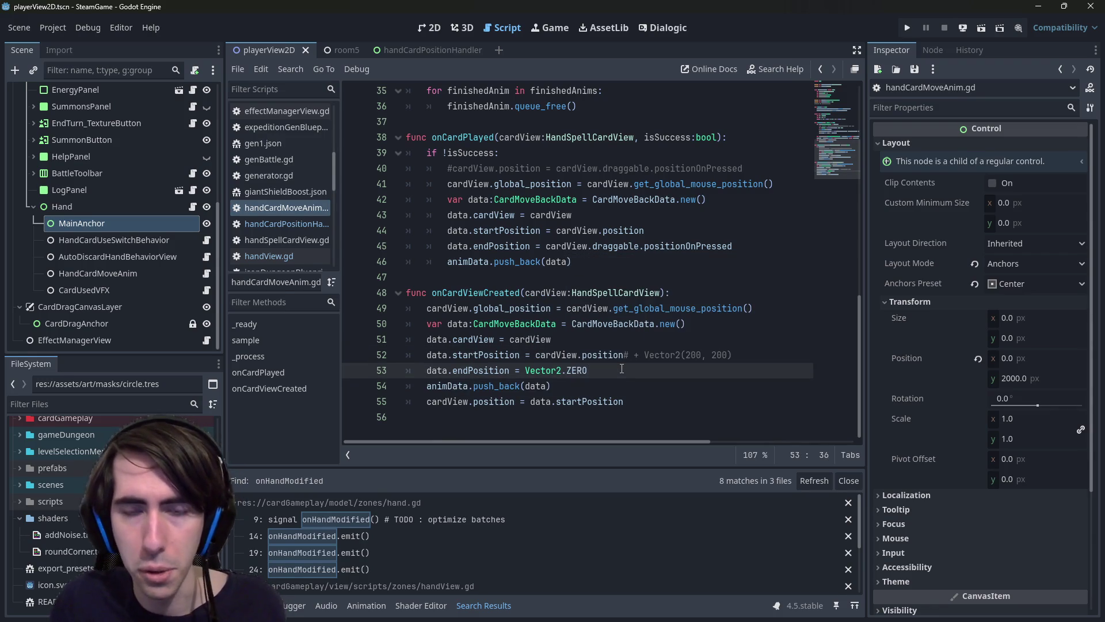
Make line 52's start position Vector2(200, 200), save, and go to the room5 scene.
{"action": "key", "text": "Up"}
{"action": "key", "text": "ctrl+Left"}
{"action": "key", "text": "ctrl+Left"}
{"action": "key", "text": "ctrl+Left"}
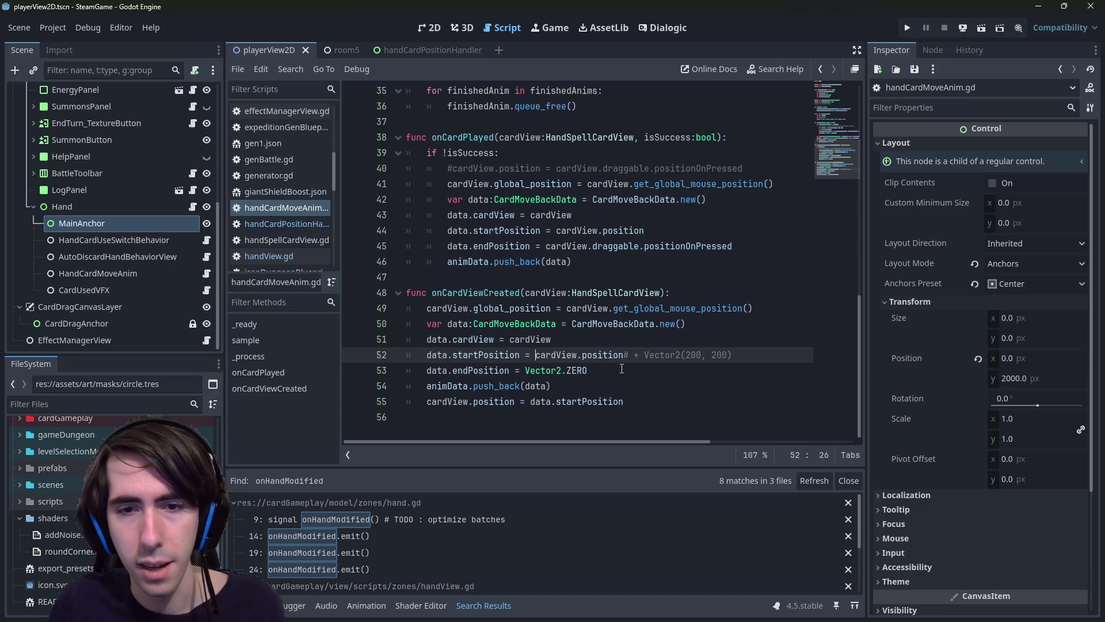
{"action": "key", "text": "shift+ctrl+Right"}
{"action": "key", "text": "shift+ctrl+Right"}
{"action": "key", "text": "shift+ctrl+Right"}
{"action": "key", "text": "shift+ctrl+Left"}
{"action": "key", "text": "Delete"}
{"action": "key", "text": "ctrl+s"}
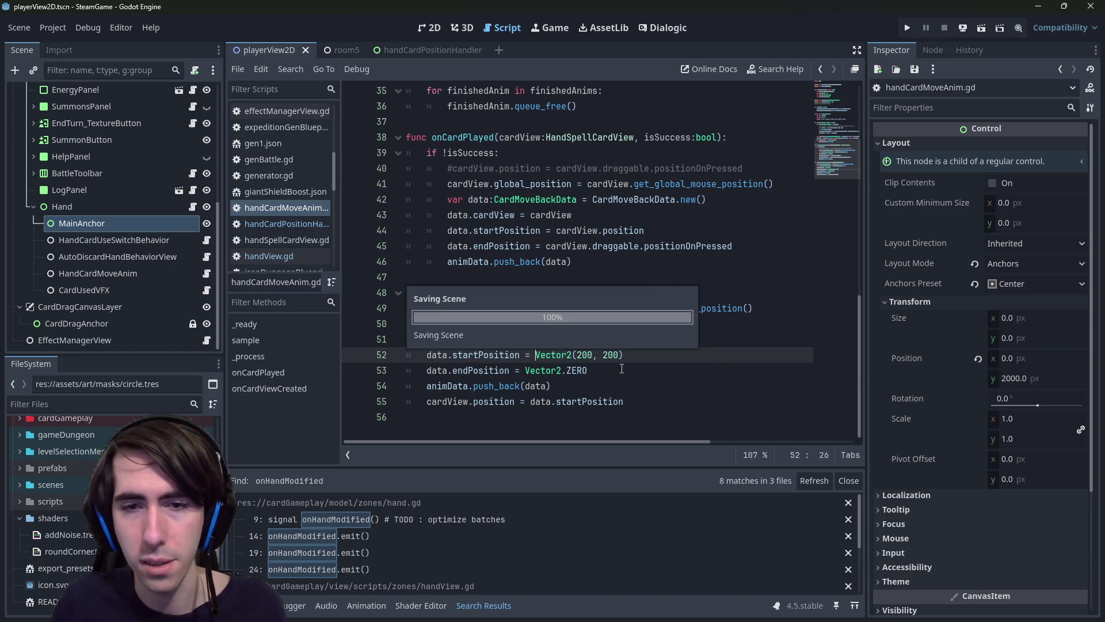
{"action": "left_click", "coordinate": [340, 51]}
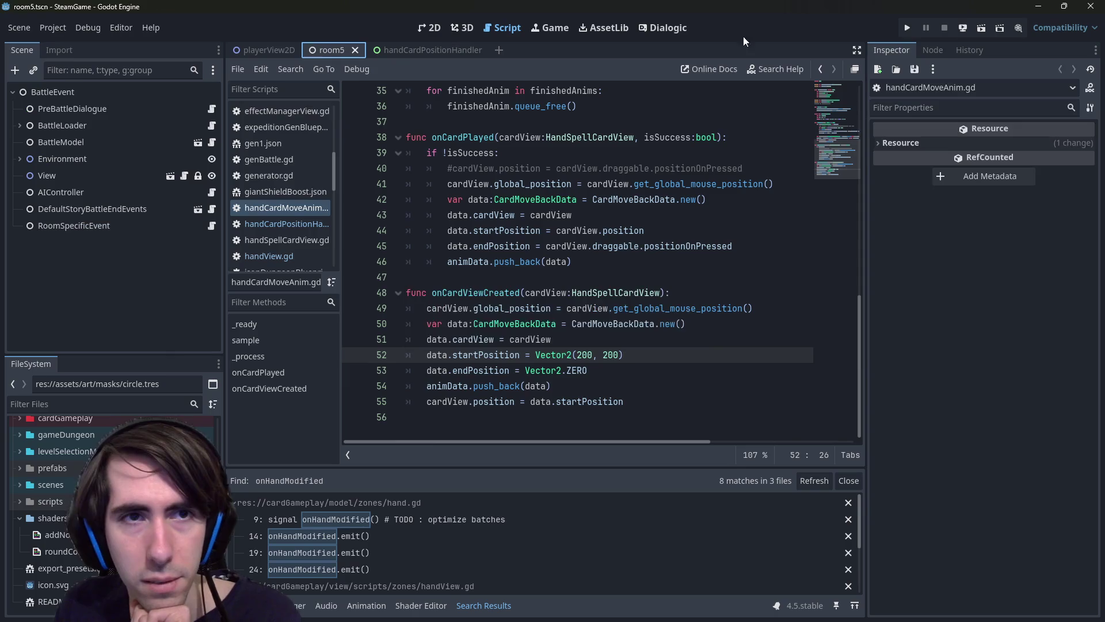
{"action": "left_click", "coordinate": [981, 28]}
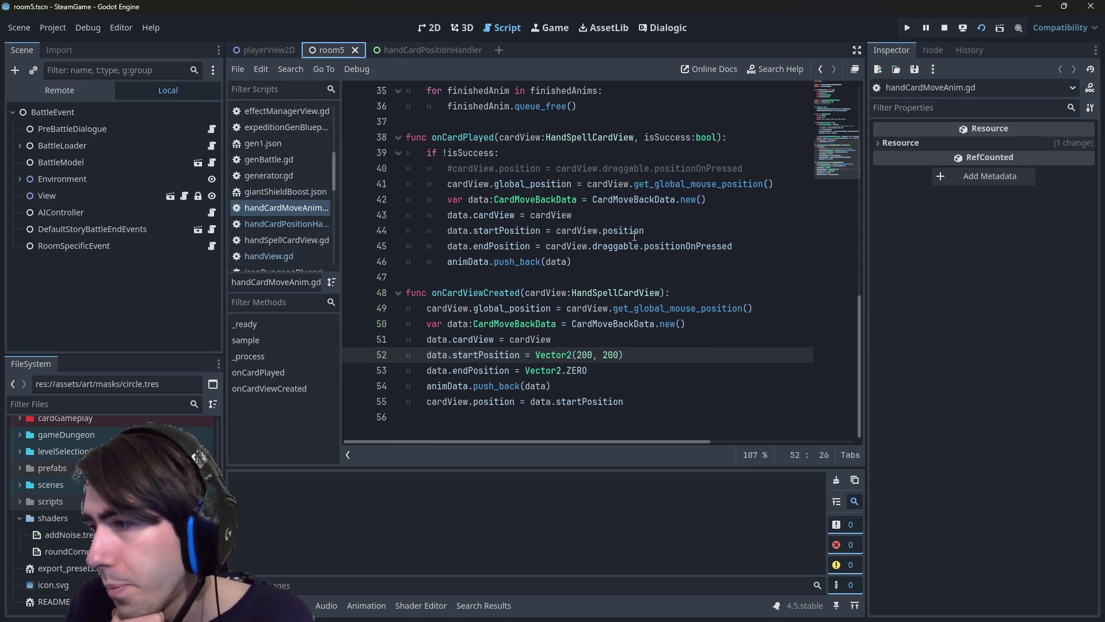
{"action": "mouse_move", "coordinate": [627, 243]}
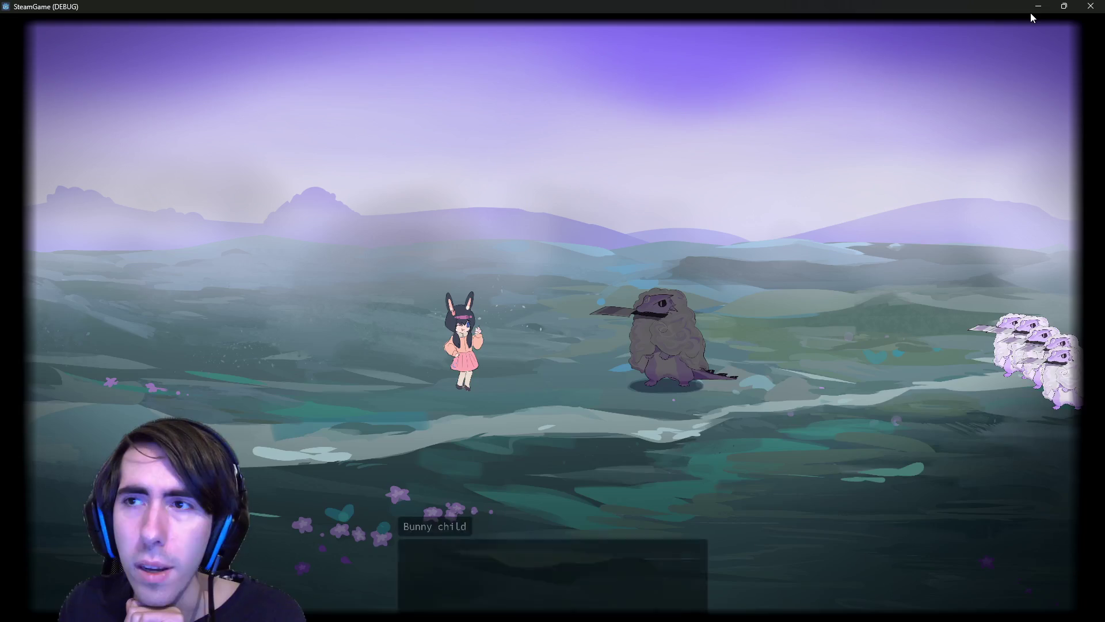
{"action": "left_click", "coordinate": [1038, 7]}
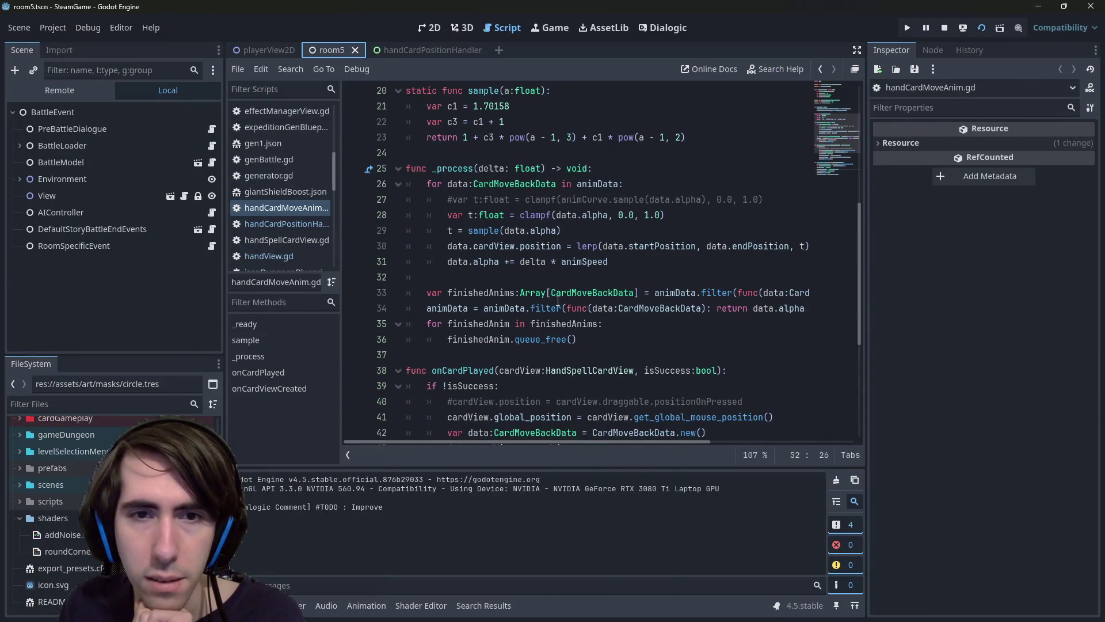
{"action": "double_click", "coordinate": [537, 245]}
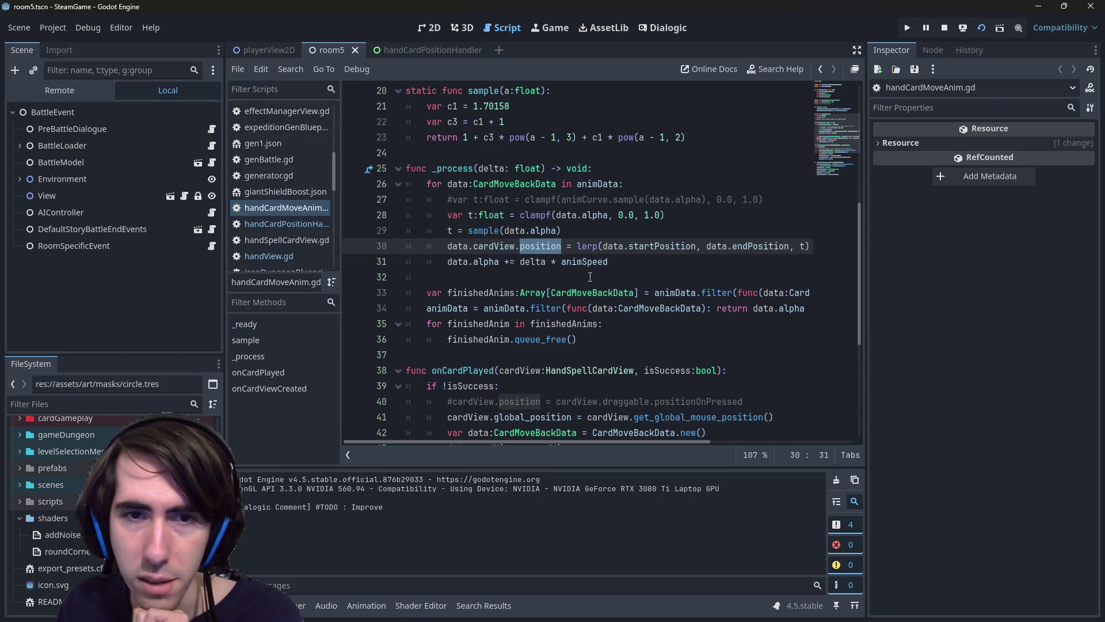
{"action": "mouse_move", "coordinate": [580, 294]}
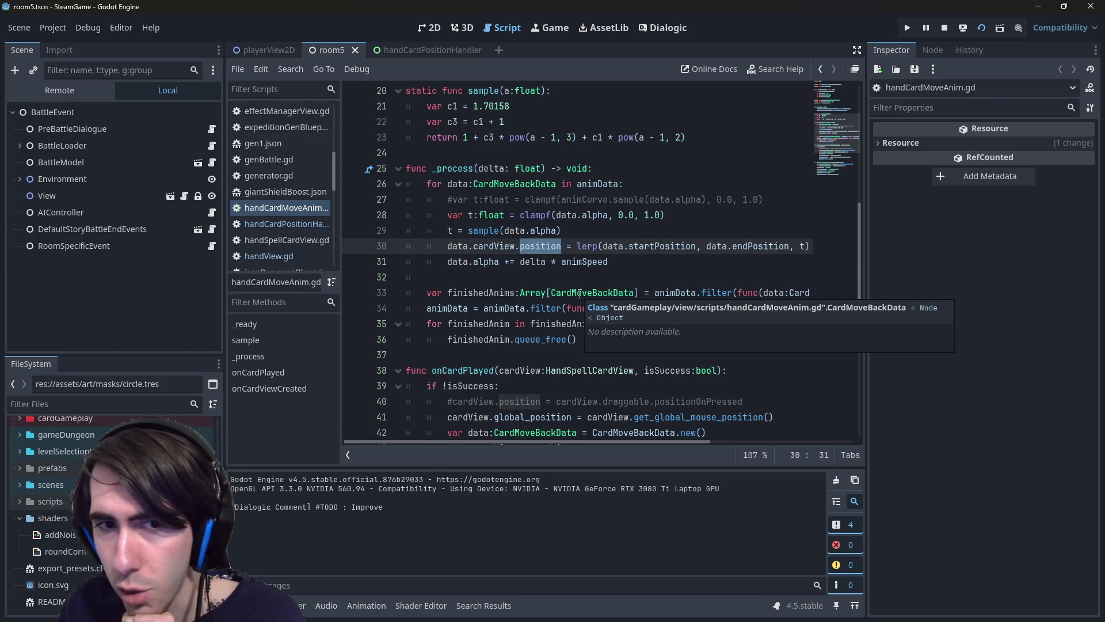
{"action": "double_click", "coordinate": [459, 246]}
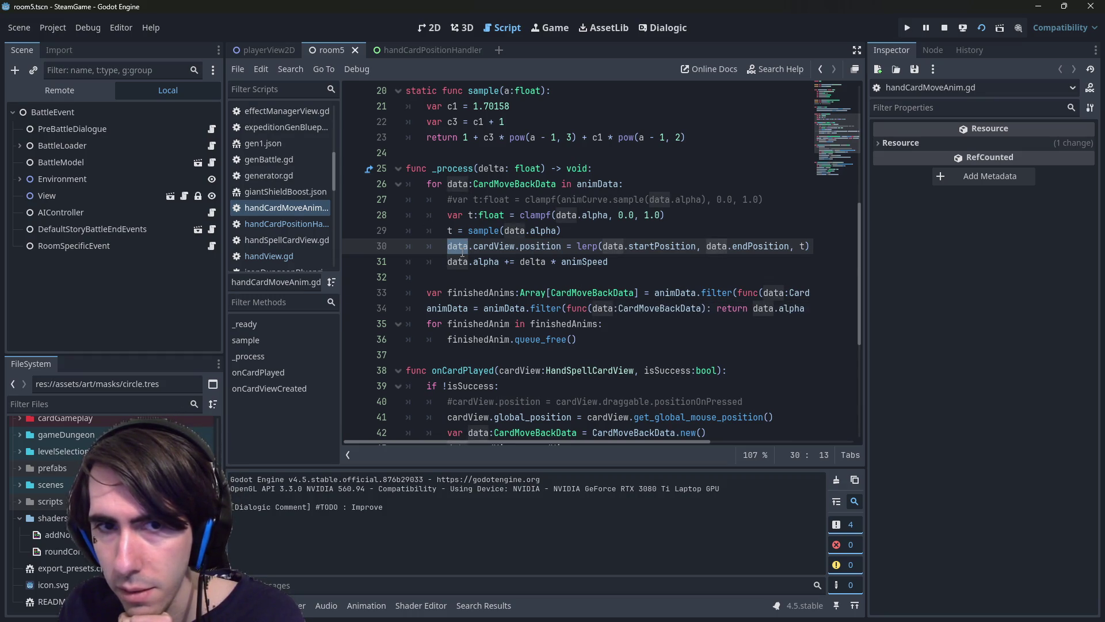
{"action": "scroll", "coordinate": [462, 253], "scroll_direction": "down", "scroll_amount": 5}
{"action": "key", "text": "F6"}
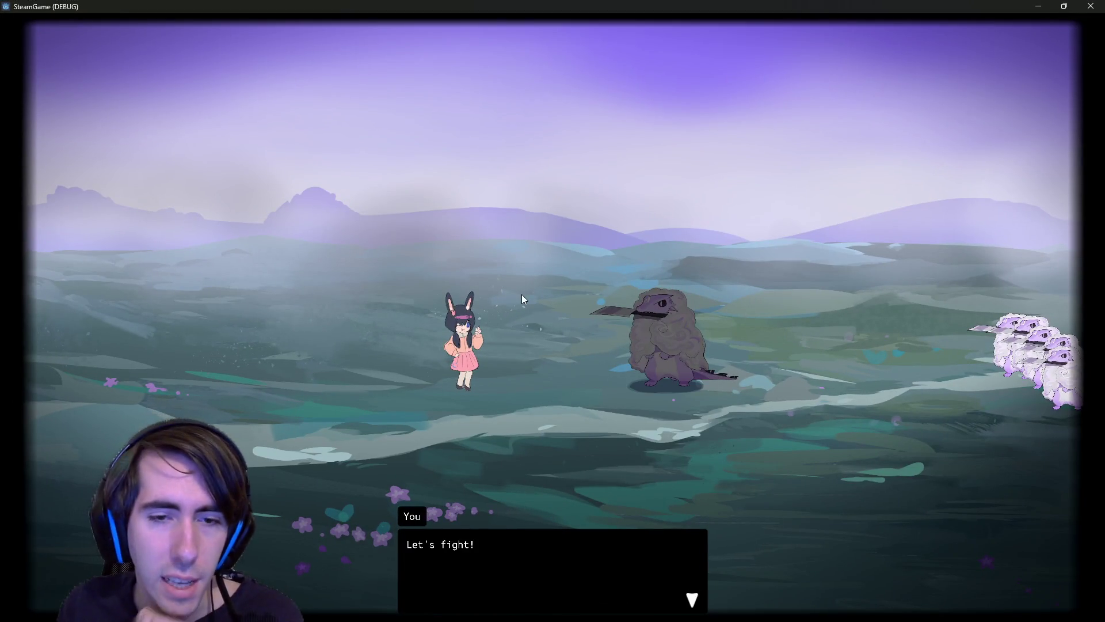
{"action": "left_click", "coordinate": [522, 295]}
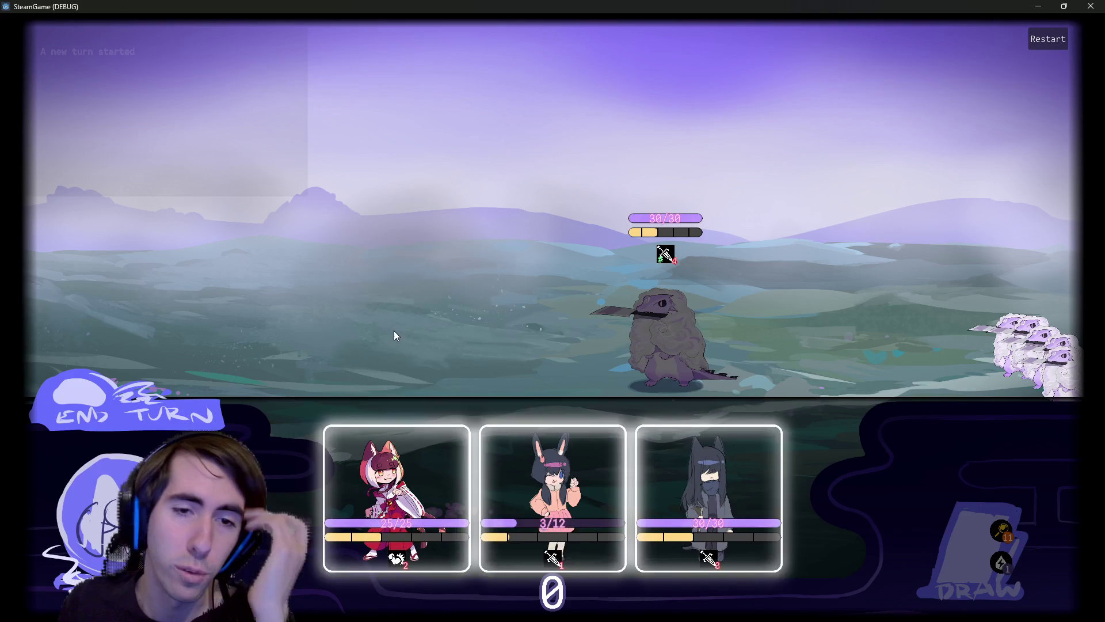
{"action": "left_click_drag", "start_coordinate": [396, 495], "coordinate": [433, 302]}
{"action": "mouse_move", "coordinate": [472, 495]}
{"action": "left_mouse_down"}
{"action": "mouse_move", "coordinate": [365, 321]}
{"action": "mouse_move", "coordinate": [527, 468]}
{"action": "left_mouse_up"}
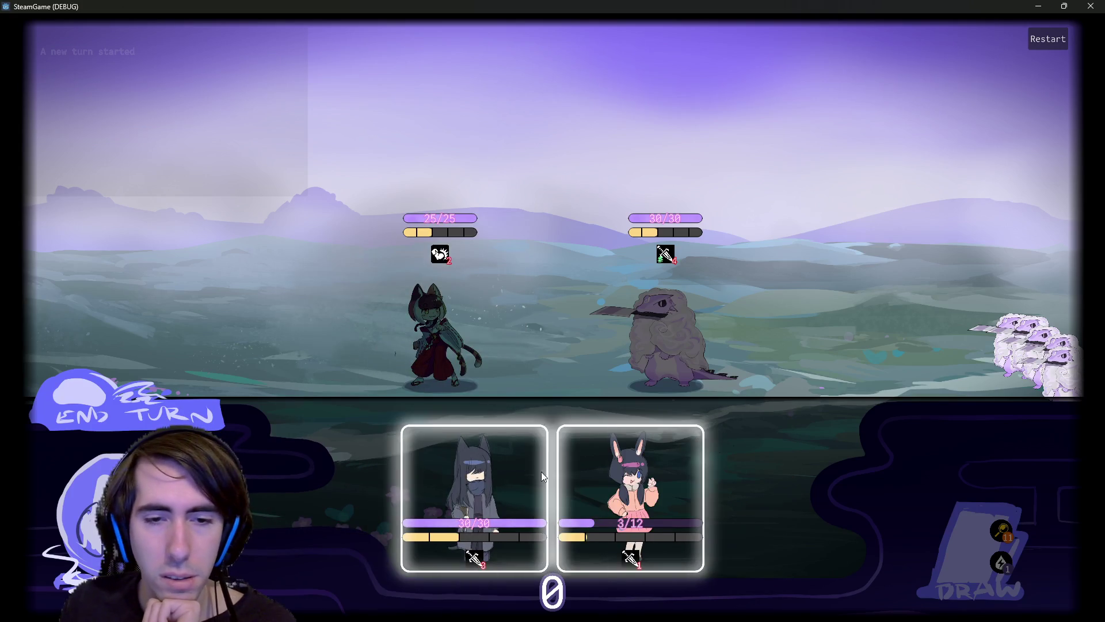
{"action": "mouse_move", "coordinate": [457, 493]}
{"action": "left_mouse_down"}
{"action": "mouse_move", "coordinate": [350, 351]}
{"action": "mouse_move", "coordinate": [355, 326]}
{"action": "left_mouse_up"}
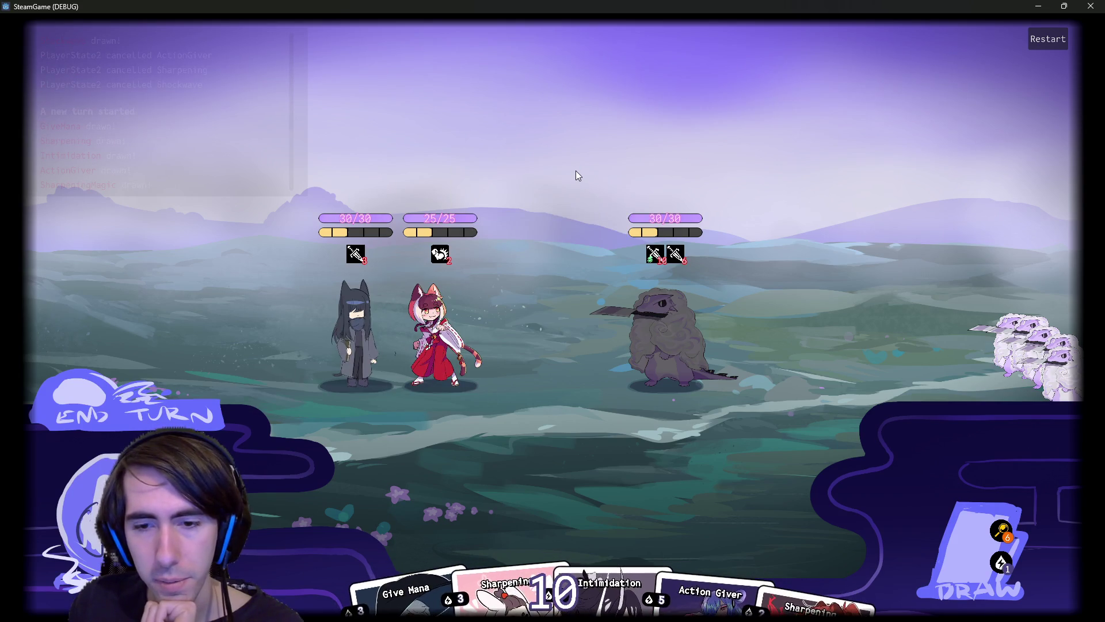
{"action": "left_click_drag", "start_coordinate": [610, 581], "coordinate": [583, 344]}
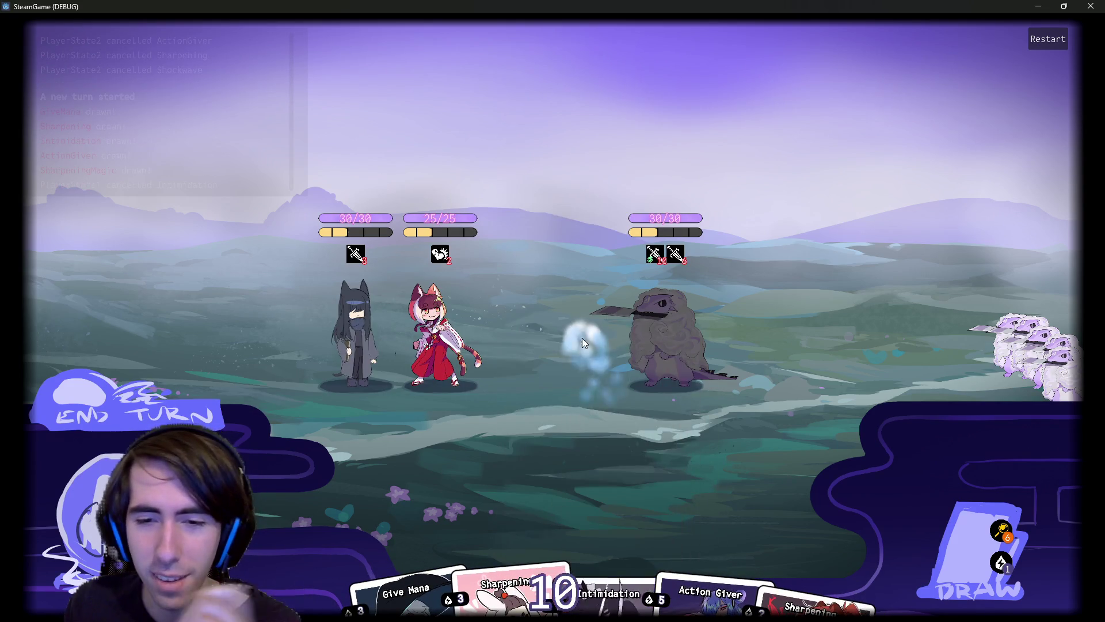
{"action": "mouse_move", "coordinate": [610, 581]}
{"action": "left_mouse_down"}
{"action": "mouse_move", "coordinate": [719, 374]}
{"action": "mouse_move", "coordinate": [685, 300]}
{"action": "left_mouse_up"}
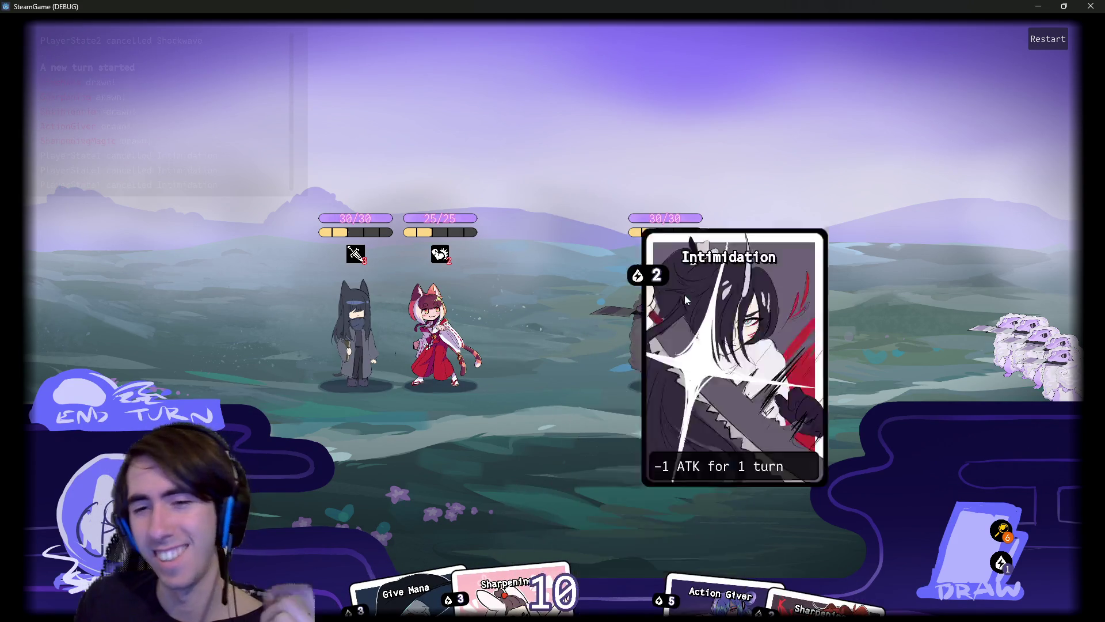
{"action": "left_click_drag", "start_coordinate": [599, 585], "coordinate": [668, 334]}
{"action": "left_click_drag", "start_coordinate": [734, 587], "coordinate": [913, 432]}
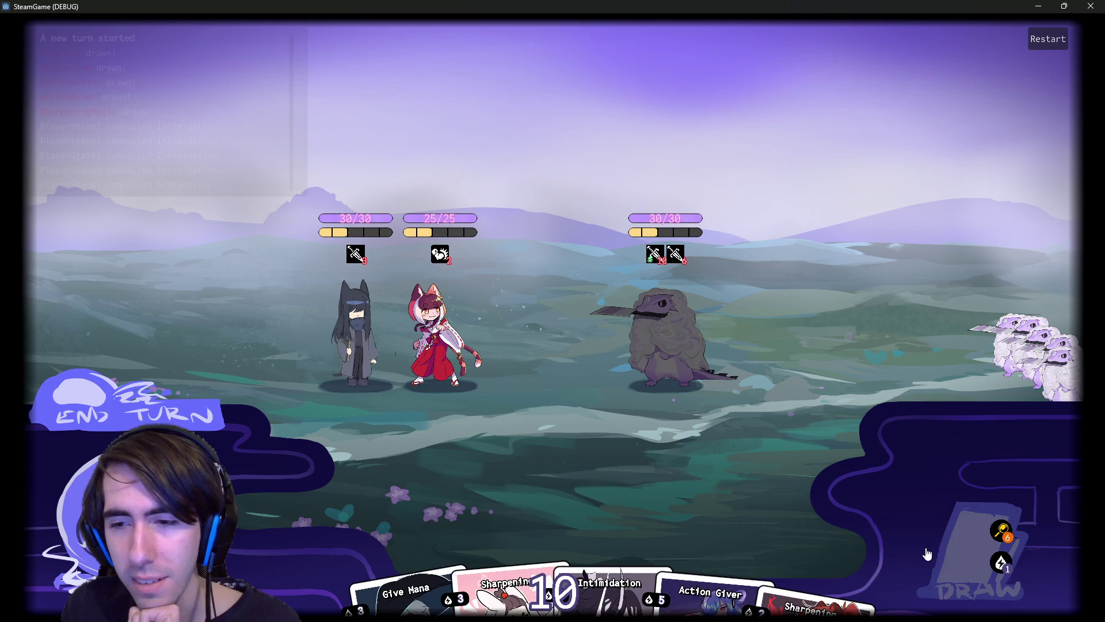
{"action": "left_click", "coordinate": [950, 553]}
{"action": "left_click_drag", "start_coordinate": [818, 599], "coordinate": [765, 369]}
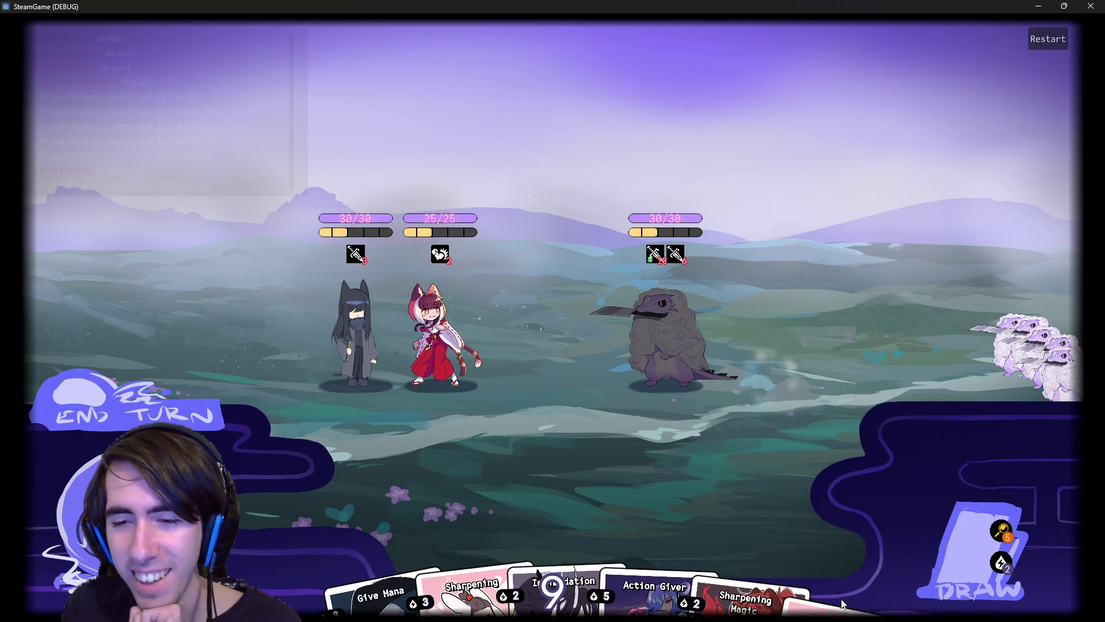
{"action": "left_click", "coordinate": [973, 547]}
{"action": "left_click_drag", "start_coordinate": [706, 577], "coordinate": [806, 444]}
{"action": "left_click", "coordinate": [973, 547]}
{"action": "mouse_move", "coordinate": [818, 603]}
{"action": "left_mouse_down"}
{"action": "mouse_move", "coordinate": [823, 524]}
{"action": "mouse_move", "coordinate": [796, 434]}
{"action": "left_mouse_up"}
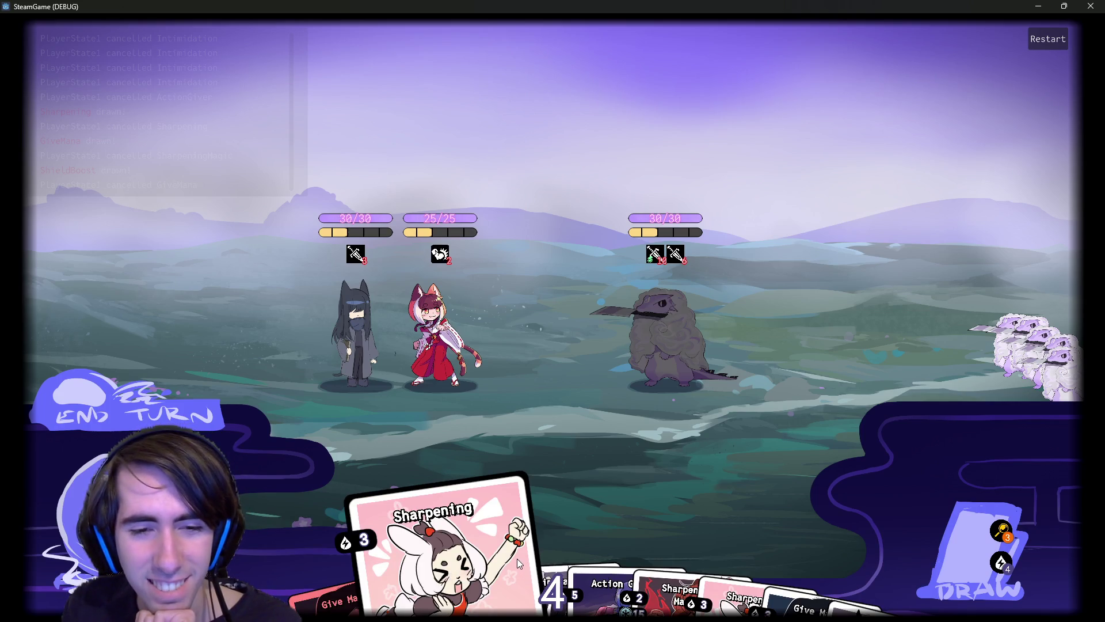
{"action": "left_click_drag", "start_coordinate": [513, 555], "coordinate": [549, 402]}
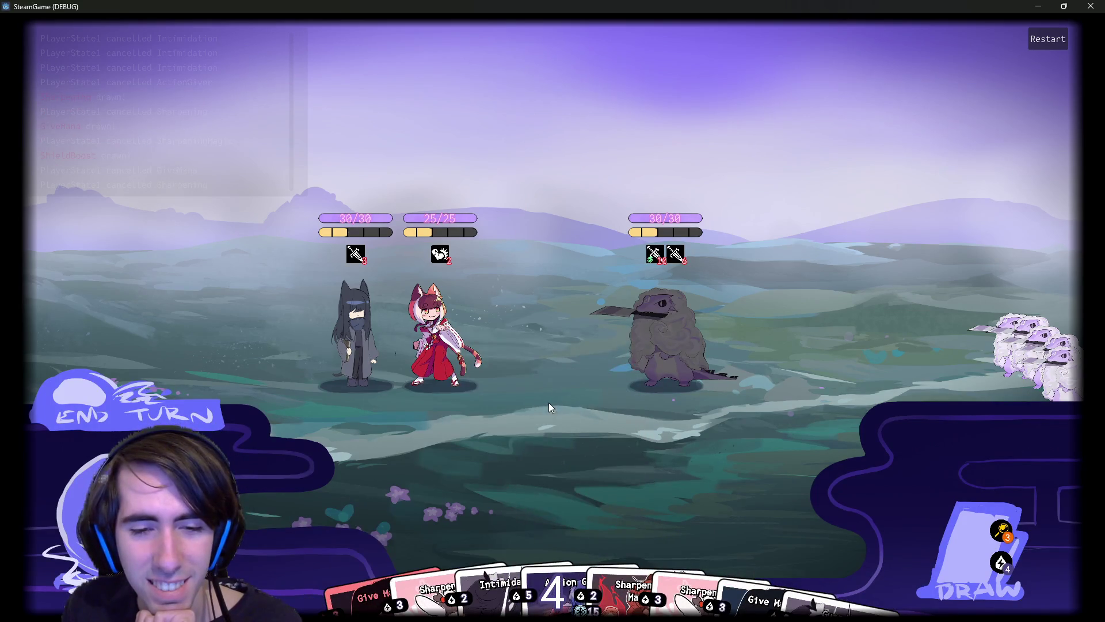
{"action": "left_click", "coordinate": [1090, 6]}
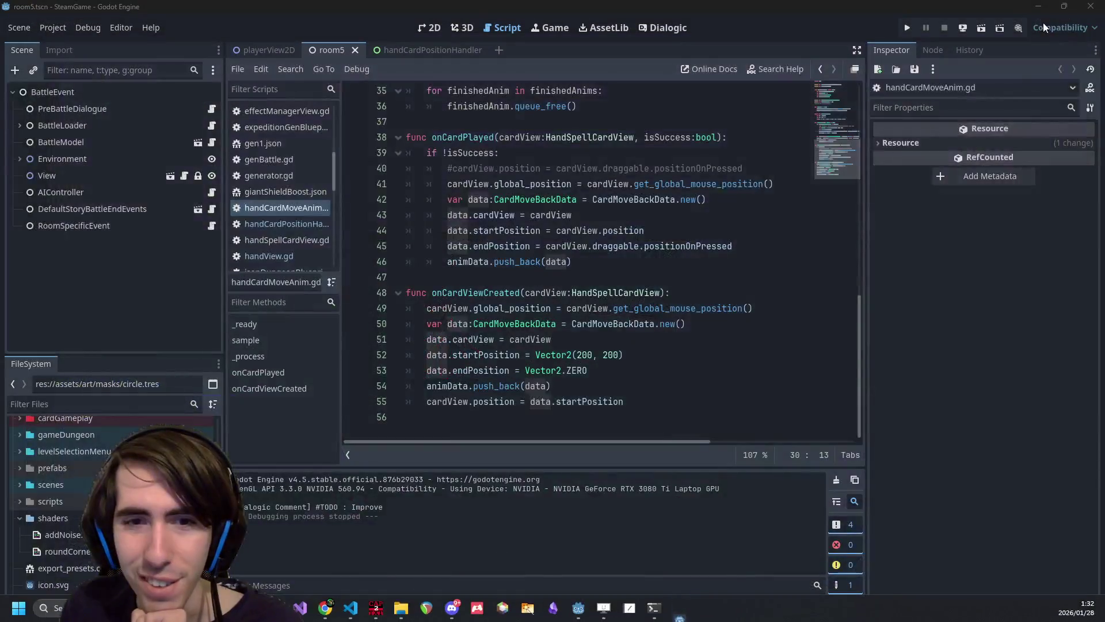
{"action": "left_click", "coordinate": [423, 50]}
{"action": "left_click", "coordinate": [426, 29]}
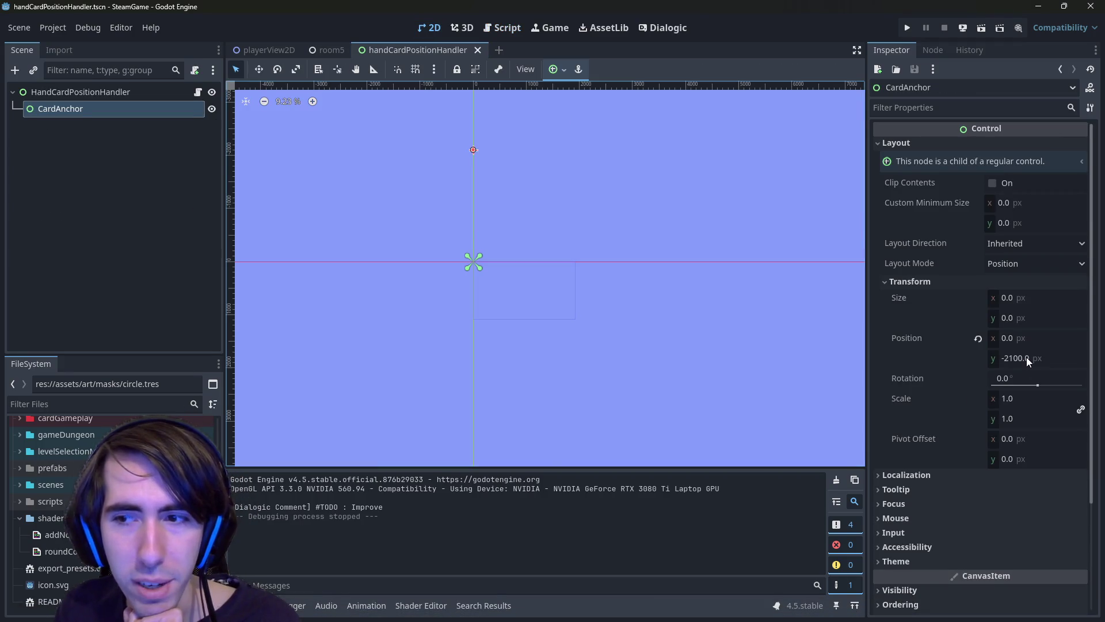
{"action": "left_click", "coordinate": [325, 50]}
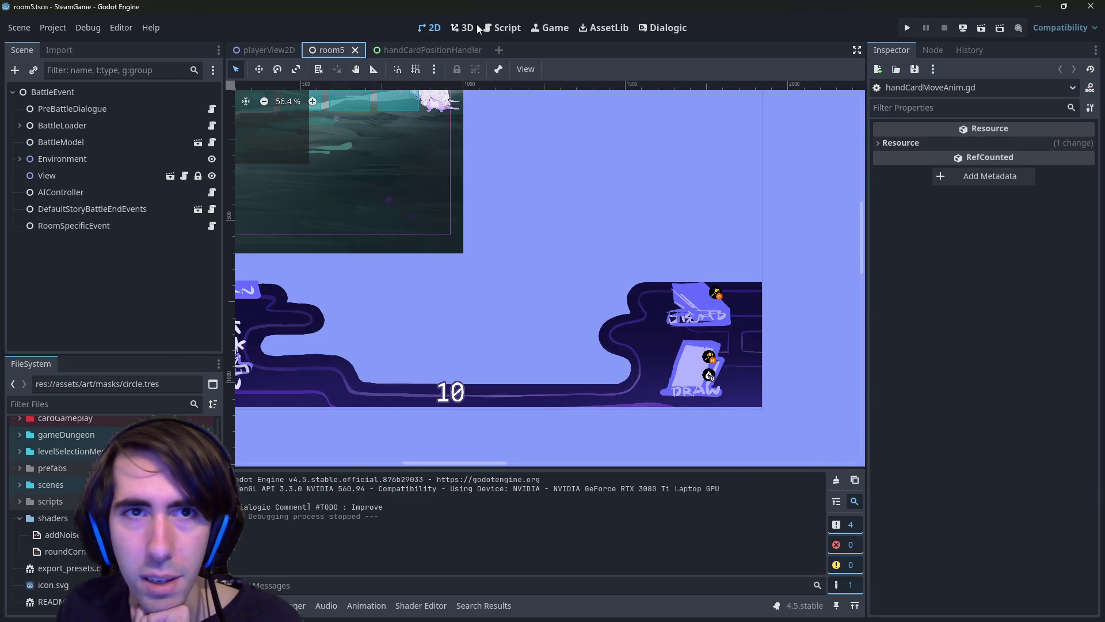
{"action": "left_click", "coordinate": [500, 27]}
{"action": "mouse_move", "coordinate": [627, 402]}
{"action": "left_mouse_down"}
{"action": "mouse_move", "coordinate": [426, 371]}
{"action": "mouse_move", "coordinate": [352, 308]}
{"action": "left_mouse_up"}
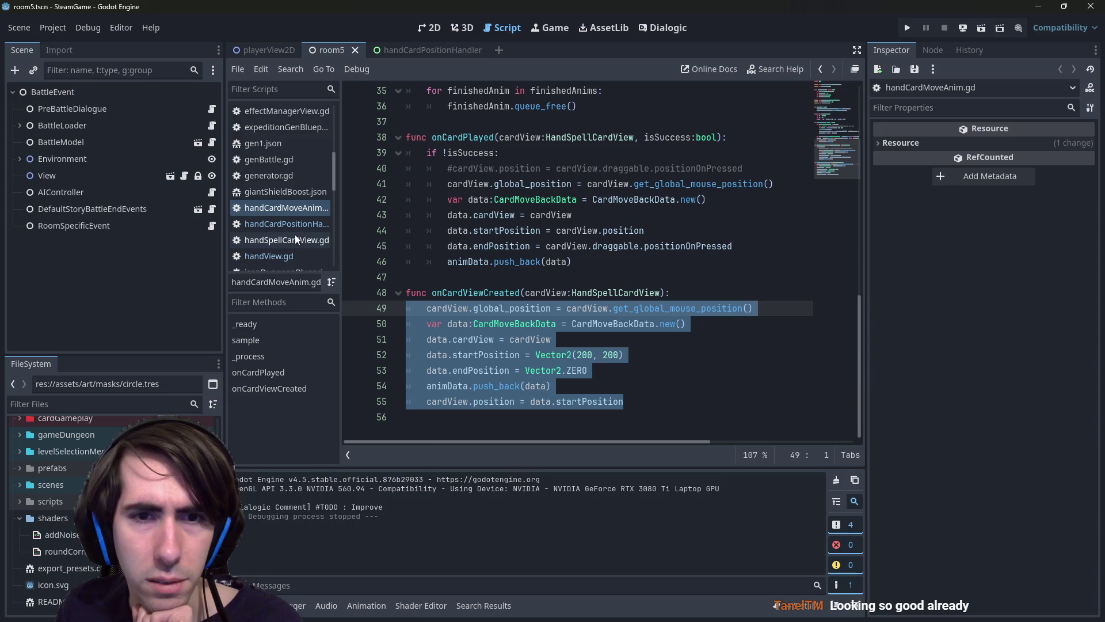
{"action": "double_click", "coordinate": [513, 308]}
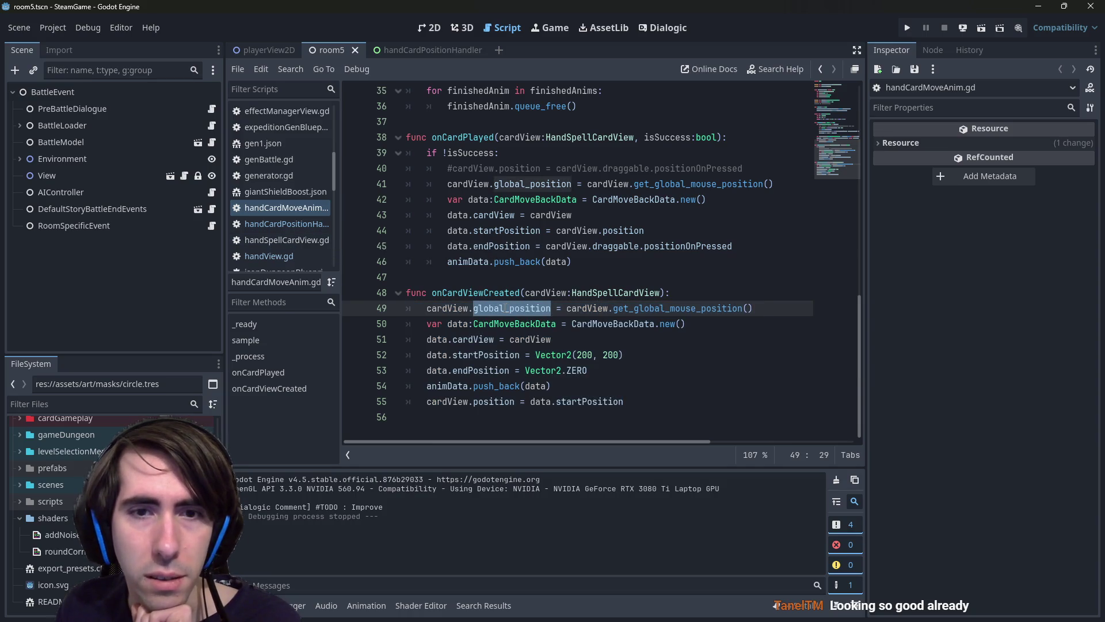
{"action": "key", "text": "Up"}
{"action": "key", "text": "Up"}
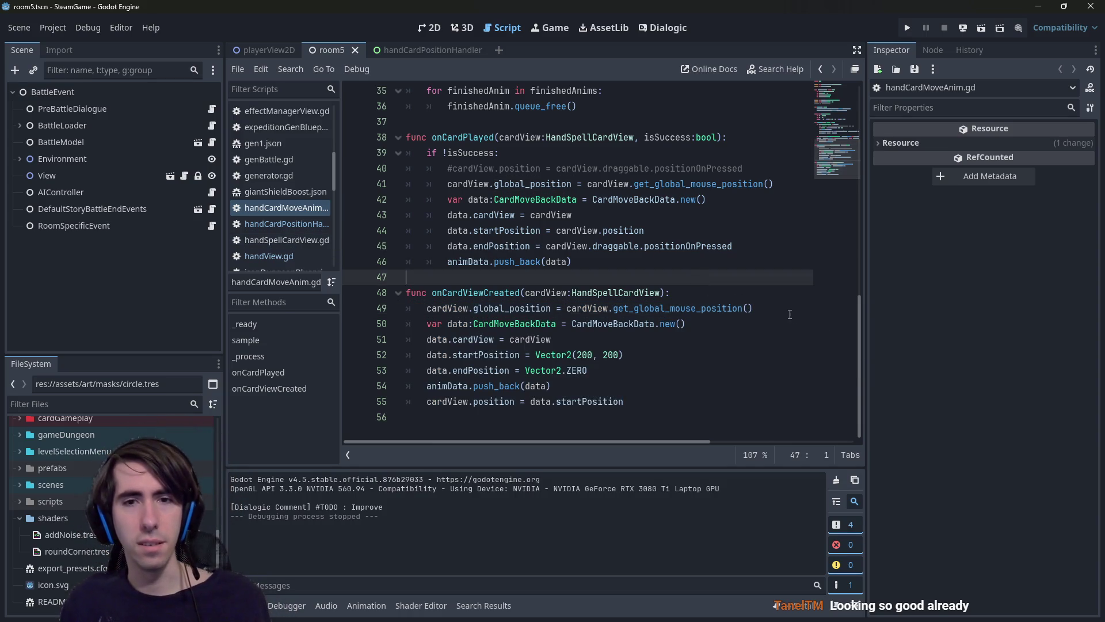
{"action": "left_click_drag", "start_coordinate": [790, 314], "coordinate": [259, 306]}
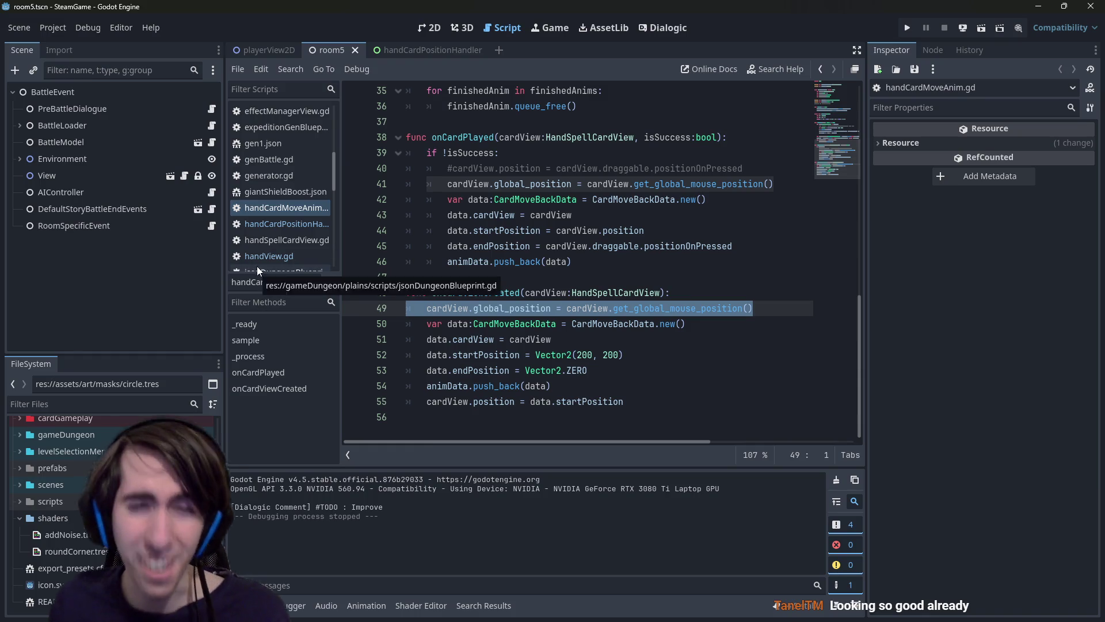
Delete the mouse-position line from onCardViewCreated and save the script.
{"action": "key", "text": "BackSpace"}
{"action": "key", "text": "BackSpace"}
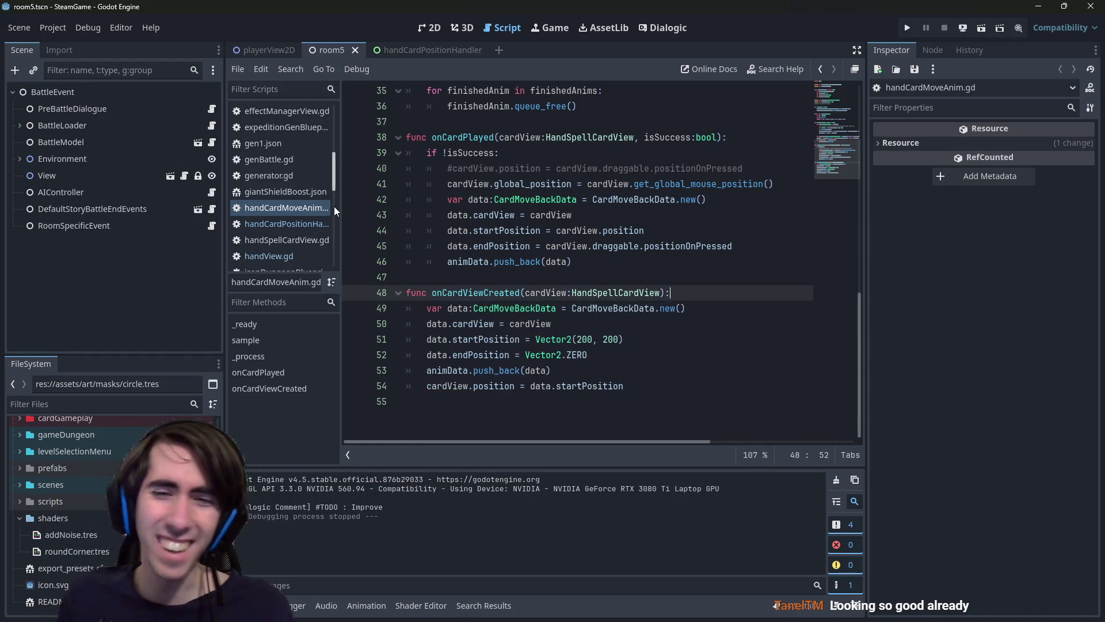
{"action": "key", "text": "ctrl+s"}
{"action": "left_click", "coordinate": [570, 246]}
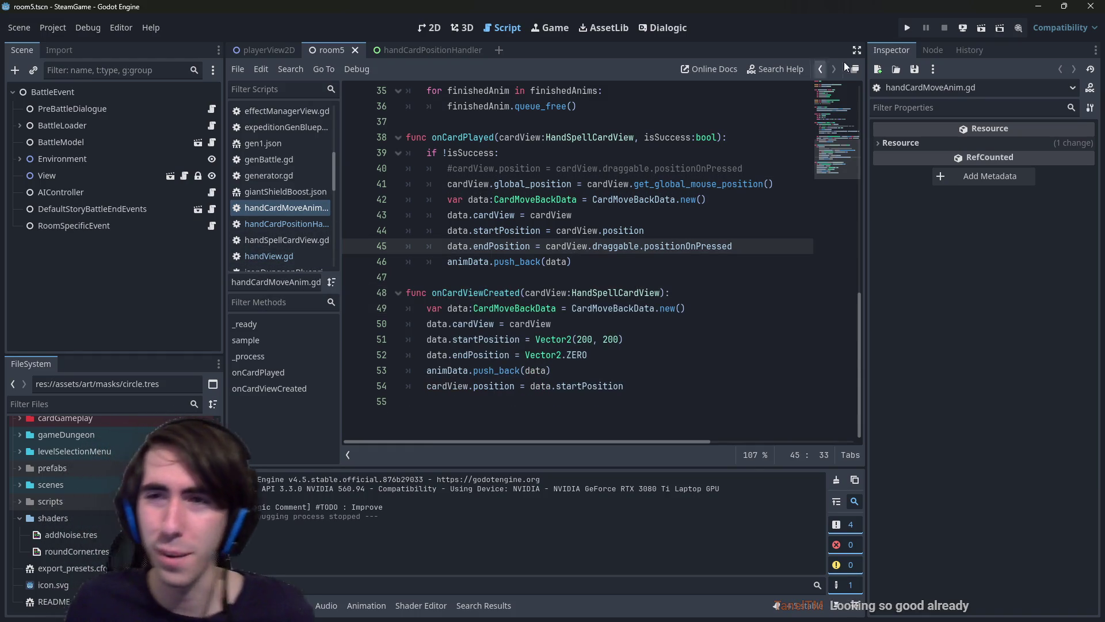
Test-run the scene: skip the intro, play the fox girl's card, end the turn, then close the game.
{"action": "left_click", "coordinate": [975, 37]}
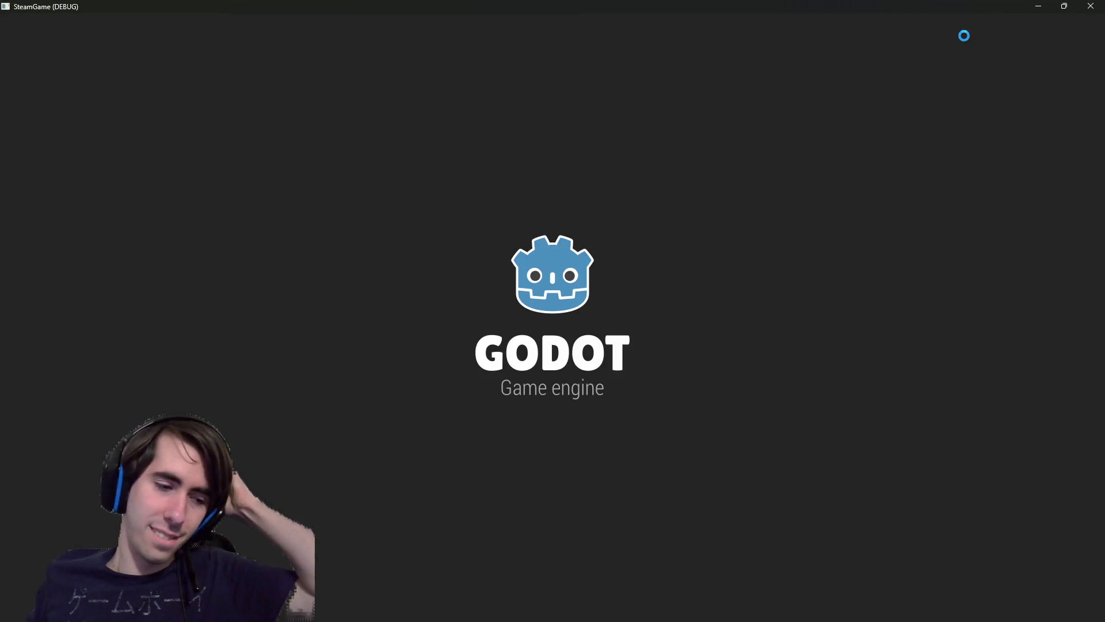
{"action": "key", "text": "space"}
{"action": "key", "text": "space"}
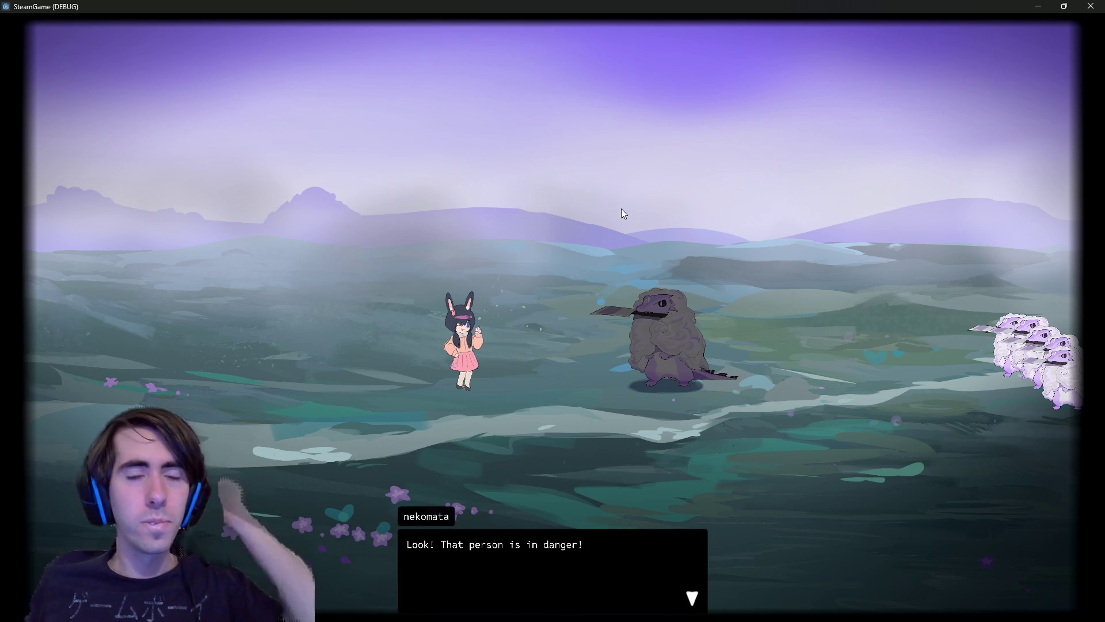
{"action": "key", "text": "space"}
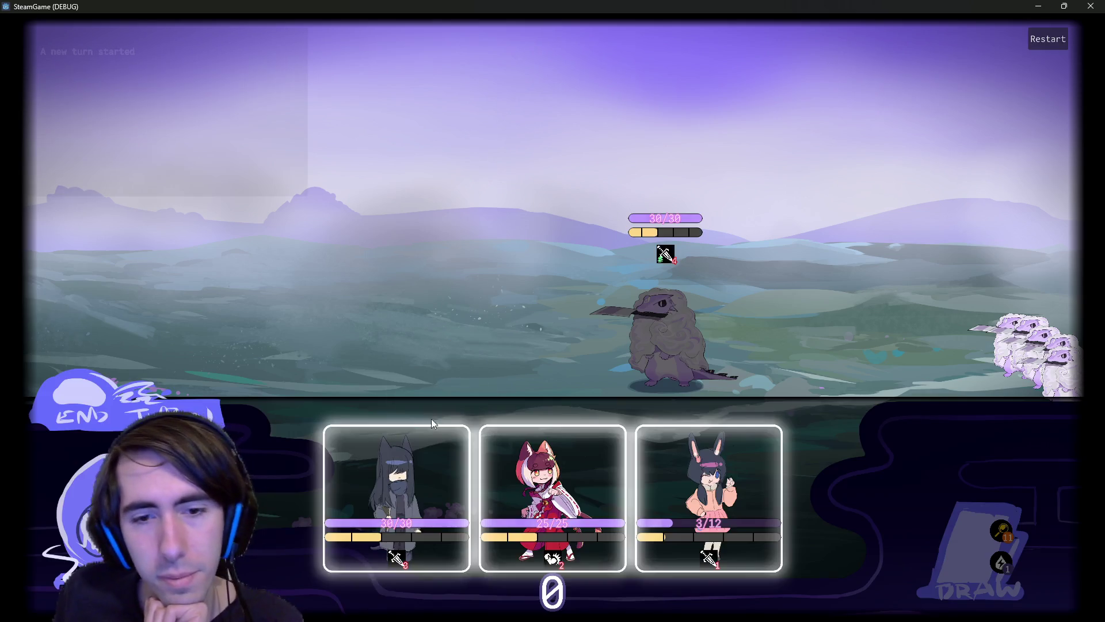
{"action": "left_click_drag", "start_coordinate": [475, 495], "coordinate": [363, 323]}
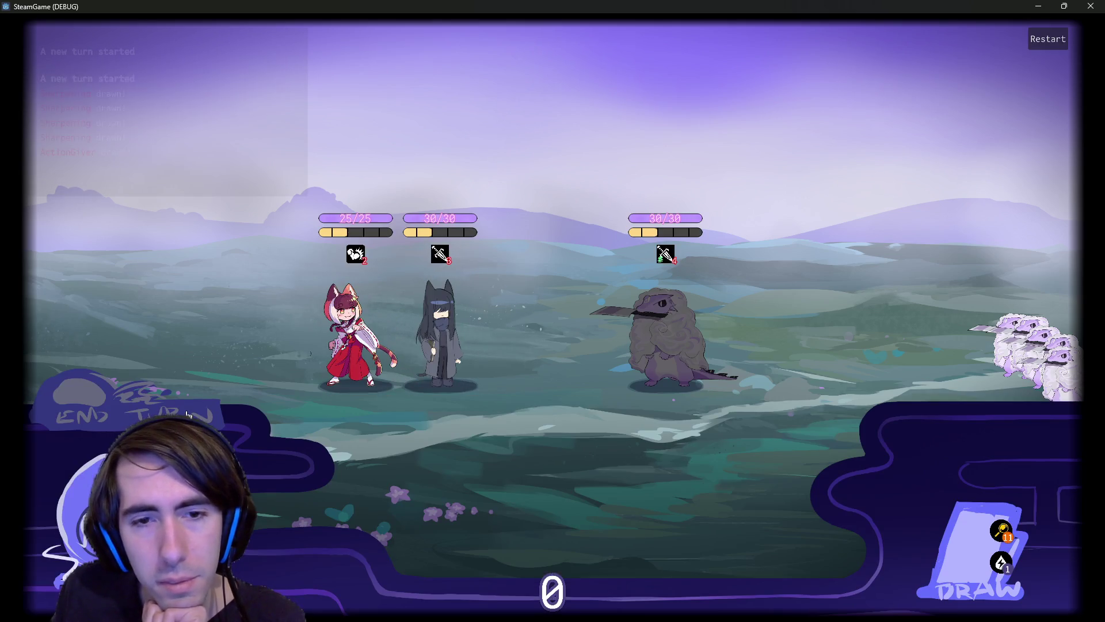
{"action": "left_click", "coordinate": [198, 359]}
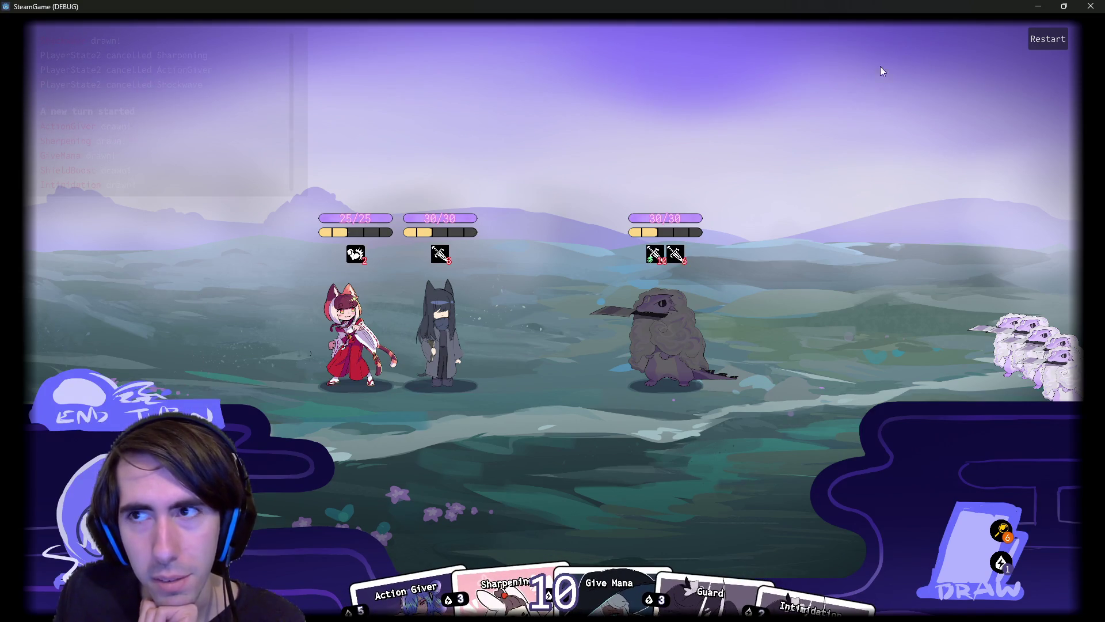
{"action": "left_click", "coordinate": [1090, 6]}
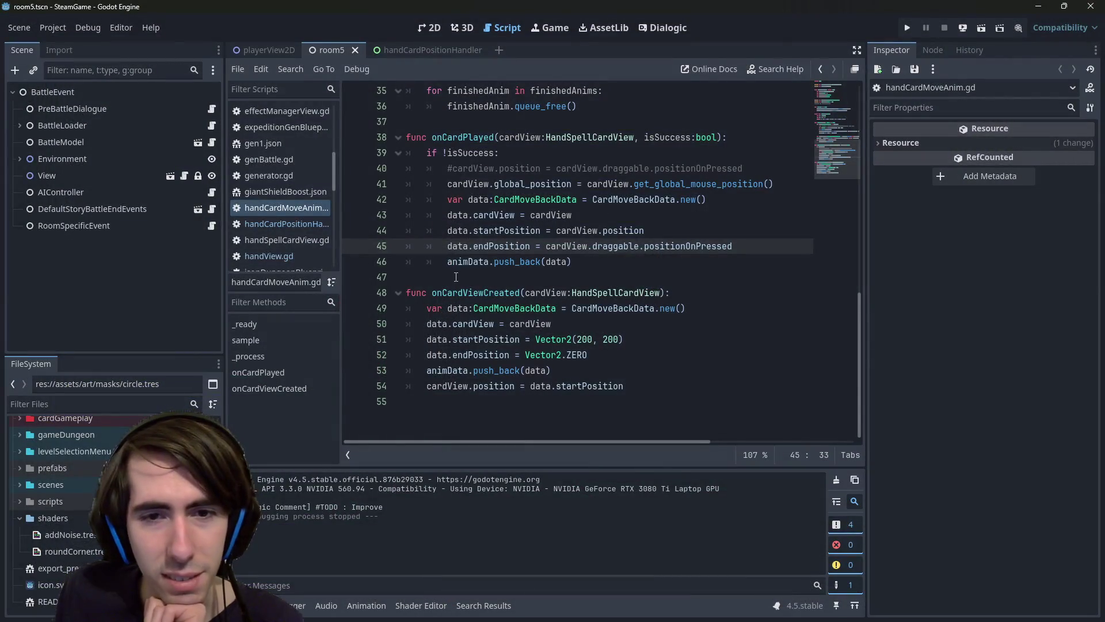
Comment out lines 49–54 of onCardViewCreated with Ctrl+K.
{"action": "mouse_move", "coordinate": [646, 381]}
{"action": "left_mouse_down"}
{"action": "mouse_move", "coordinate": [356, 292]}
{"action": "mouse_move", "coordinate": [354, 322]}
{"action": "left_mouse_up"}
{"action": "left_click_drag", "start_coordinate": [639, 386], "coordinate": [360, 312]}
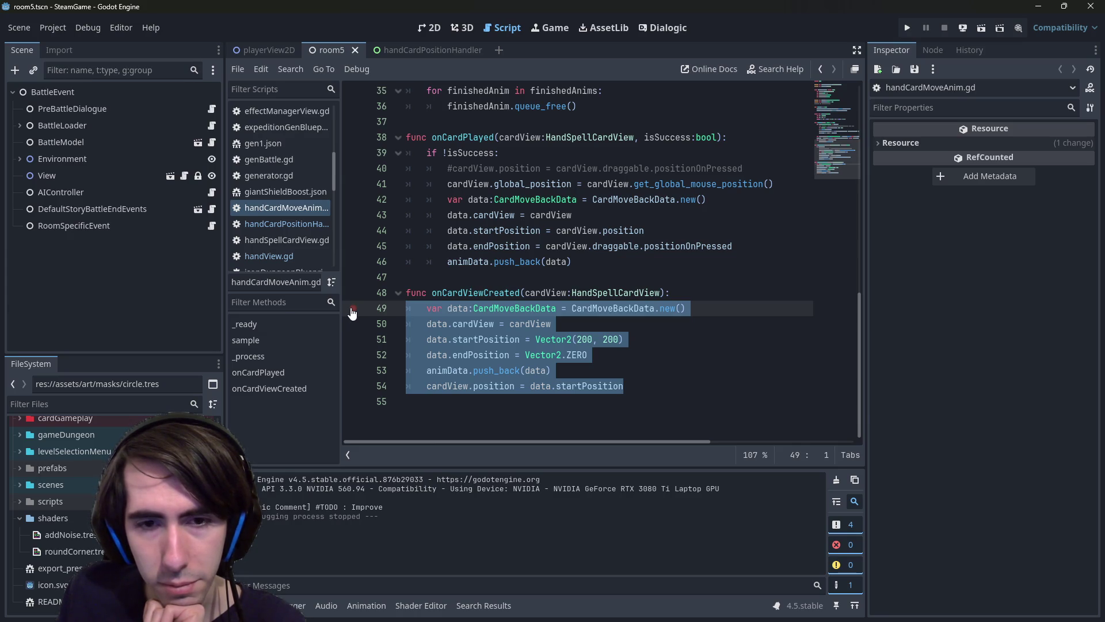
{"action": "key", "text": "ctrl+k"}
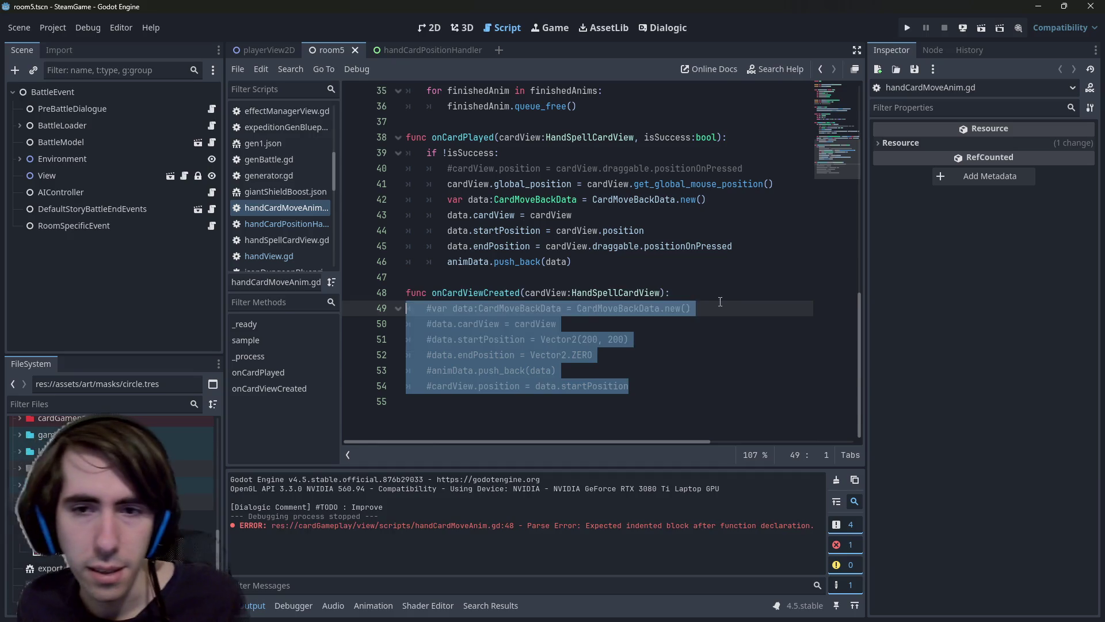
Add a pass line to the function body, save, and run the current scene.
{"action": "left_click", "coordinate": [706, 292]}
{"action": "key", "text": "Return"}
{"action": "type", "text": "pass"}
{"action": "key", "text": "ctrl+s"}
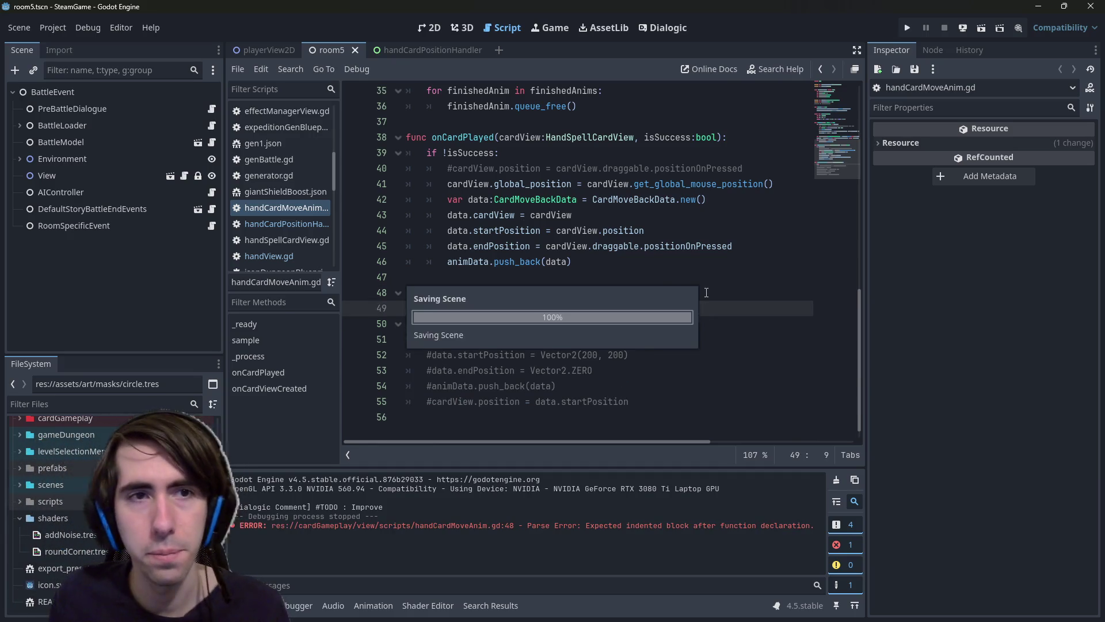
{"action": "left_click", "coordinate": [976, 31]}
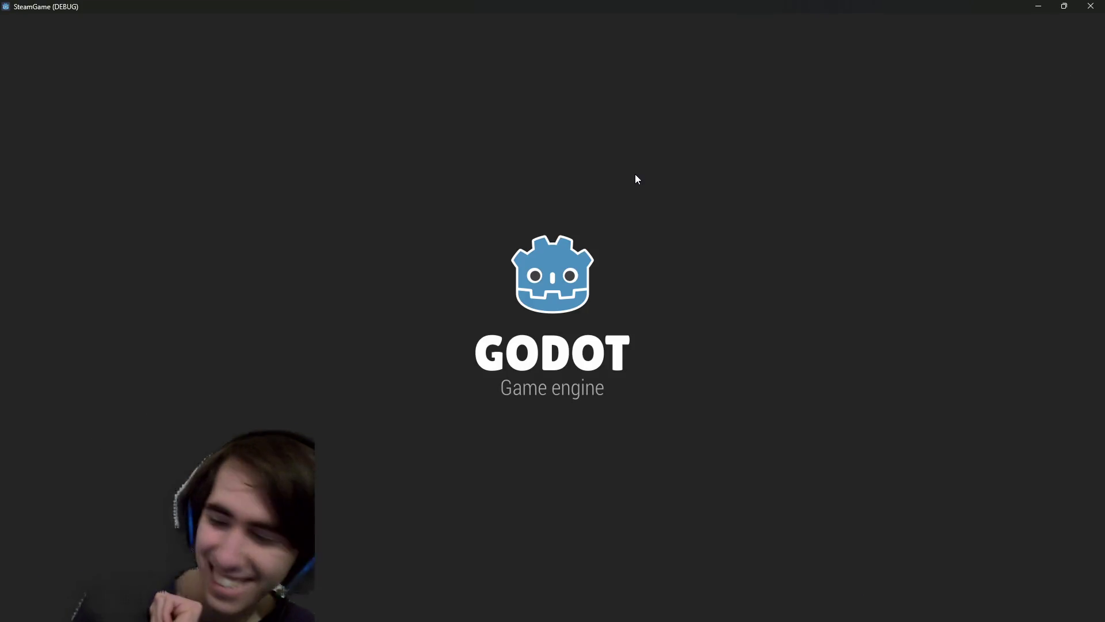
Skip the intro dialogue, place both character cards on the battlefield, then close the game window.
{"action": "key", "text": "space"}
{"action": "key", "text": "space"}
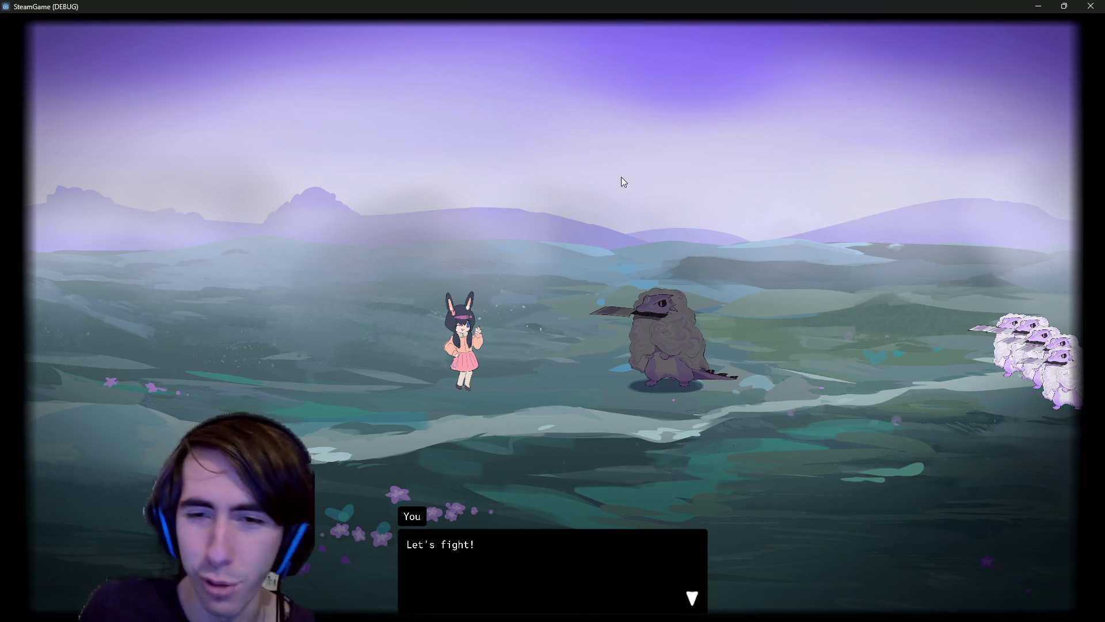
{"action": "key", "text": "space"}
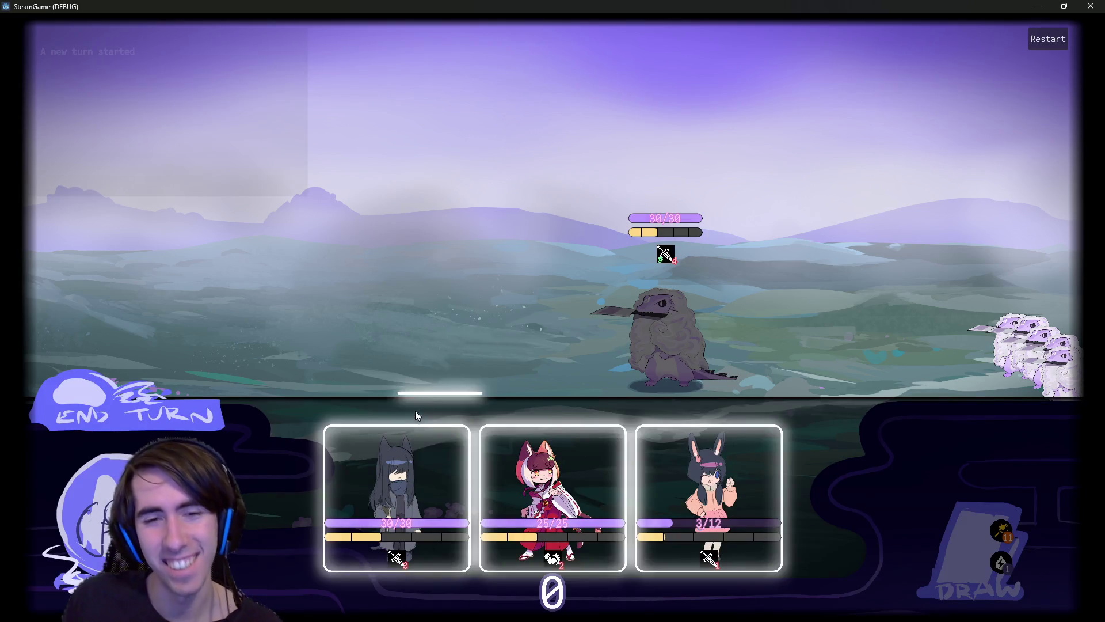
{"action": "left_click_drag", "start_coordinate": [416, 437], "coordinate": [442, 328]}
{"action": "left_click_drag", "start_coordinate": [476, 489], "coordinate": [350, 326]}
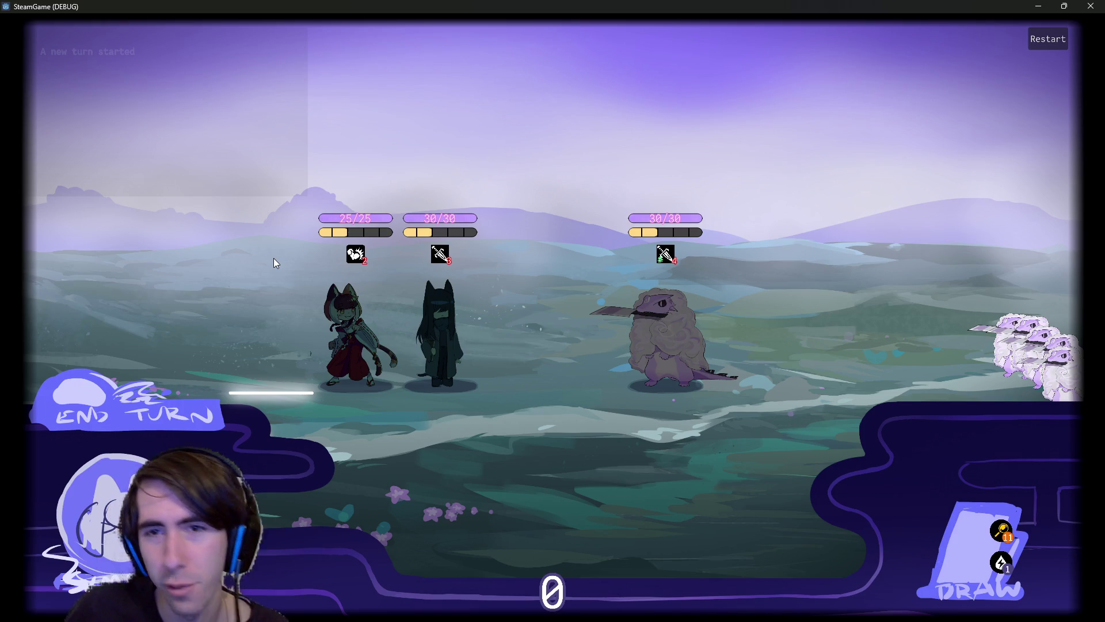
{"action": "mouse_move", "coordinate": [459, 221]}
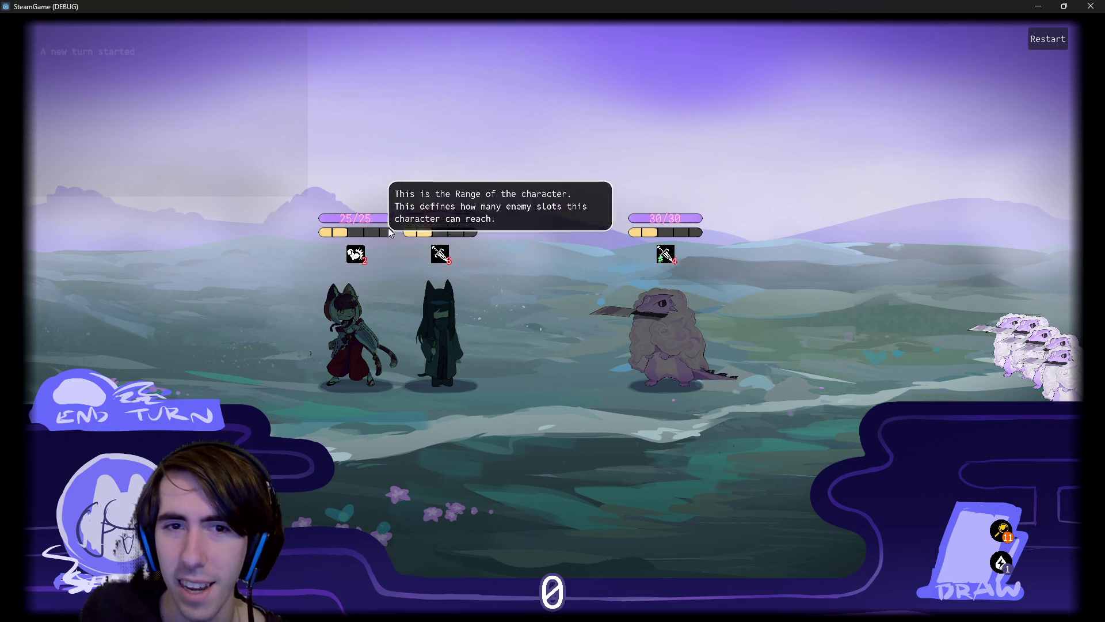
{"action": "left_click", "coordinate": [1090, 6]}
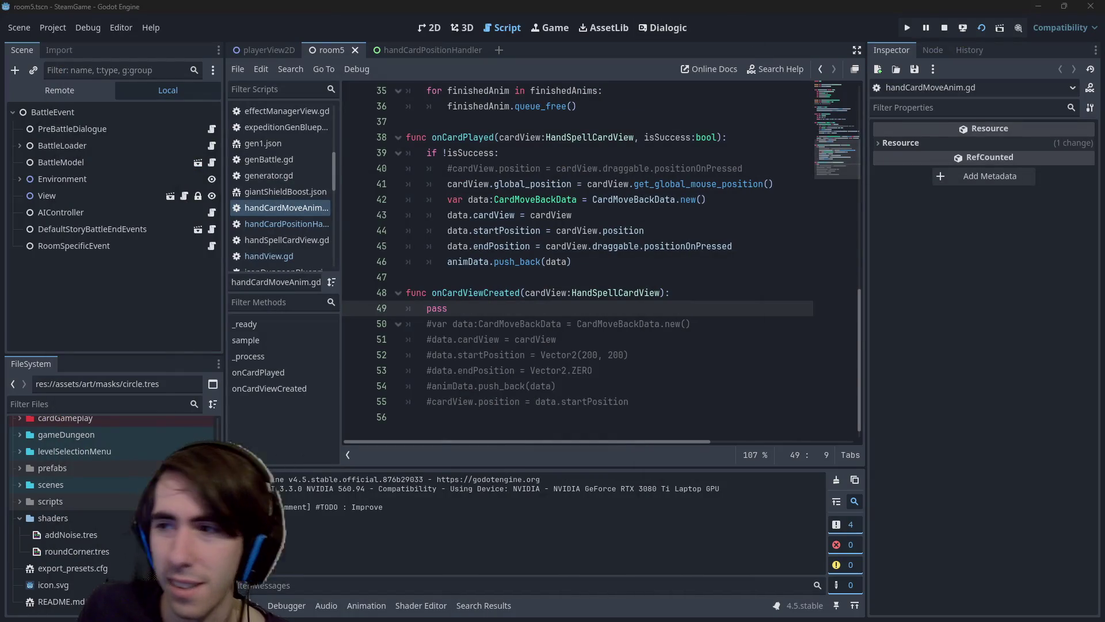
Launch the game with F5, move its window aside, stop it with F8, and relaunch it.
{"action": "key", "text": "F5"}
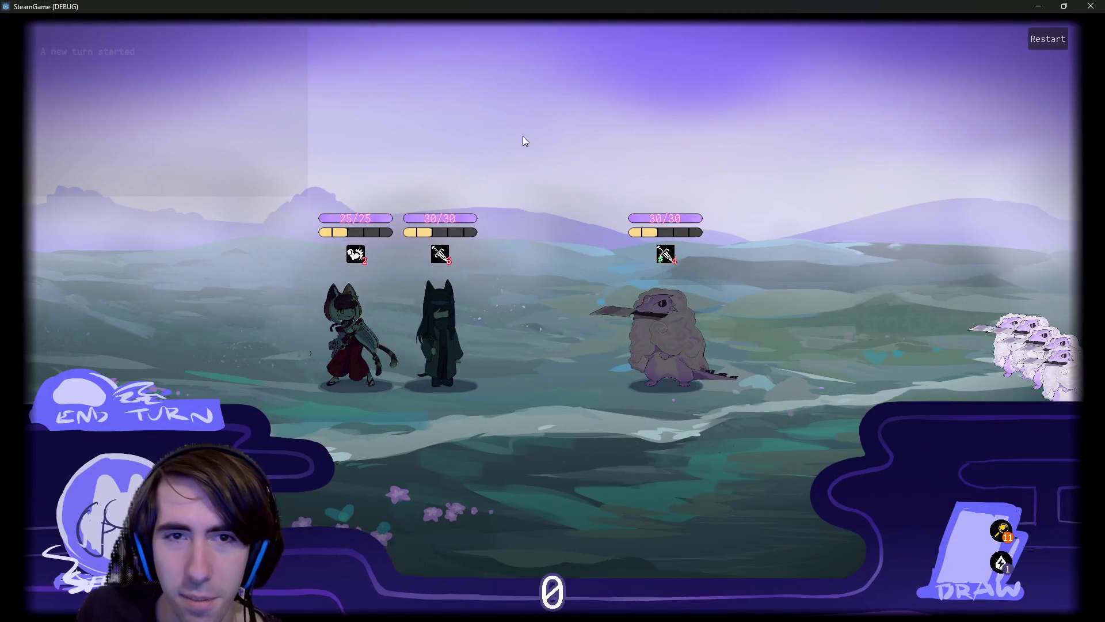
{"action": "mouse_move", "coordinate": [627, 6]}
{"action": "left_mouse_down"}
{"action": "mouse_move", "coordinate": [802, 123]}
{"action": "mouse_move", "coordinate": [1104, 173]}
{"action": "left_mouse_up"}
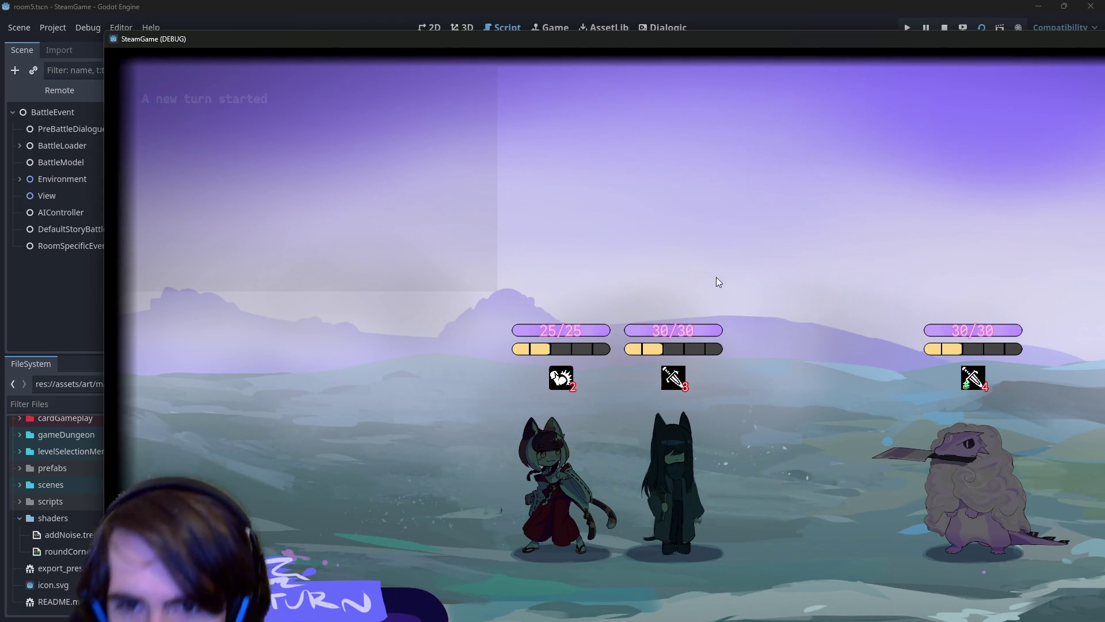
{"action": "mouse_move", "coordinate": [717, 338]}
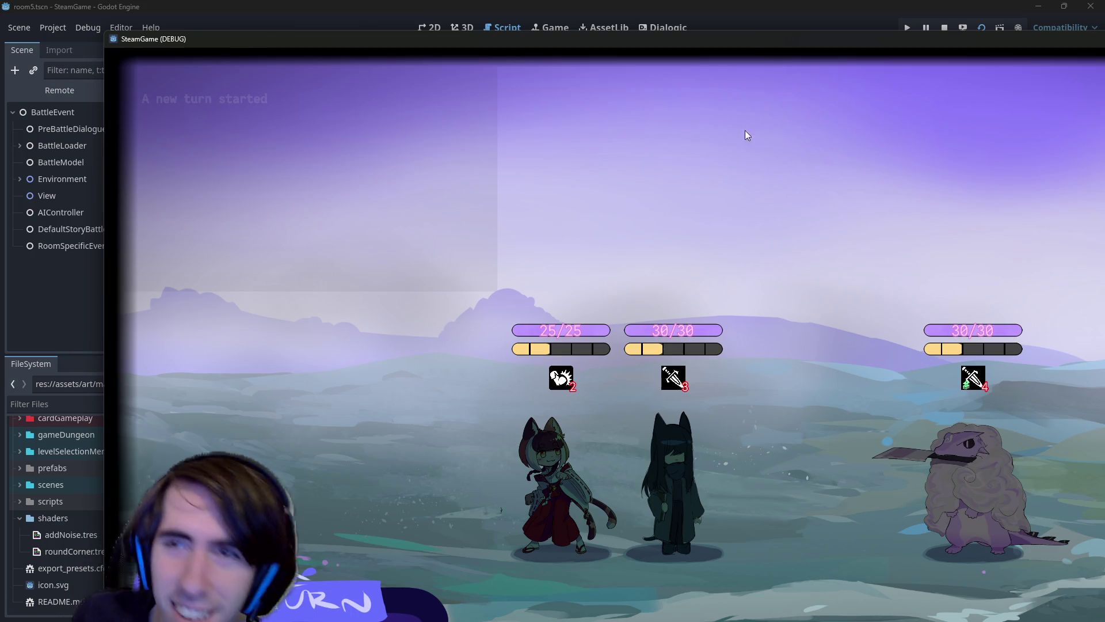
{"action": "key", "text": "F8"}
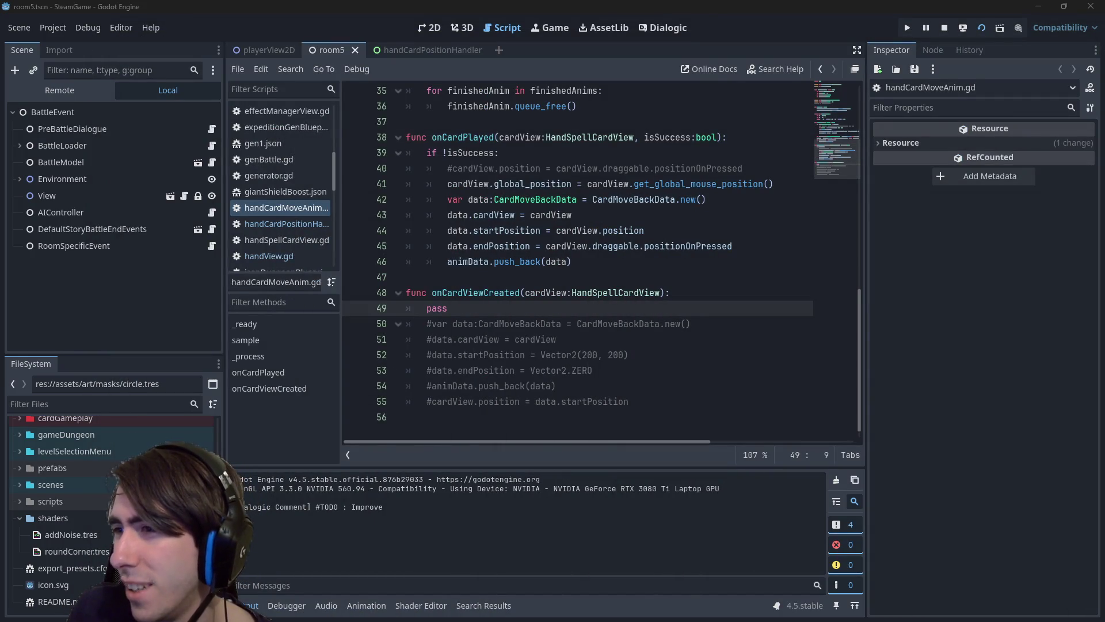
{"action": "key", "text": "F5"}
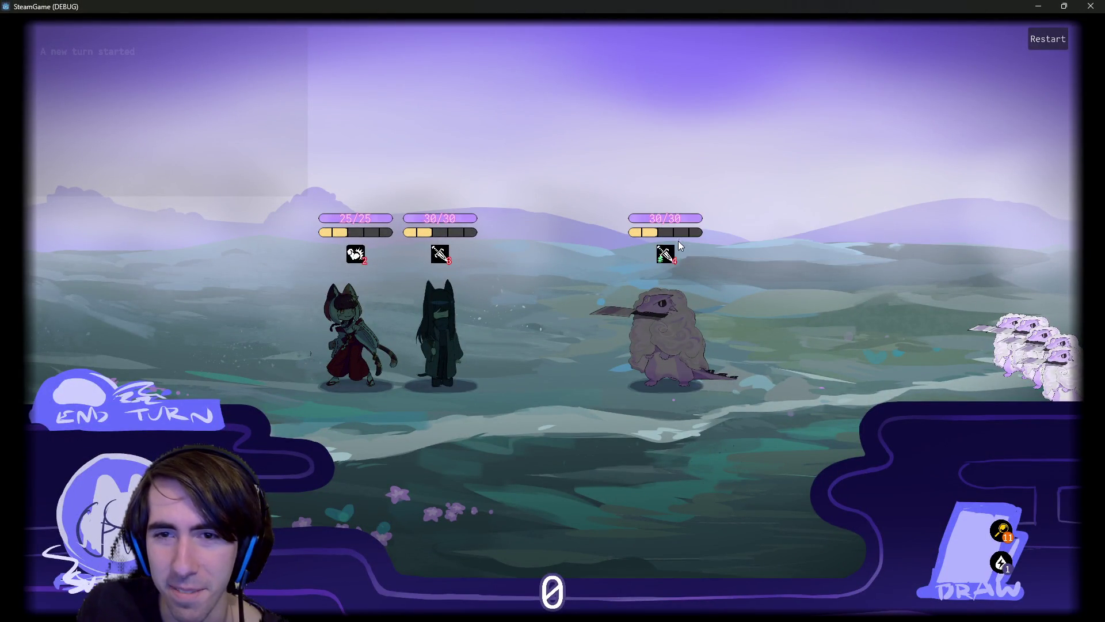
Select the middle character and end the turn to deal a new hand.
{"action": "left_click", "coordinate": [440, 253]}
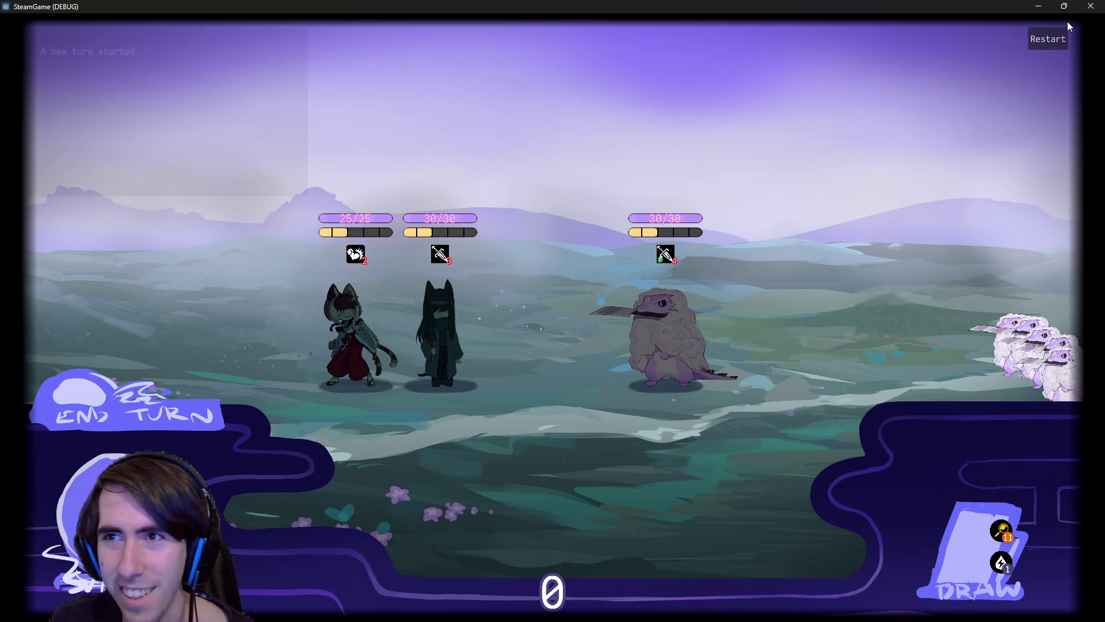
{"action": "mouse_move", "coordinate": [374, 259]}
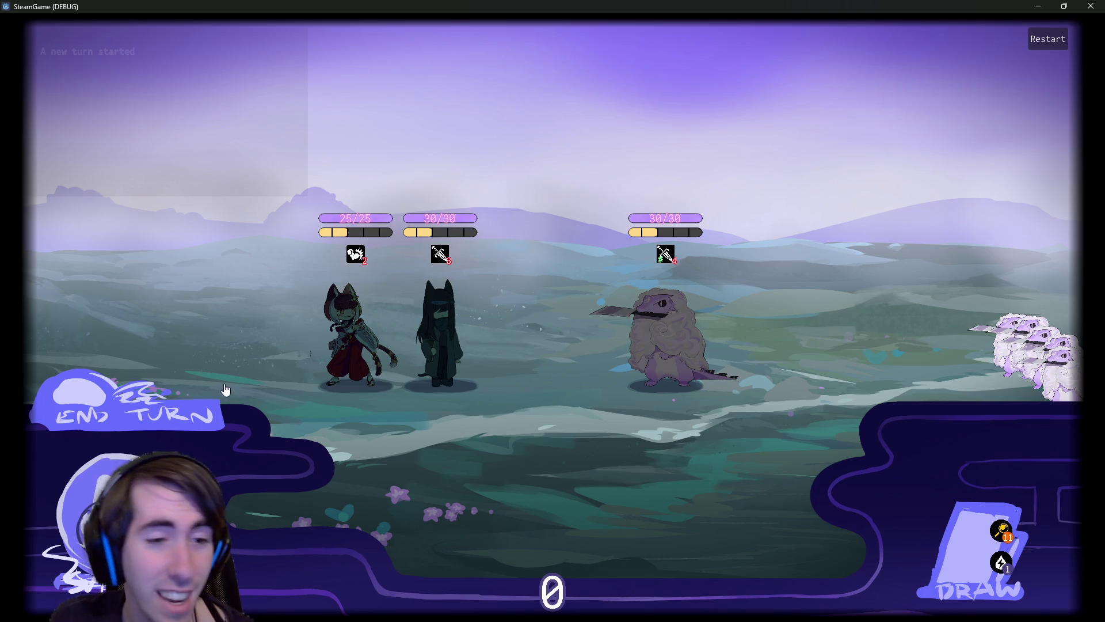
{"action": "left_click", "coordinate": [208, 396]}
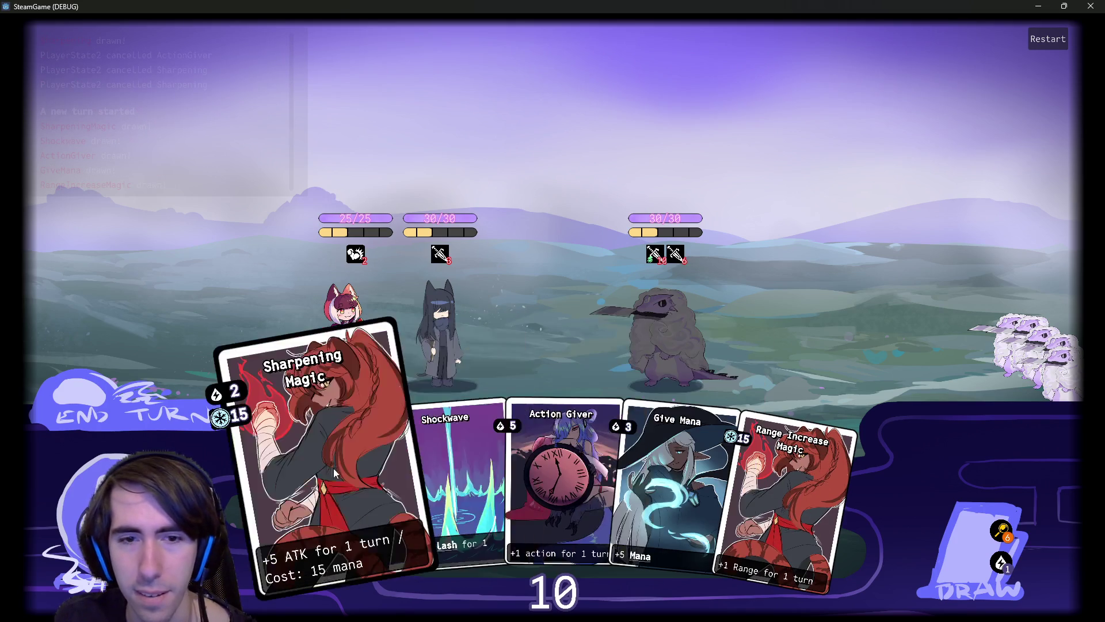
Drag Give Mana toward the enemy and cancel it twice, draw two cards, then return to the editor.
{"action": "mouse_move", "coordinate": [572, 468]}
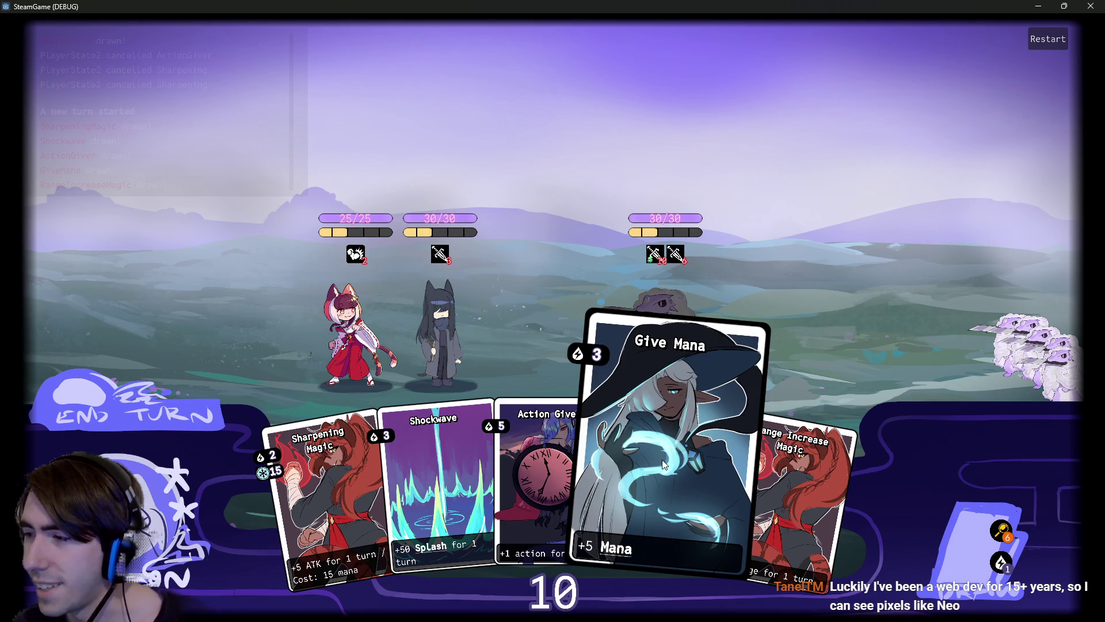
{"action": "left_click_drag", "start_coordinate": [662, 460], "coordinate": [680, 310]}
{"action": "left_click_drag", "start_coordinate": [662, 460], "coordinate": [650, 342]}
{"action": "left_click", "coordinate": [964, 524]}
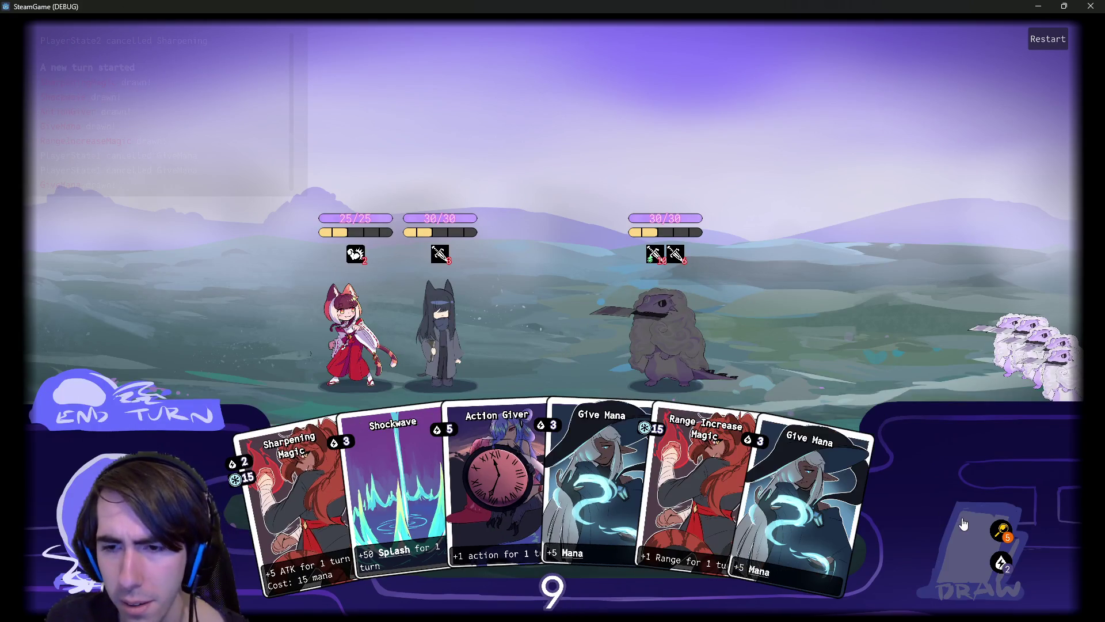
{"action": "left_click", "coordinate": [959, 522]}
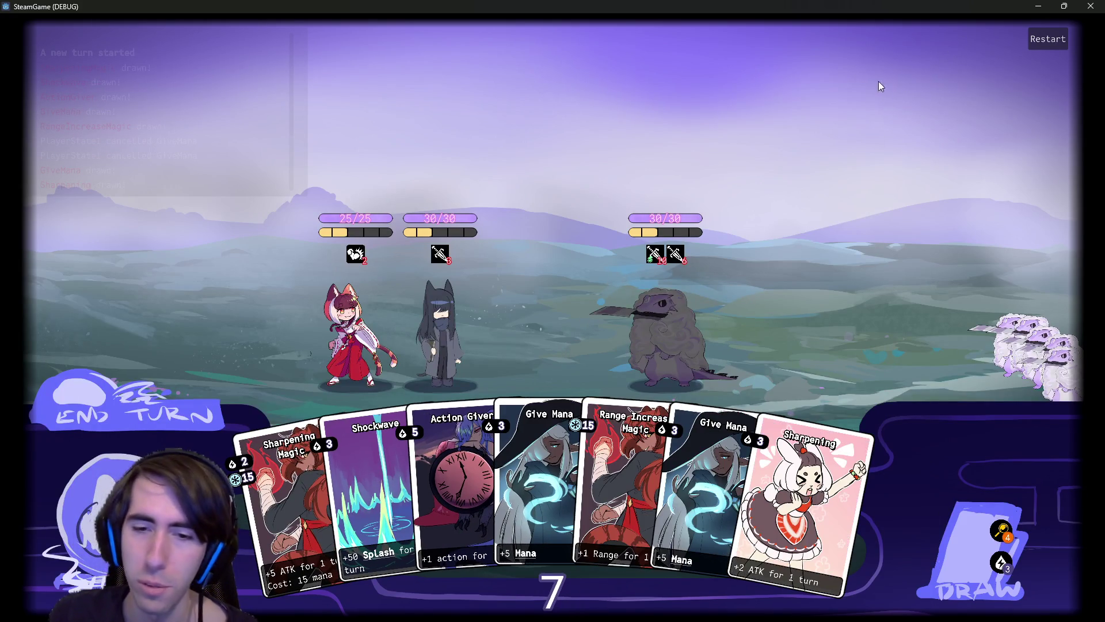
{"action": "key", "text": "alt+Tab"}
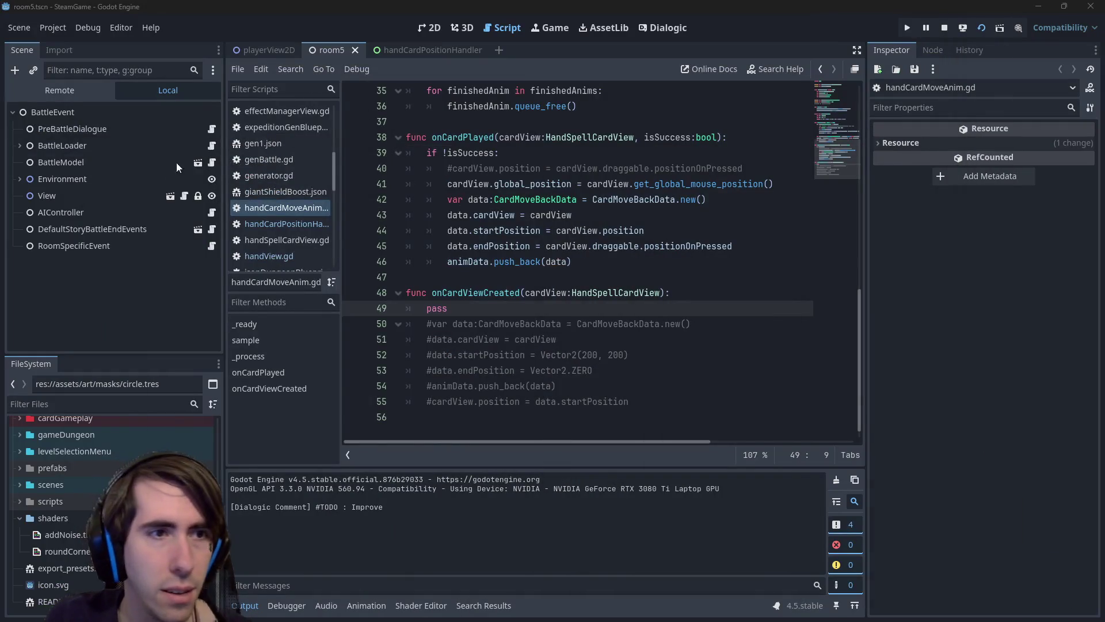
Open playerView2D, switch the Scene dock to Remote, and expand BattleEvent > View > PlayerCanvas.
{"action": "left_click", "coordinate": [169, 196]}
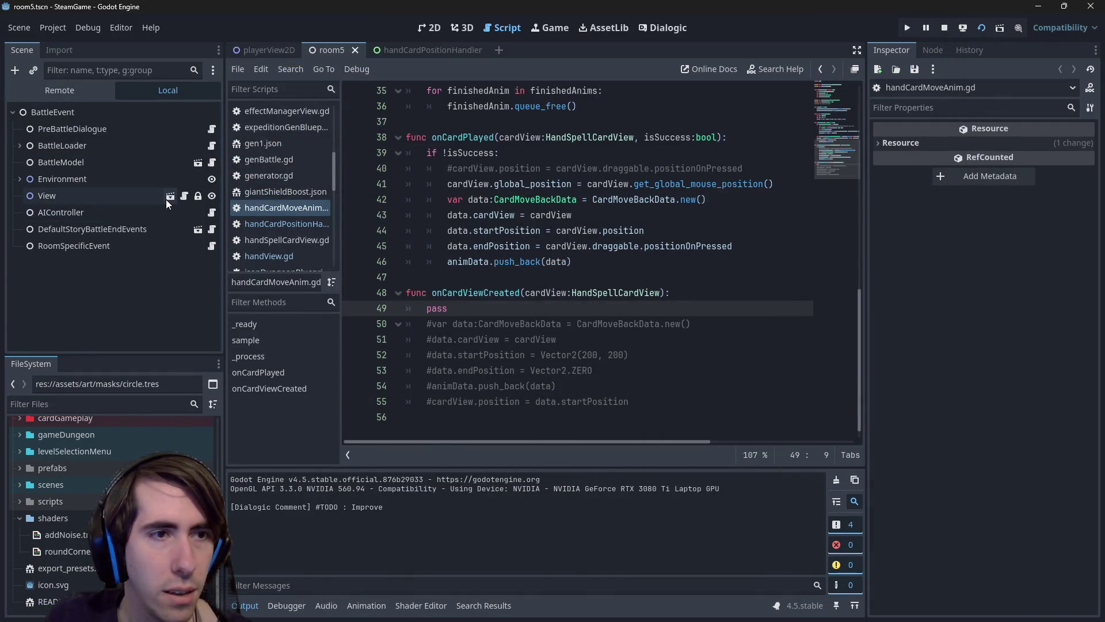
{"action": "left_click", "coordinate": [113, 90]}
{"action": "left_click", "coordinate": [20, 246]}
{"action": "scroll", "coordinate": [58, 258], "scroll_direction": "down", "scroll_amount": 1}
{"action": "left_click", "coordinate": [23, 294]}
{"action": "scroll", "coordinate": [62, 275], "scroll_direction": "down", "scroll_amount": 2}
{"action": "left_click", "coordinate": [35, 257]}
{"action": "scroll", "coordinate": [48, 264], "scroll_direction": "down", "scroll_amount": 1}
{"action": "left_click", "coordinate": [48, 262]}
{"action": "scroll", "coordinate": [55, 272], "scroll_direction": "down", "scroll_amount": 5}
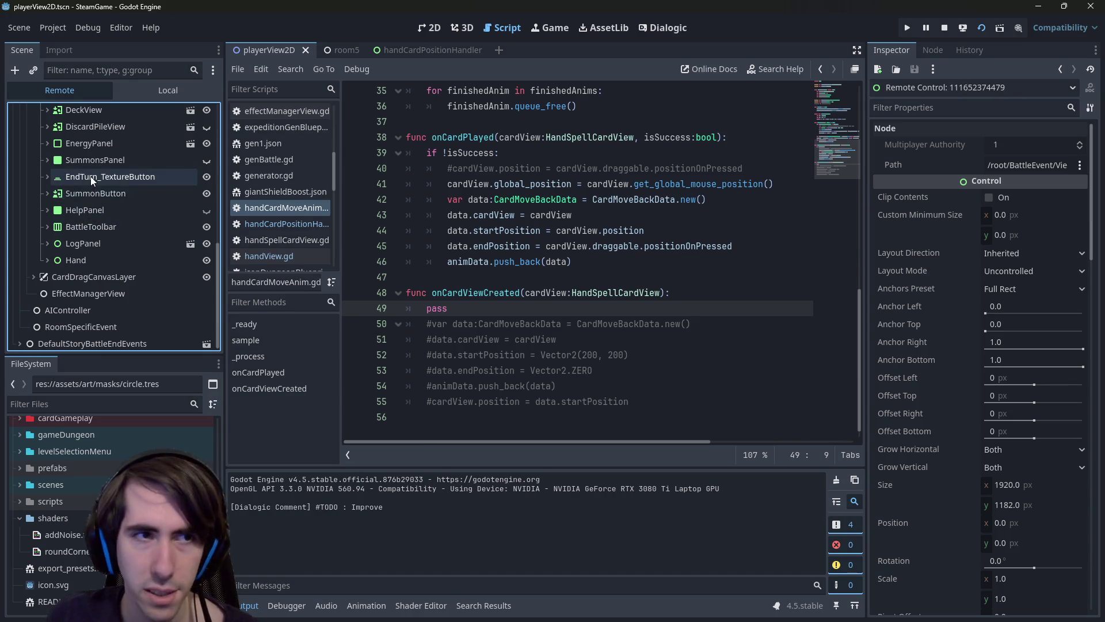
{"action": "scroll", "coordinate": [91, 176], "scroll_direction": "up", "scroll_amount": 1}
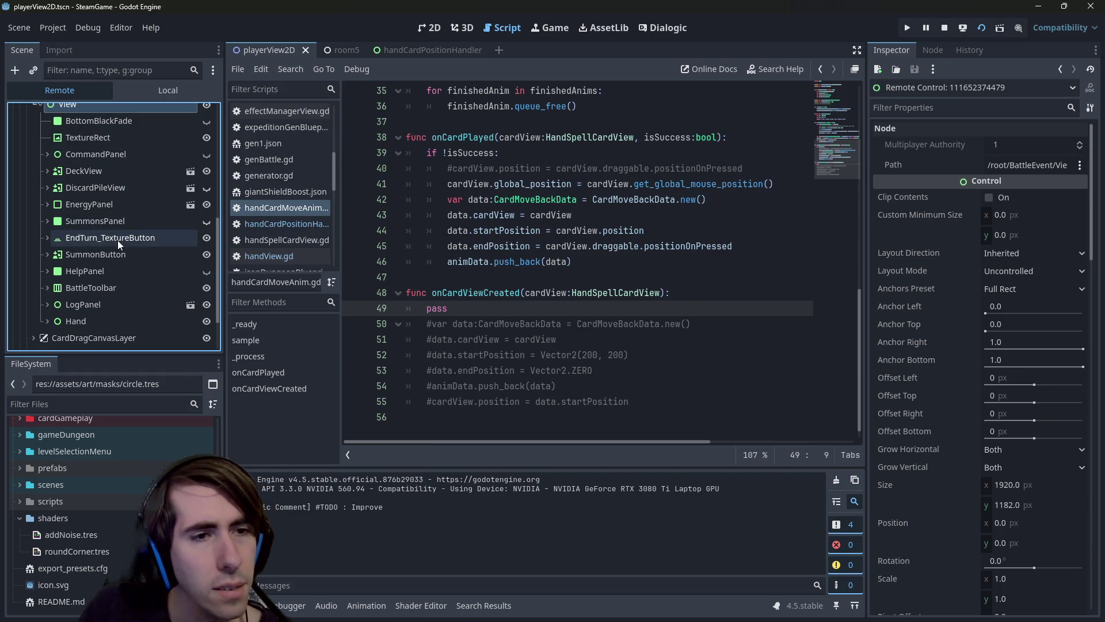
Expand Hand > MainAnchor > CardAnchor and select SpellCard to view its position and size.
{"action": "left_click", "coordinate": [96, 324]}
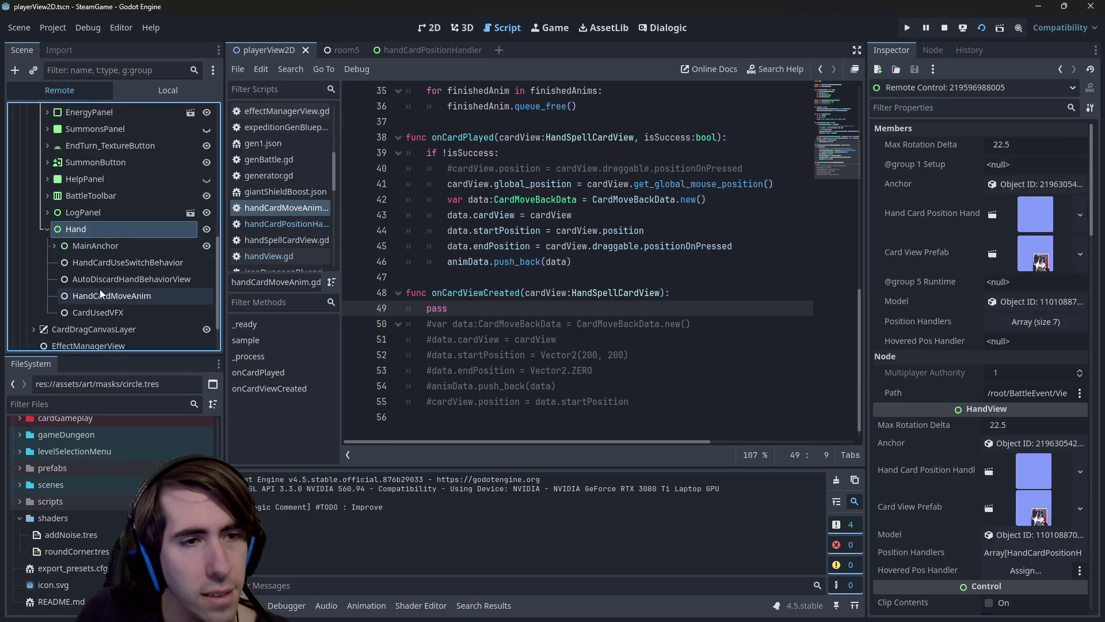
{"action": "left_click", "coordinate": [53, 246]}
{"action": "scroll", "coordinate": [135, 276], "scroll_direction": "down", "scroll_amount": 2}
{"action": "left_click", "coordinate": [129, 217]}
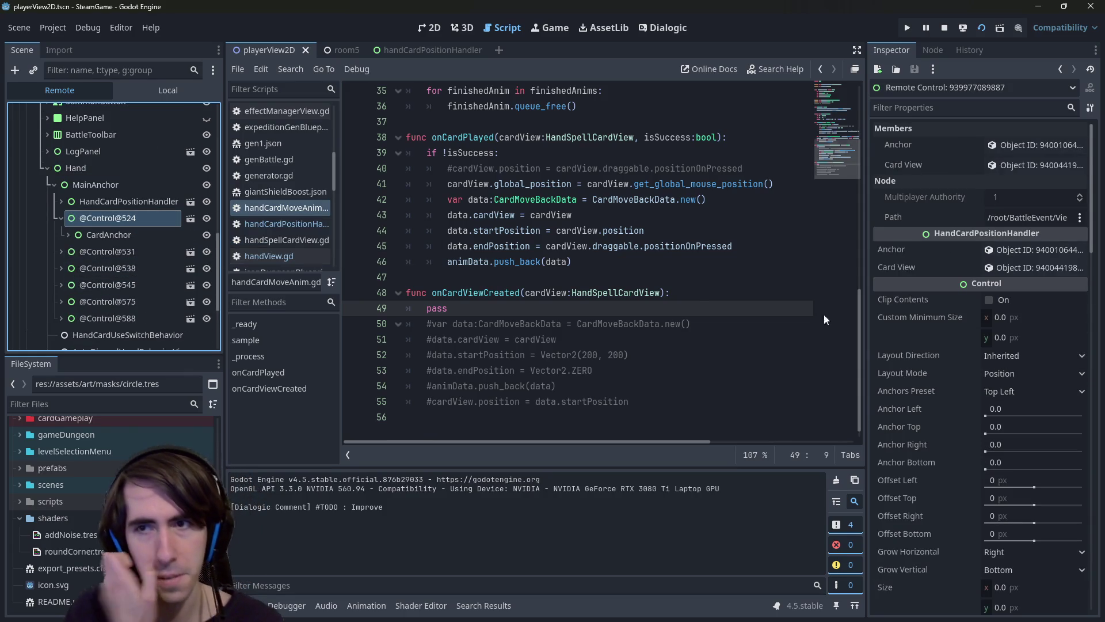
{"action": "scroll", "coordinate": [1034, 413], "scroll_direction": "down", "scroll_amount": 5}
{"action": "scroll", "coordinate": [1014, 412], "scroll_direction": "up", "scroll_amount": 3}
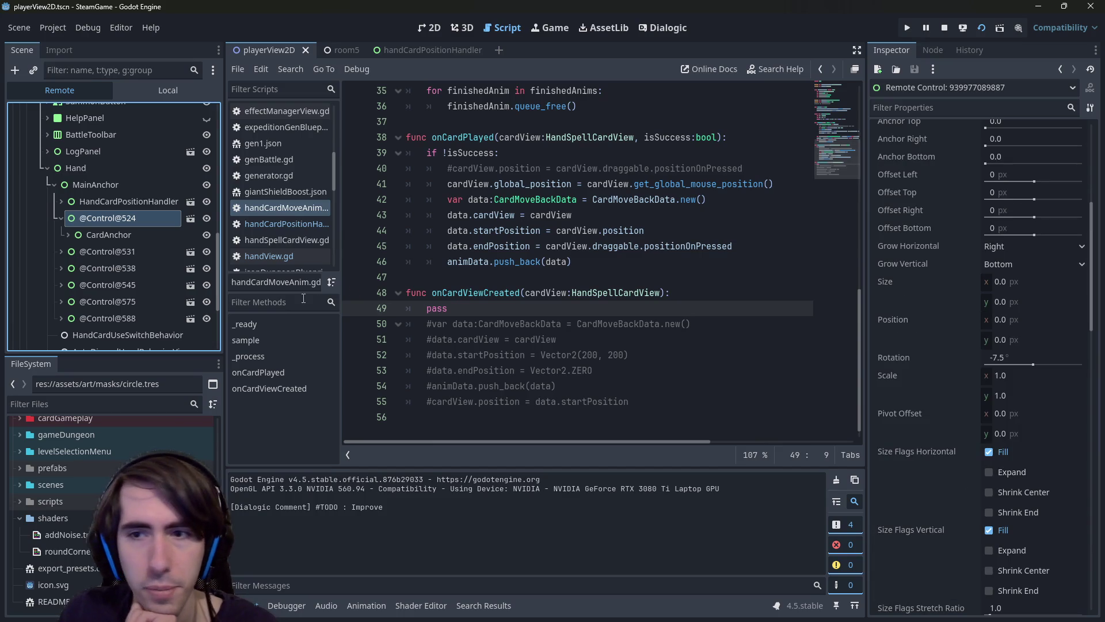
{"action": "double_click", "coordinate": [123, 234]}
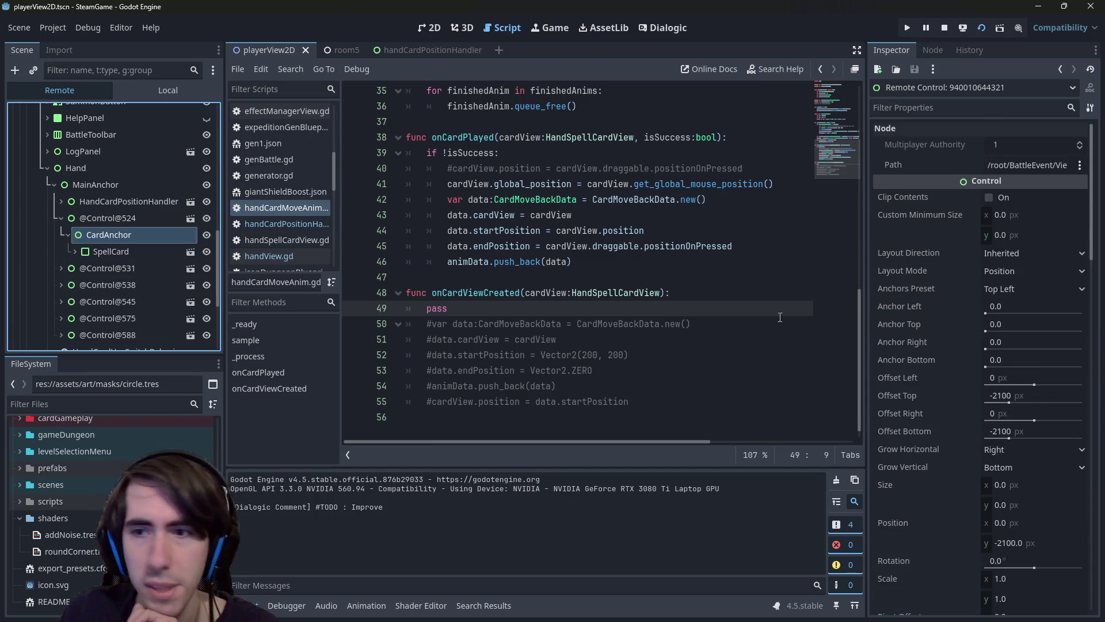
{"action": "scroll", "coordinate": [938, 459], "scroll_direction": "down", "scroll_amount": 4}
{"action": "double_click", "coordinate": [131, 255]}
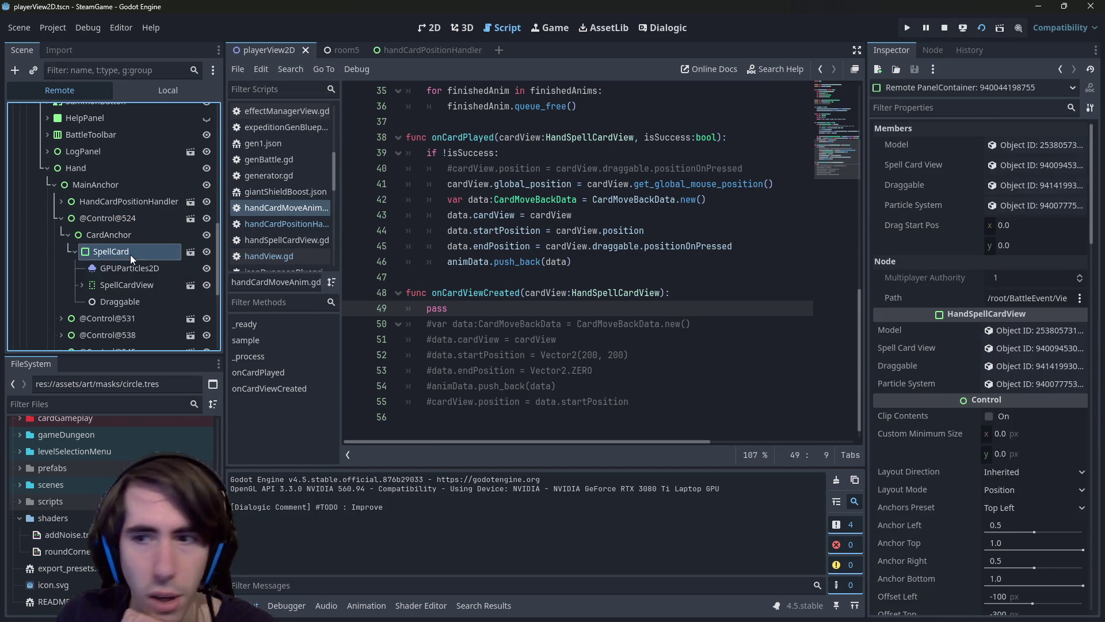
{"action": "scroll", "coordinate": [986, 513], "scroll_direction": "down", "scroll_amount": 5}
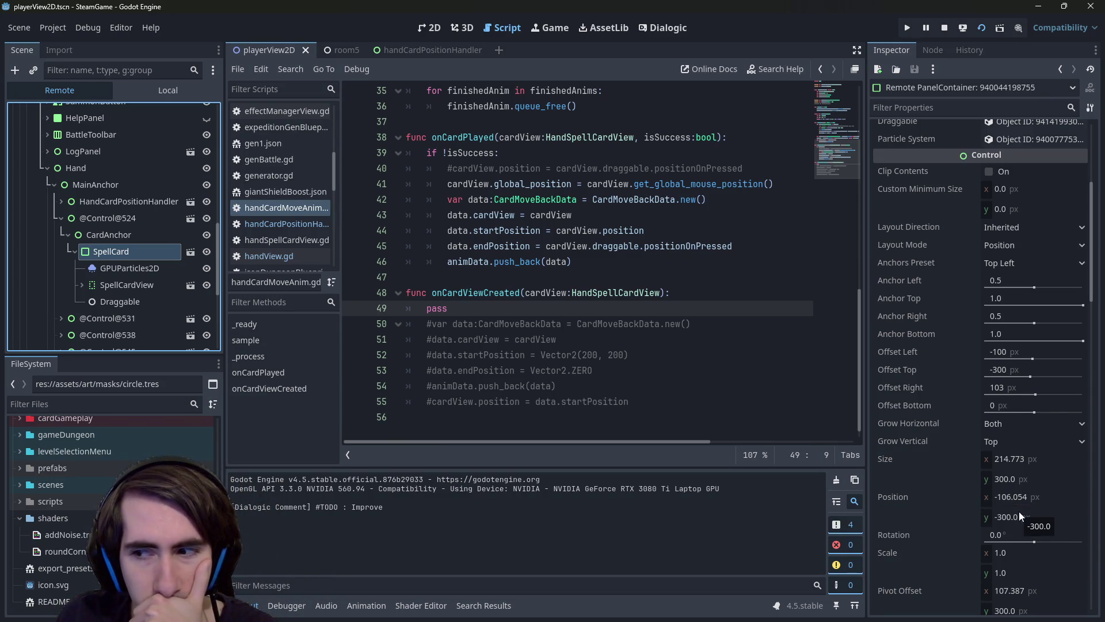
Remove the pass line and uncomment the card setup lines in onCardViewCreated.
{"action": "left_click", "coordinate": [487, 308]}
{"action": "key", "text": "Delete"}
{"action": "key", "text": "shift+Down"}
{"action": "key", "text": "shift+Down"}
{"action": "key", "text": "shift+Down"}
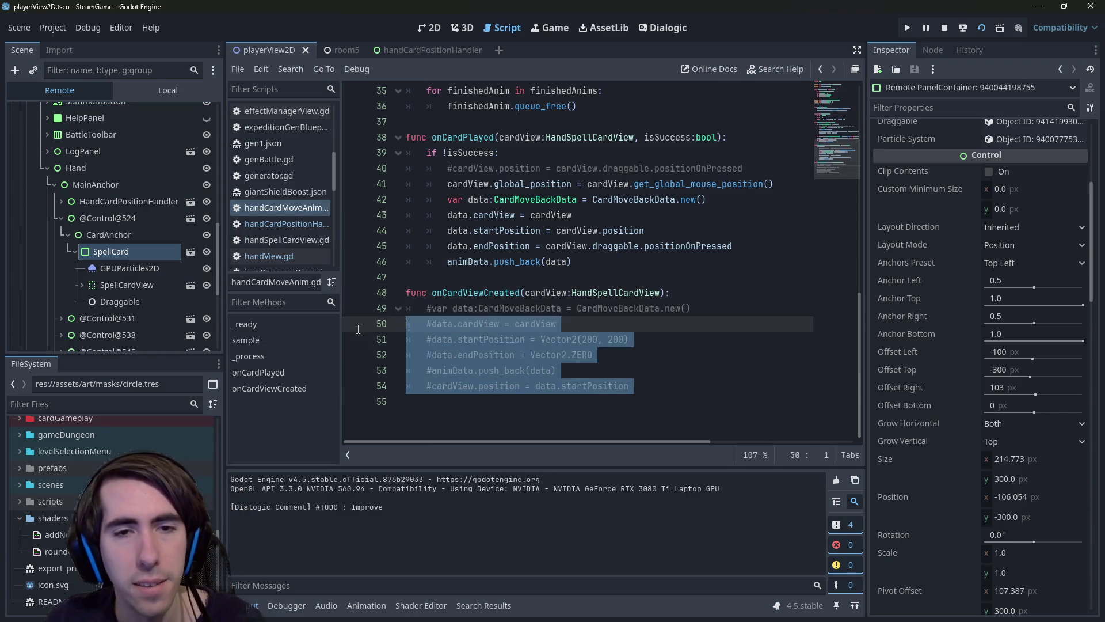
{"action": "key", "text": "ctrl+k"}
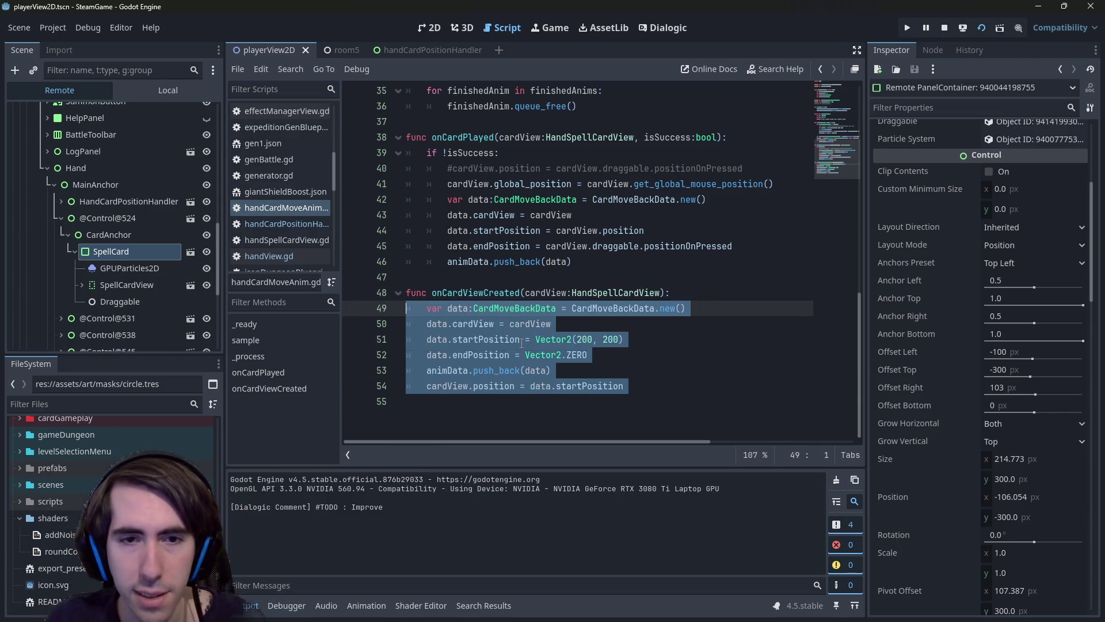
Make cards start at cardView.position + Vector2(200, 200) and end at cardView.position instead of Vector2.ZERO.
{"action": "left_click", "coordinate": [521, 339]}
{"action": "left_click", "coordinate": [496, 387]}
{"action": "left_click_drag", "start_coordinate": [427, 385], "coordinate": [515, 386]}
{"action": "key", "text": "ctrl+c"}
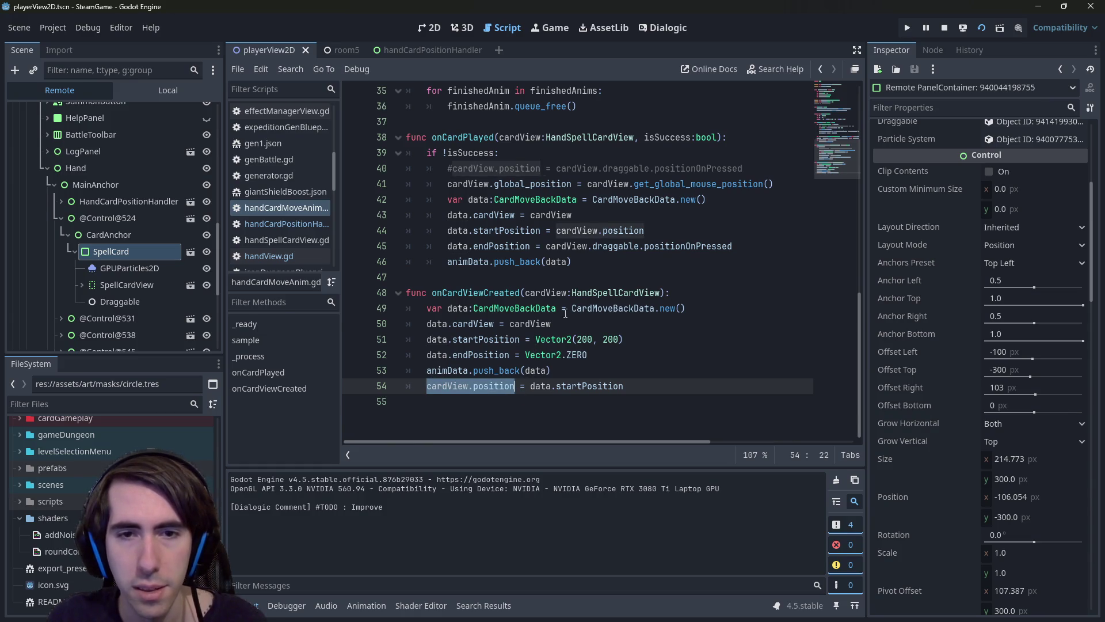
{"action": "left_click", "coordinate": [634, 183]}
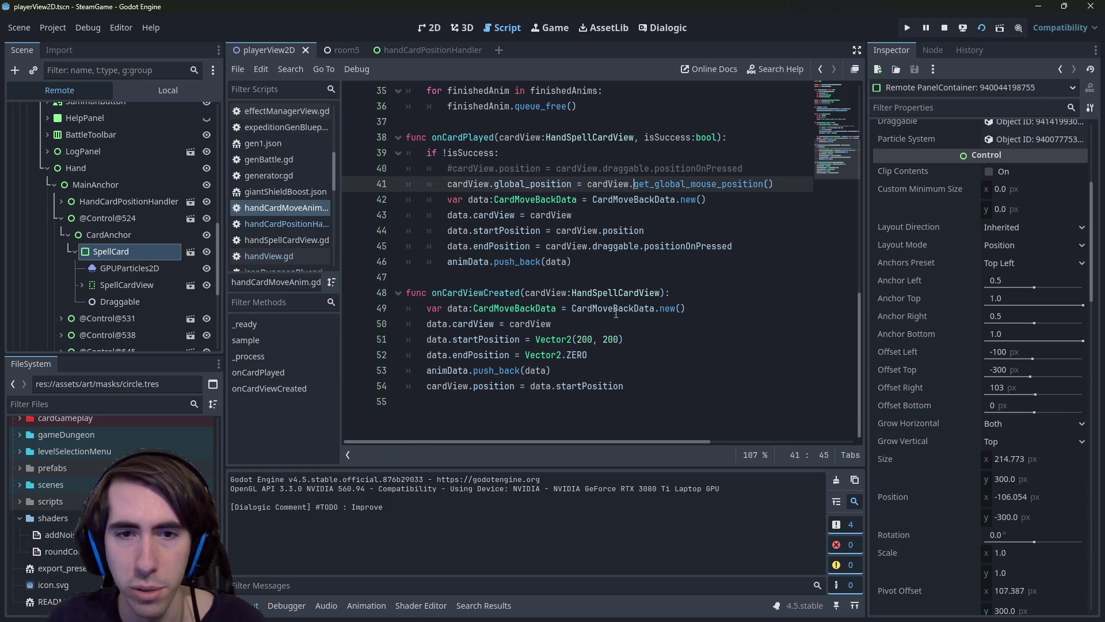
{"action": "left_click", "coordinate": [619, 339]}
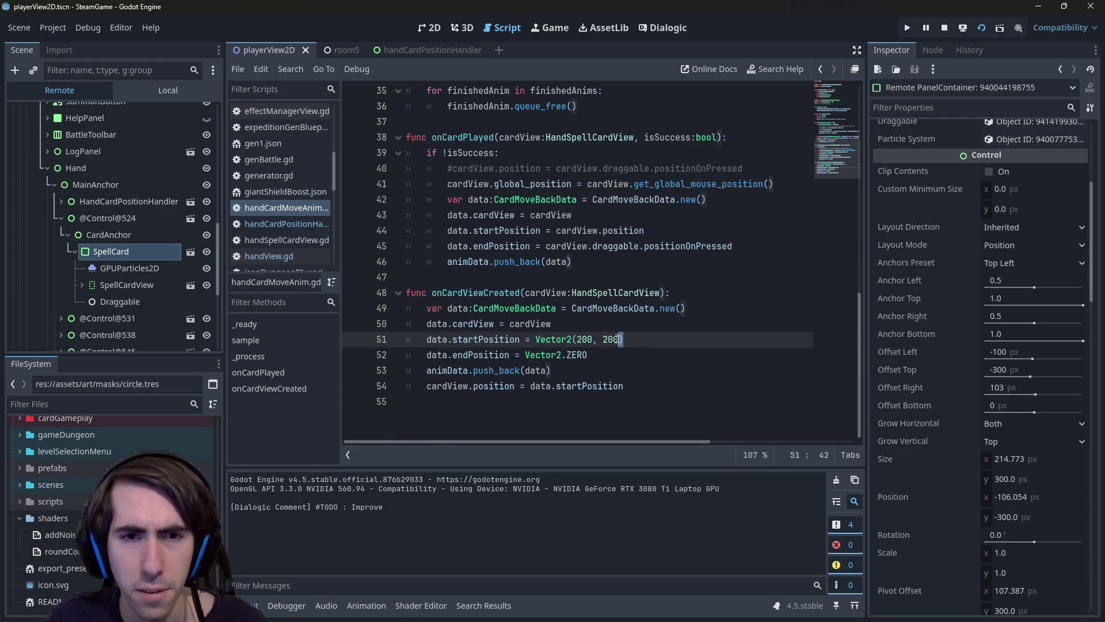
{"action": "left_click", "coordinate": [535, 339]}
{"action": "key", "text": "ctrl+v"}
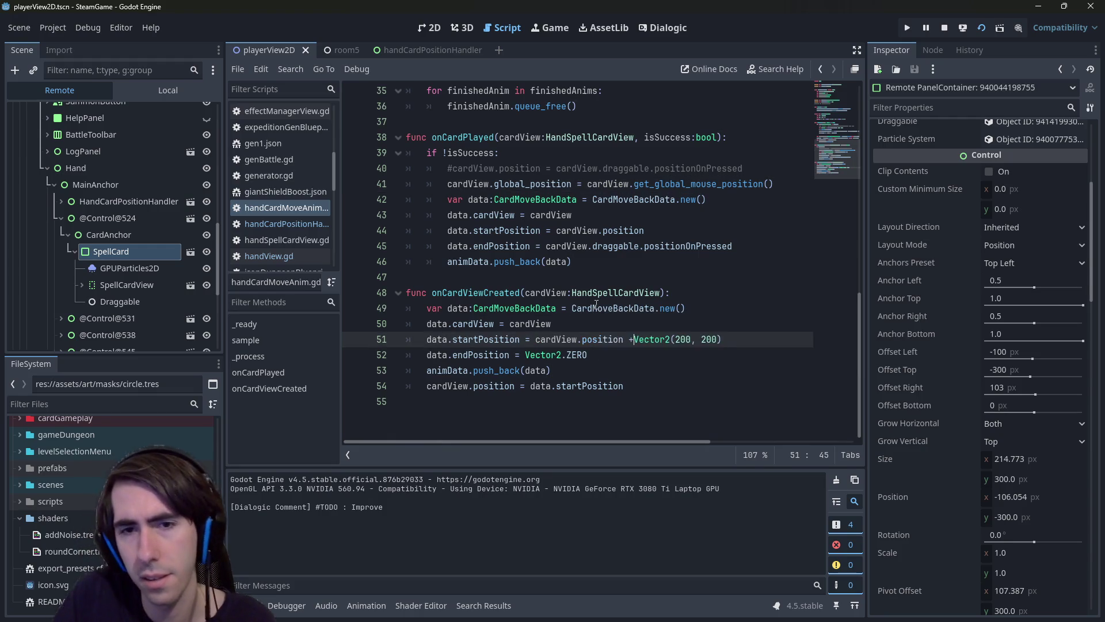
{"action": "key", "text": "Down"}
{"action": "key", "text": "ctrl+shift+Right"}
{"action": "key", "text": "ctrl+shift+Right"}
{"action": "key", "text": "ctrl+v"}
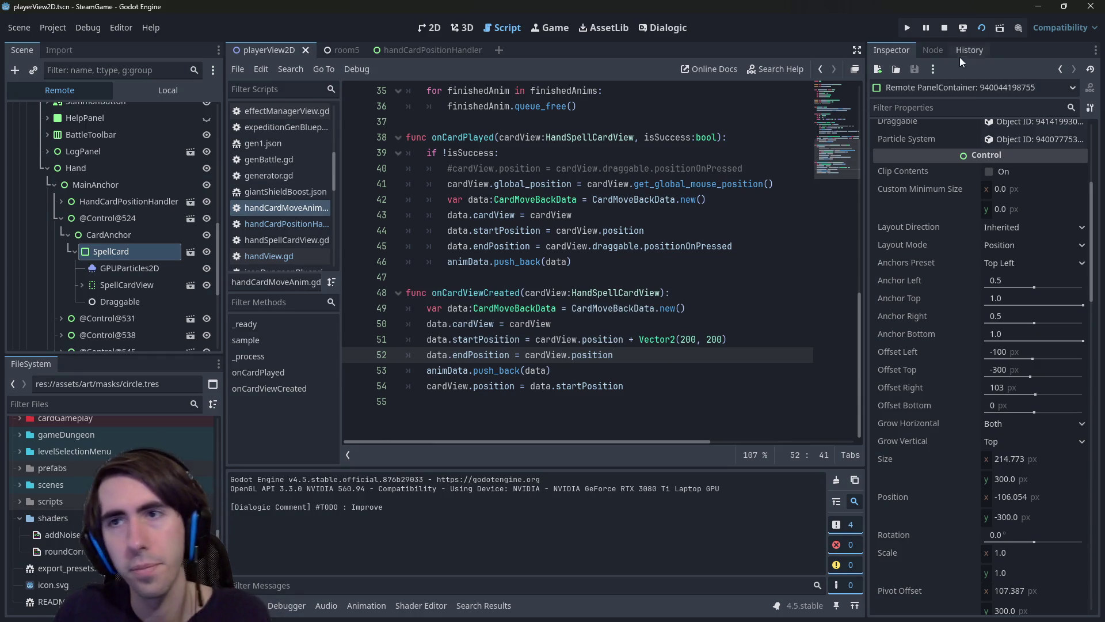
Stop the running game, switch to the room5 scene, and run it.
{"action": "left_click", "coordinate": [941, 31]}
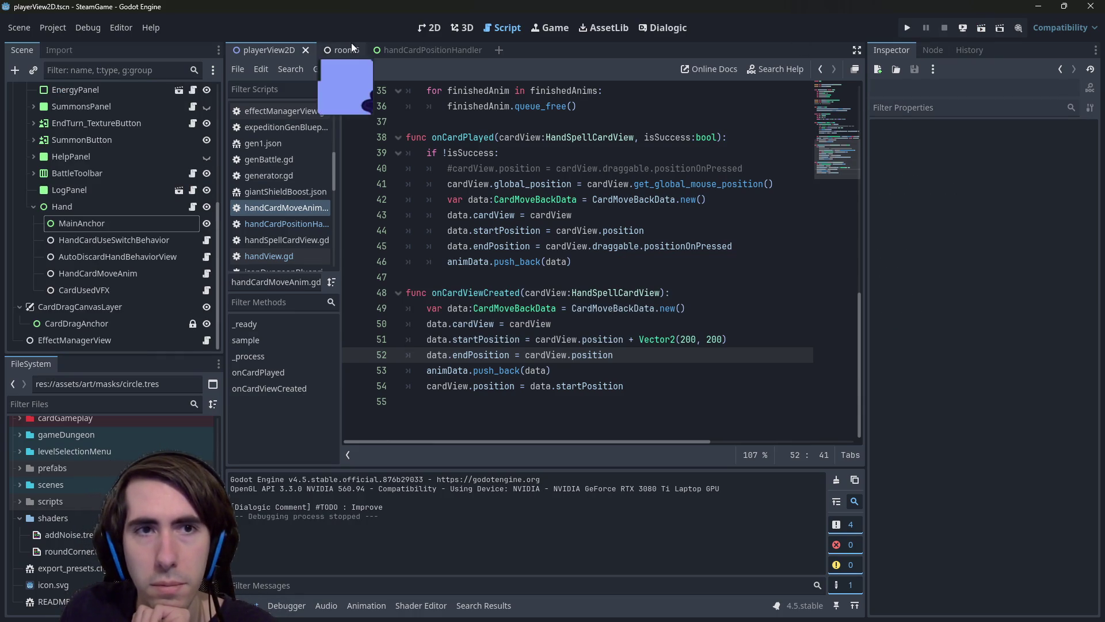
{"action": "left_click", "coordinate": [332, 50]}
{"action": "left_click", "coordinate": [978, 28]}
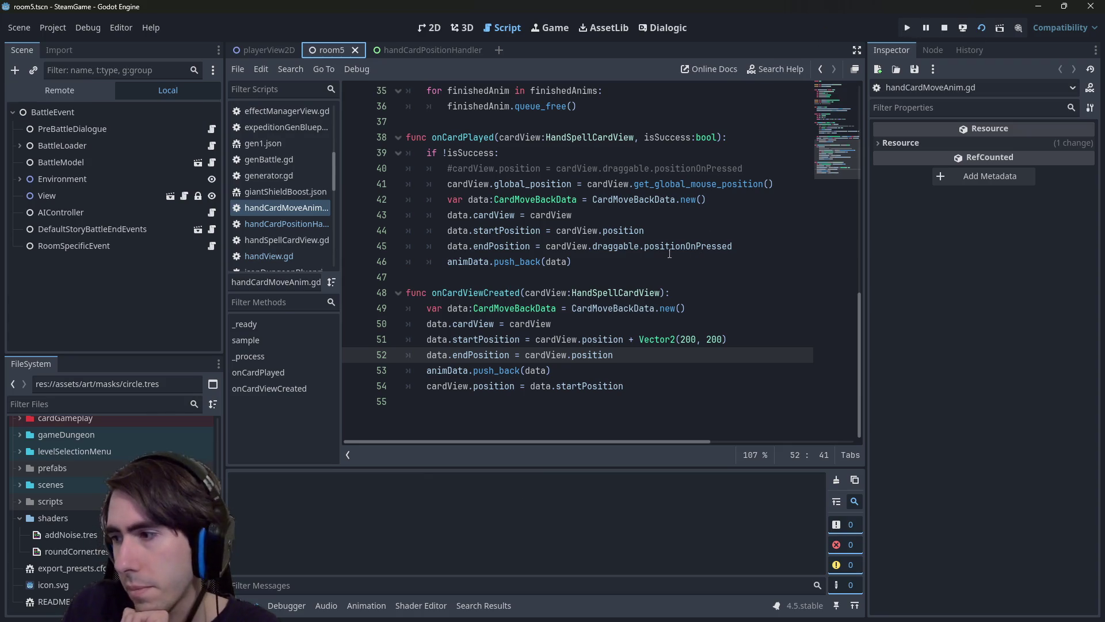
{"action": "mouse_move", "coordinate": [653, 251]}
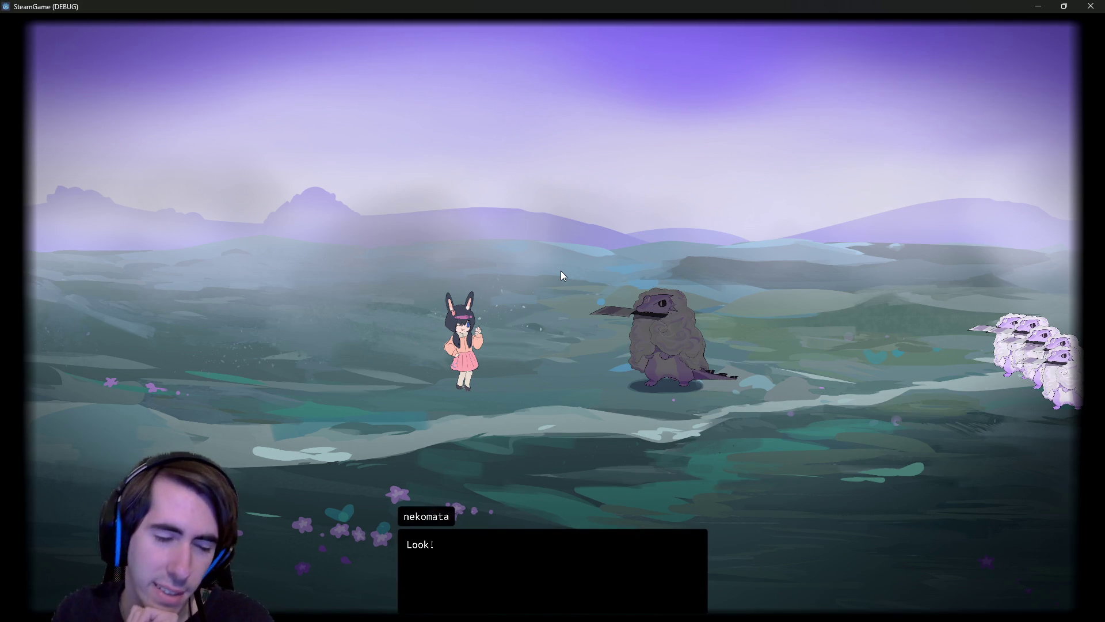
Start the battle, place both characters on the field, and draw four cards.
{"action": "left_click", "coordinate": [562, 271]}
{"action": "left_click", "coordinate": [562, 271]}
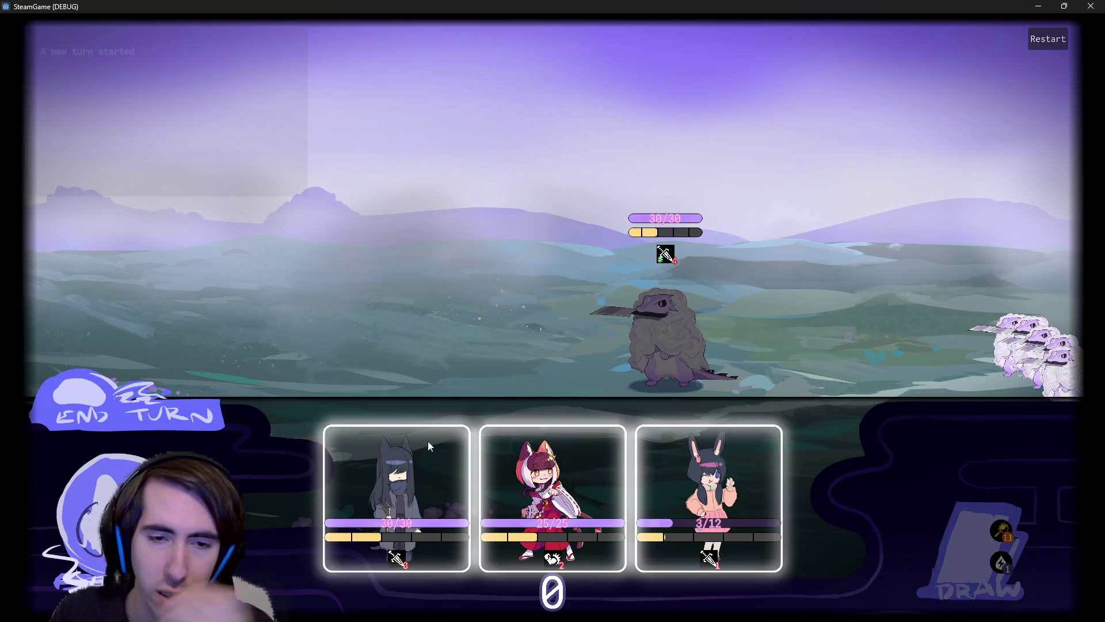
{"action": "left_click_drag", "start_coordinate": [427, 441], "coordinate": [440, 333]}
{"action": "left_click_drag", "start_coordinate": [475, 495], "coordinate": [355, 334]}
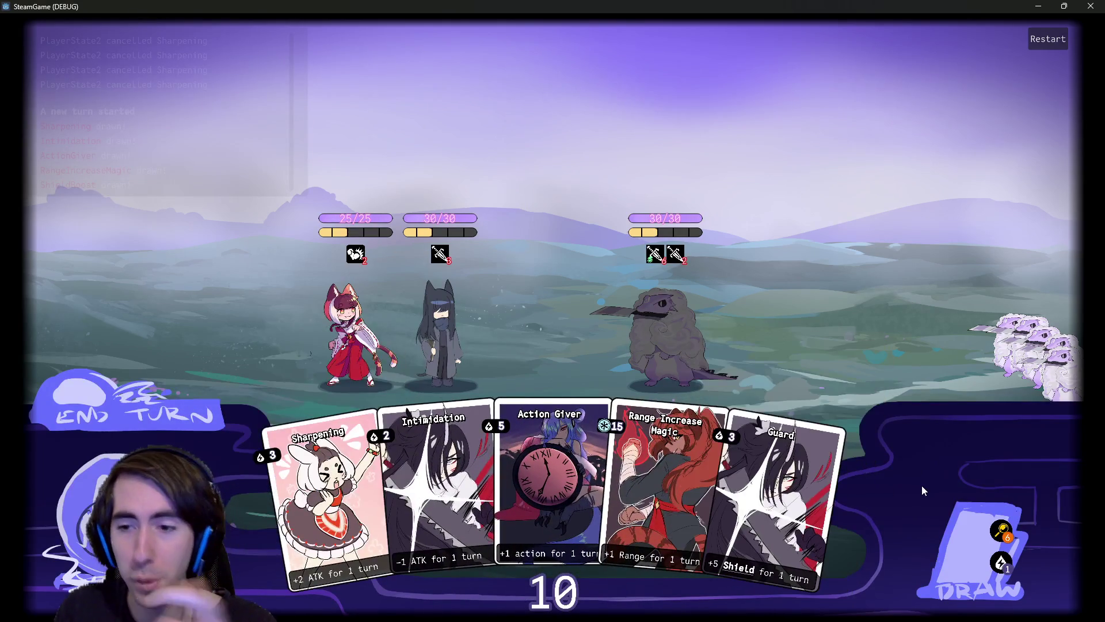
{"action": "left_click", "coordinate": [941, 518]}
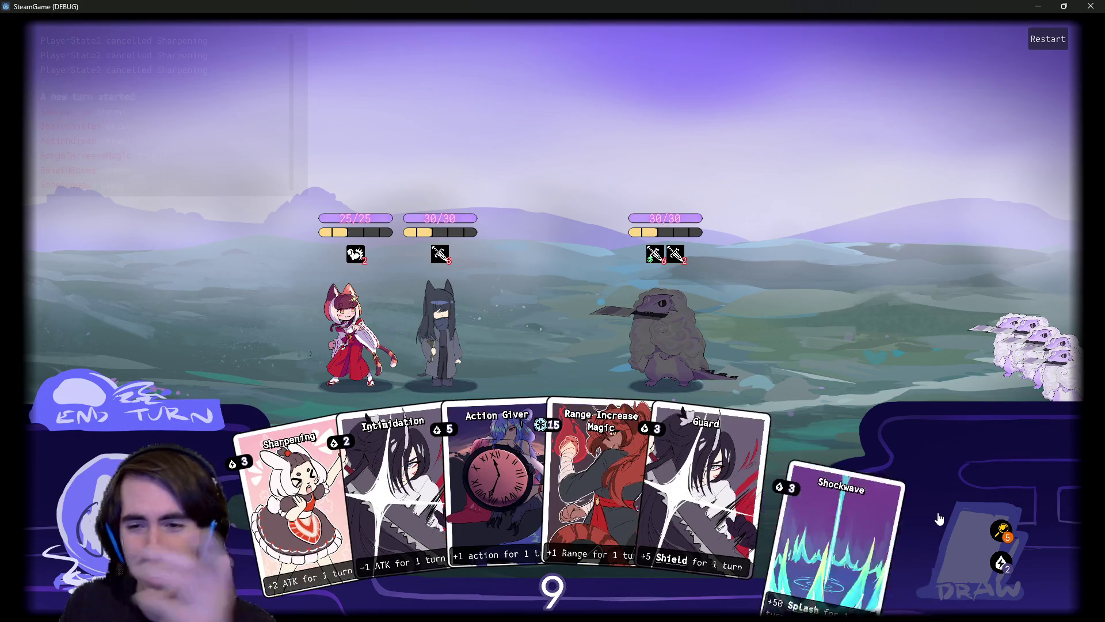
{"action": "left_click", "coordinate": [953, 518]}
{"action": "left_click", "coordinate": [959, 518]}
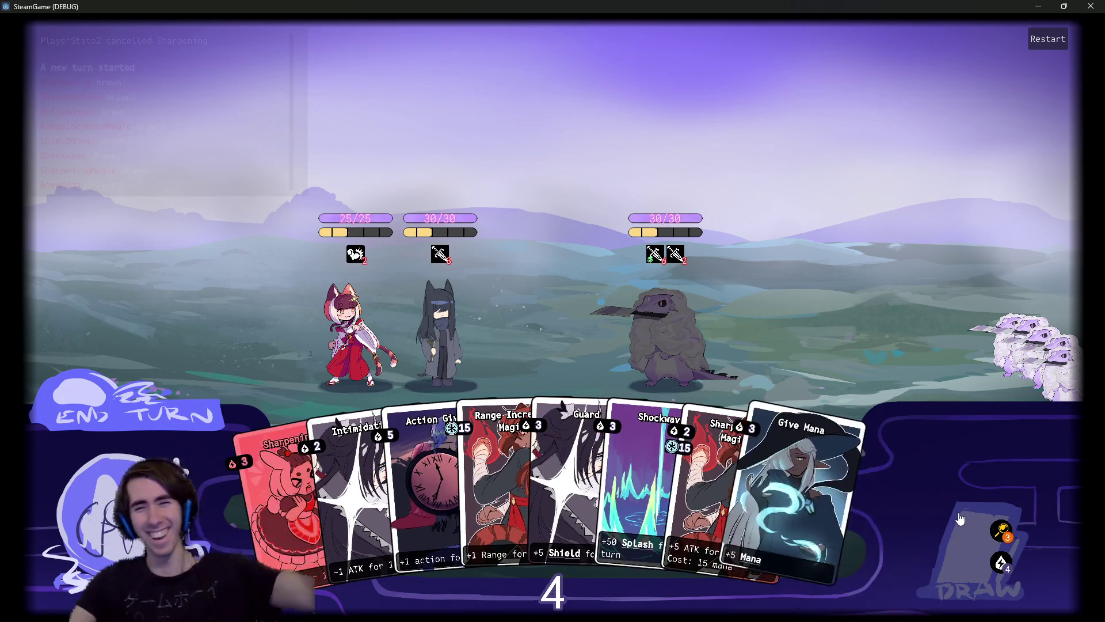
{"action": "left_click", "coordinate": [962, 519]}
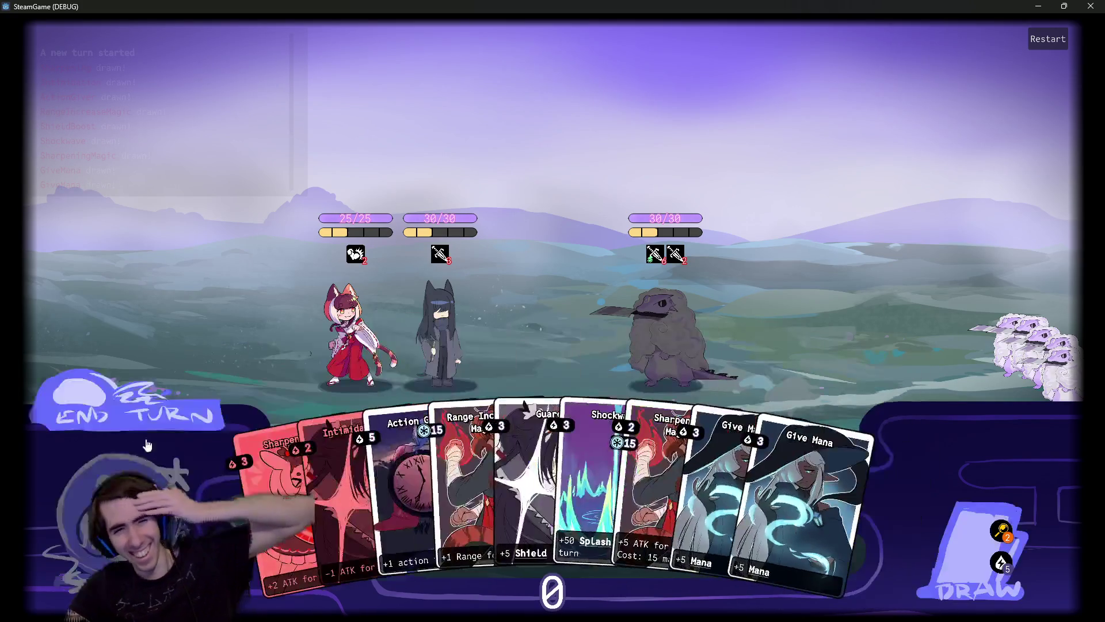
Try Give Mana on the dark-haired ally, then end the turn despite the warning.
{"action": "mouse_move", "coordinate": [766, 460]}
{"action": "left_mouse_down"}
{"action": "mouse_move", "coordinate": [599, 351]}
{"action": "mouse_move", "coordinate": [437, 309]}
{"action": "left_mouse_up"}
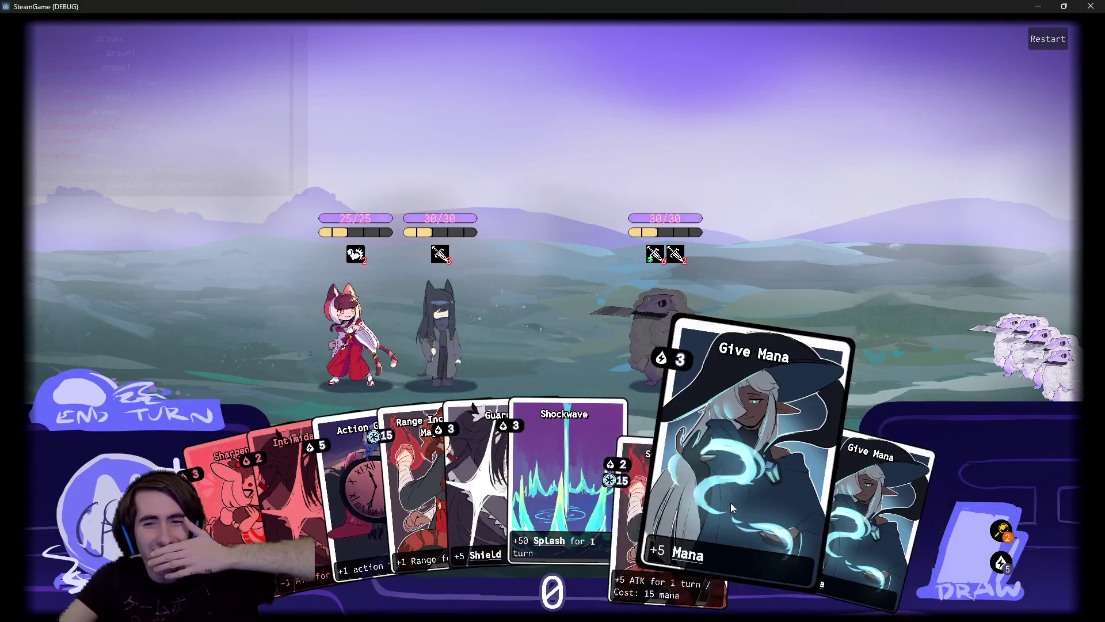
{"action": "left_click", "coordinate": [132, 406]}
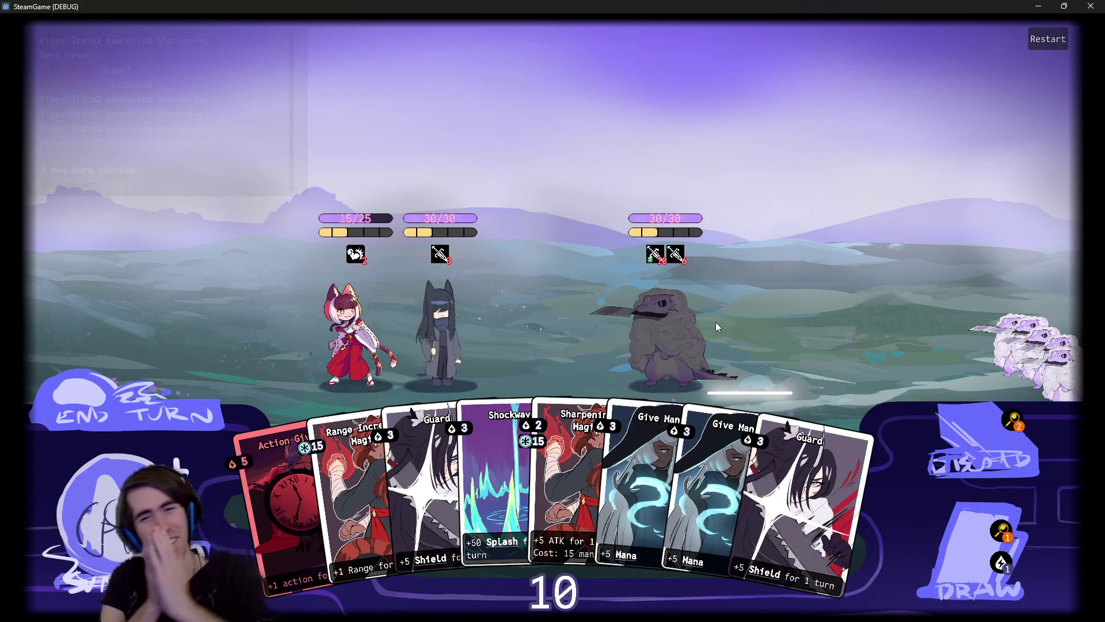
{"action": "left_click", "coordinate": [210, 400]}
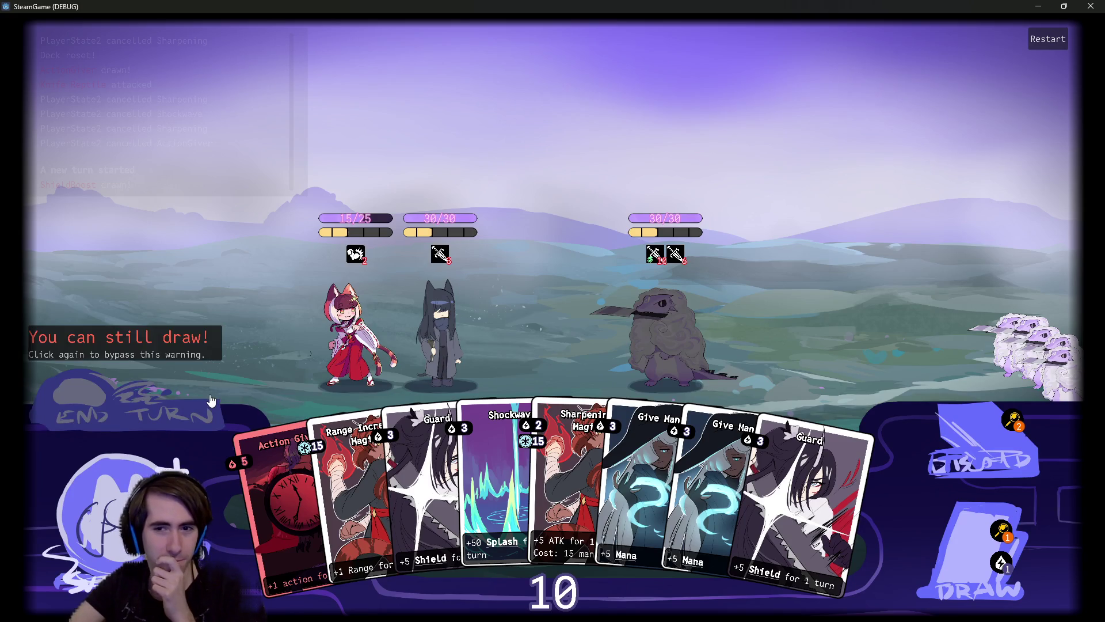
{"action": "left_click", "coordinate": [211, 400]}
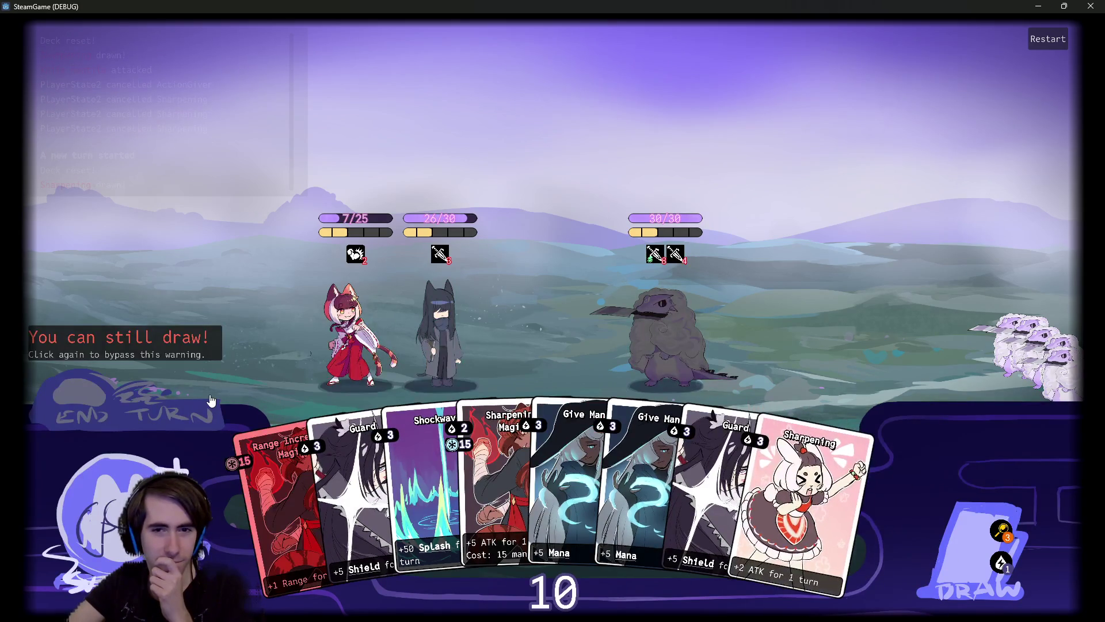
Repeatedly pick up a Give Mana card and cancel it back into the hand, then switch to the editor.
{"action": "left_click_drag", "start_coordinate": [667, 489], "coordinate": [649, 363]}
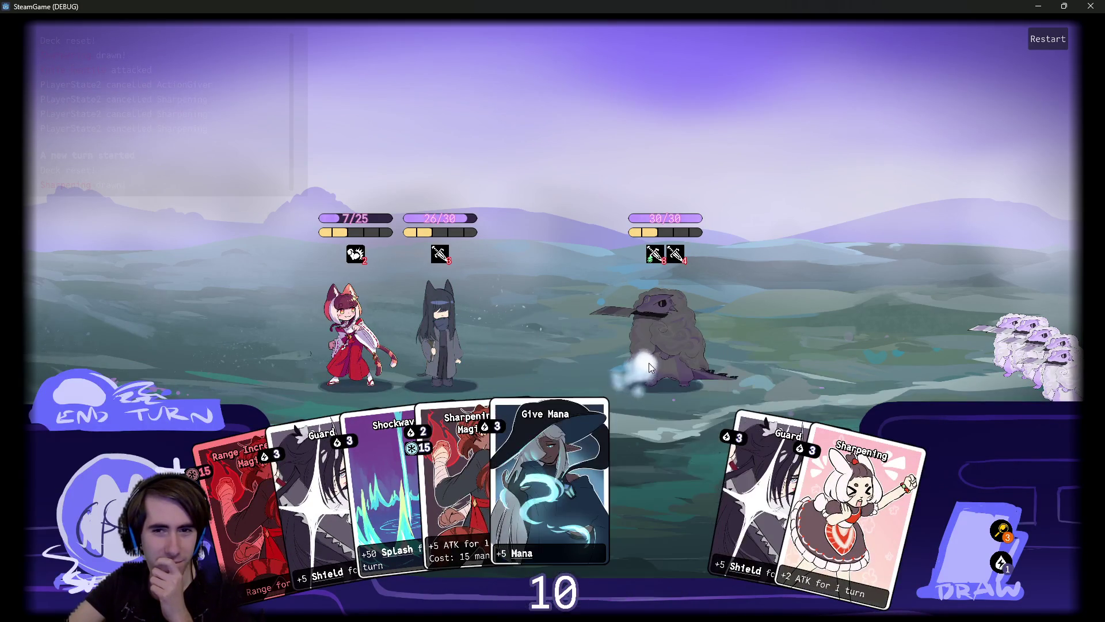
{"action": "mouse_move", "coordinate": [651, 495]}
{"action": "left_mouse_down"}
{"action": "mouse_move", "coordinate": [479, 259]}
{"action": "mouse_move", "coordinate": [682, 300]}
{"action": "mouse_move", "coordinate": [667, 332]}
{"action": "mouse_move", "coordinate": [507, 344]}
{"action": "mouse_move", "coordinate": [434, 305]}
{"action": "mouse_move", "coordinate": [262, 313]}
{"action": "left_mouse_up"}
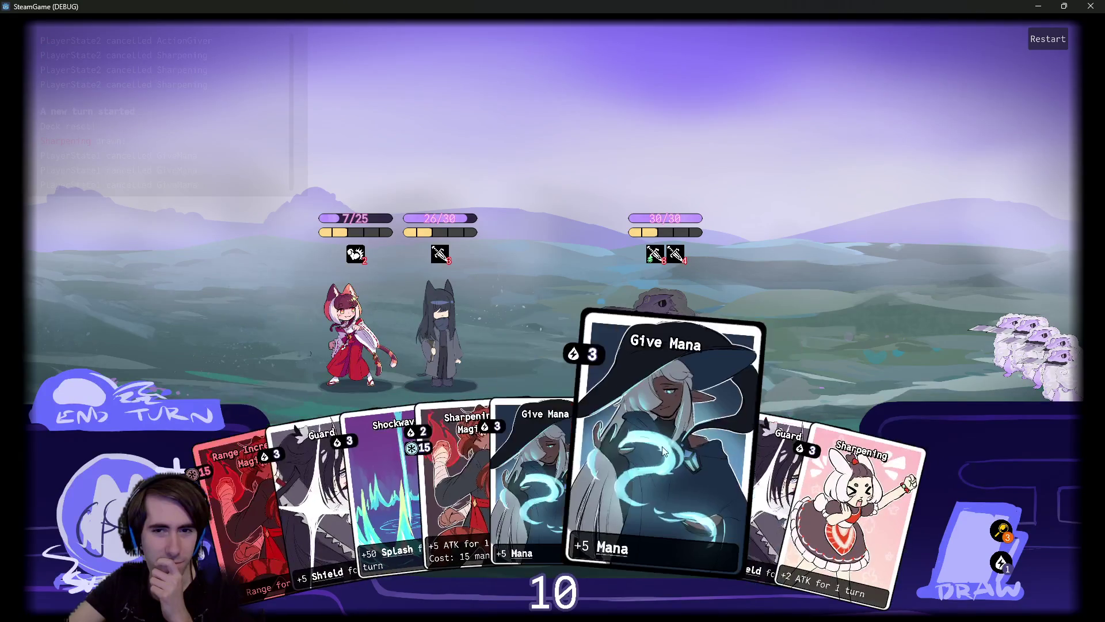
{"action": "left_click", "coordinate": [643, 272]}
{"action": "left_click", "coordinate": [675, 351]}
{"action": "left_click", "coordinate": [872, 65]}
{"action": "left_click", "coordinate": [639, 477]}
{"action": "left_click", "coordinate": [950, 104]}
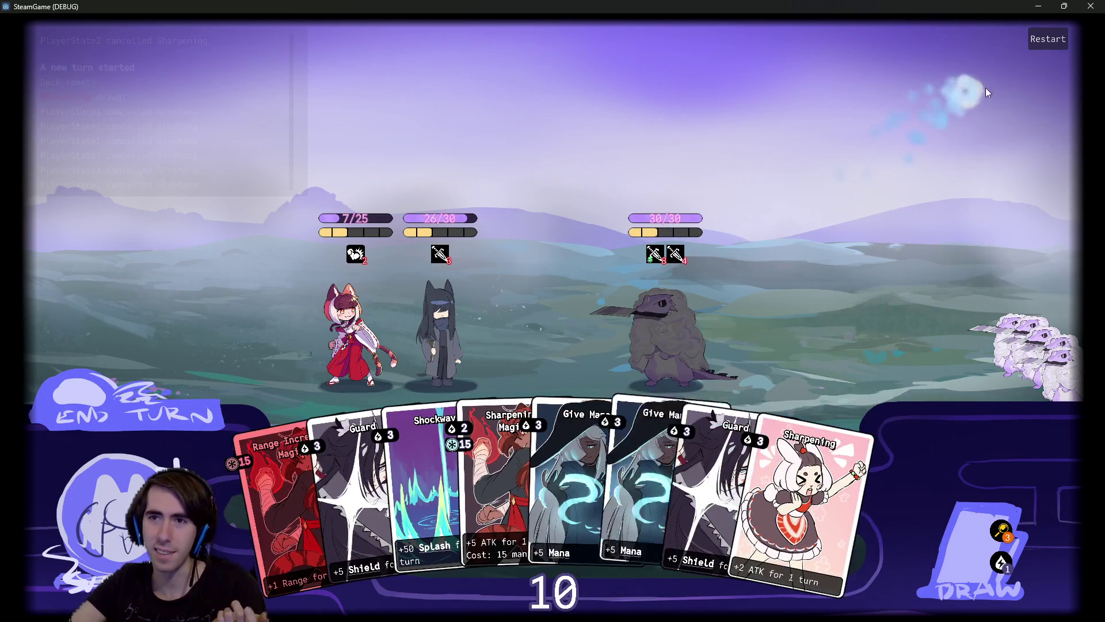
{"action": "left_click", "coordinate": [644, 477]}
{"action": "key", "text": "alt+Tab"}
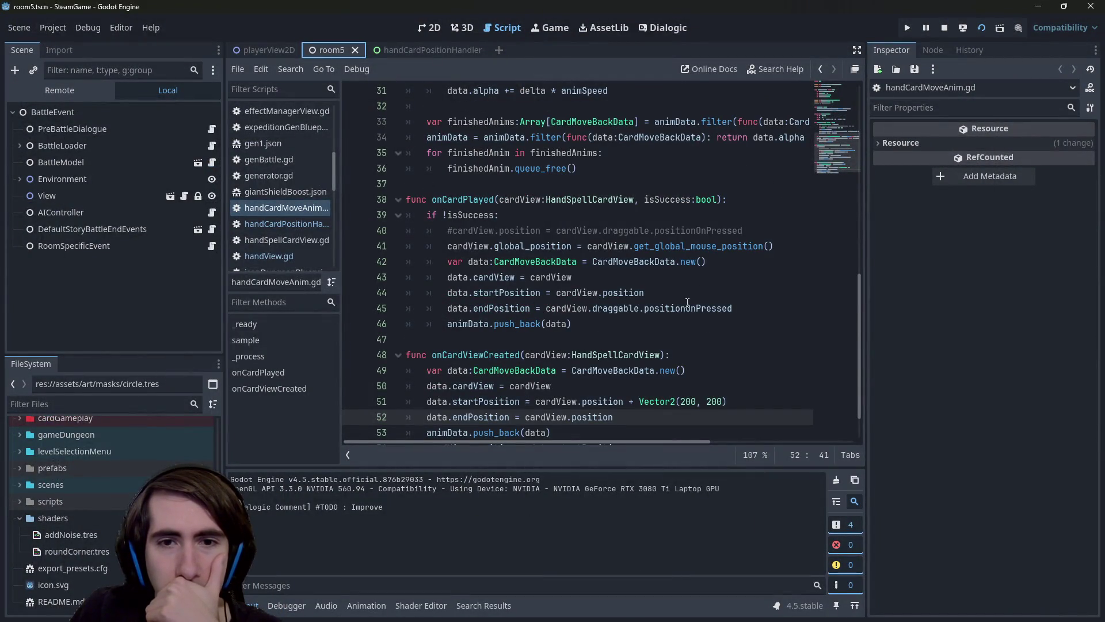
Back in the game, pick up Give Mana and cancel it back into the hand twice.
{"action": "key", "text": "alt+Tab"}
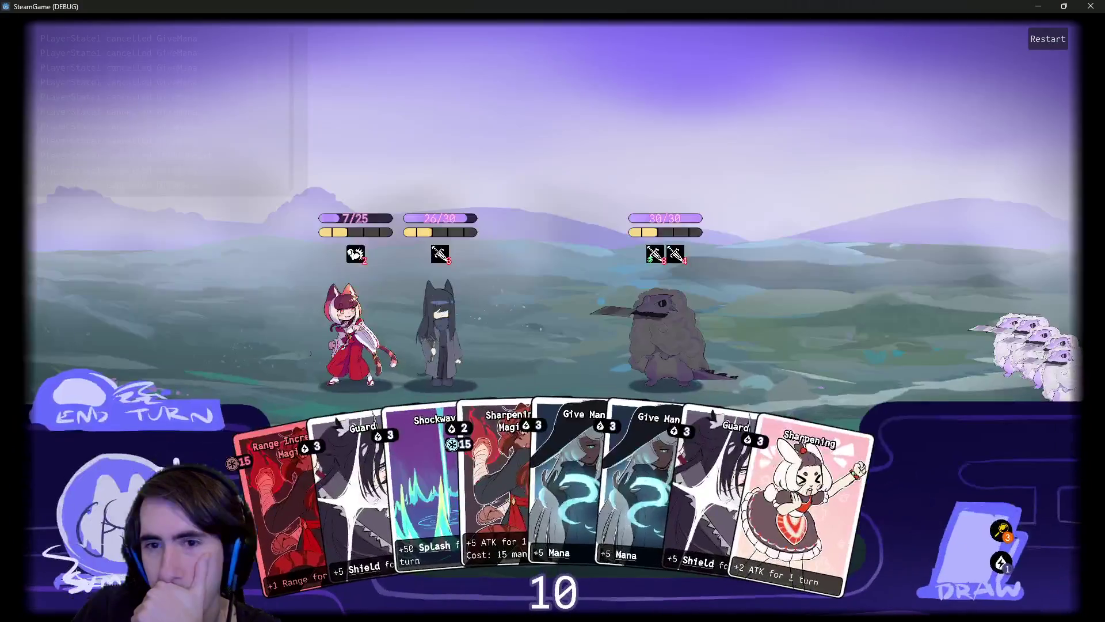
{"action": "left_click", "coordinate": [620, 460]}
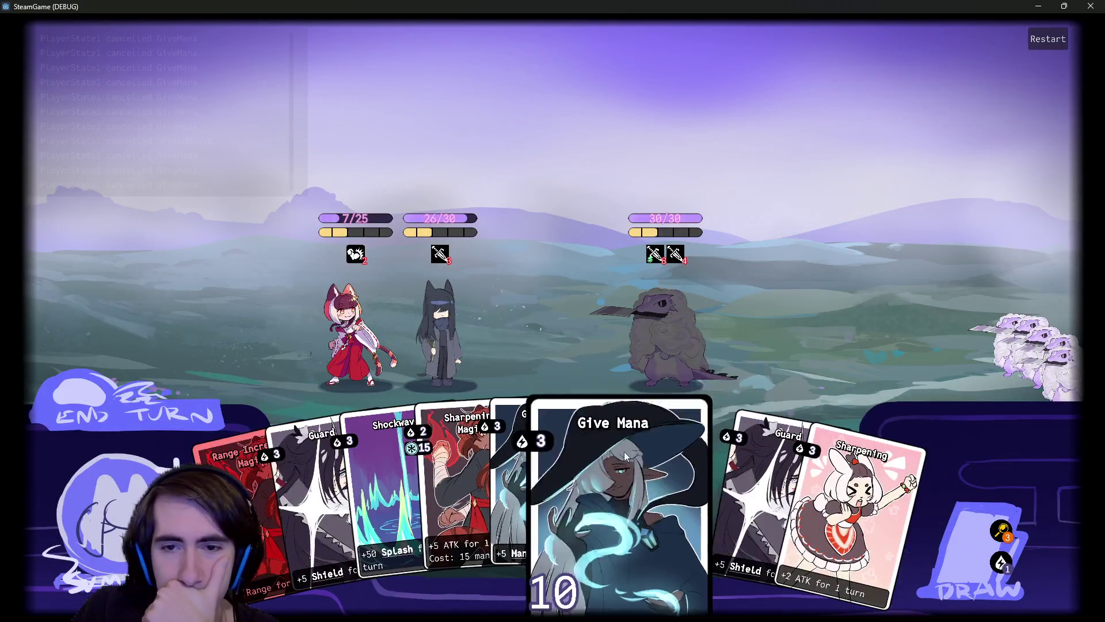
{"action": "left_click", "coordinate": [907, 52]}
{"action": "left_click", "coordinate": [662, 472]}
{"action": "left_click", "coordinate": [985, 232]}
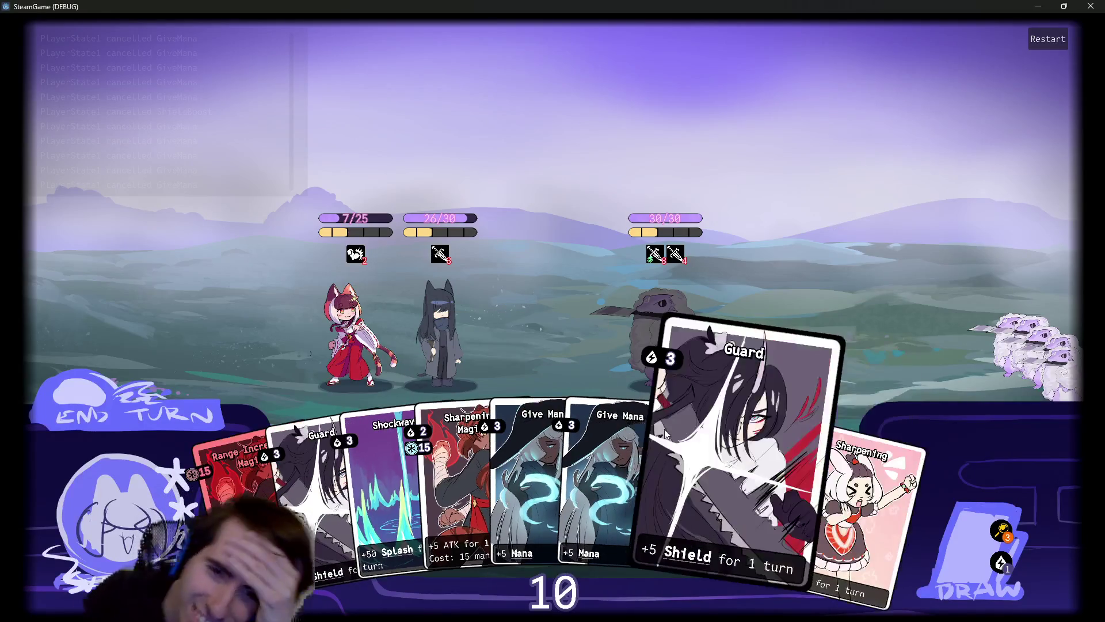
Play both Give Mana cards and Shockwave on the dark-haired ally, then draw a card.
{"action": "left_click", "coordinate": [630, 461]}
{"action": "left_click", "coordinate": [458, 323]}
{"action": "left_click", "coordinate": [645, 489]}
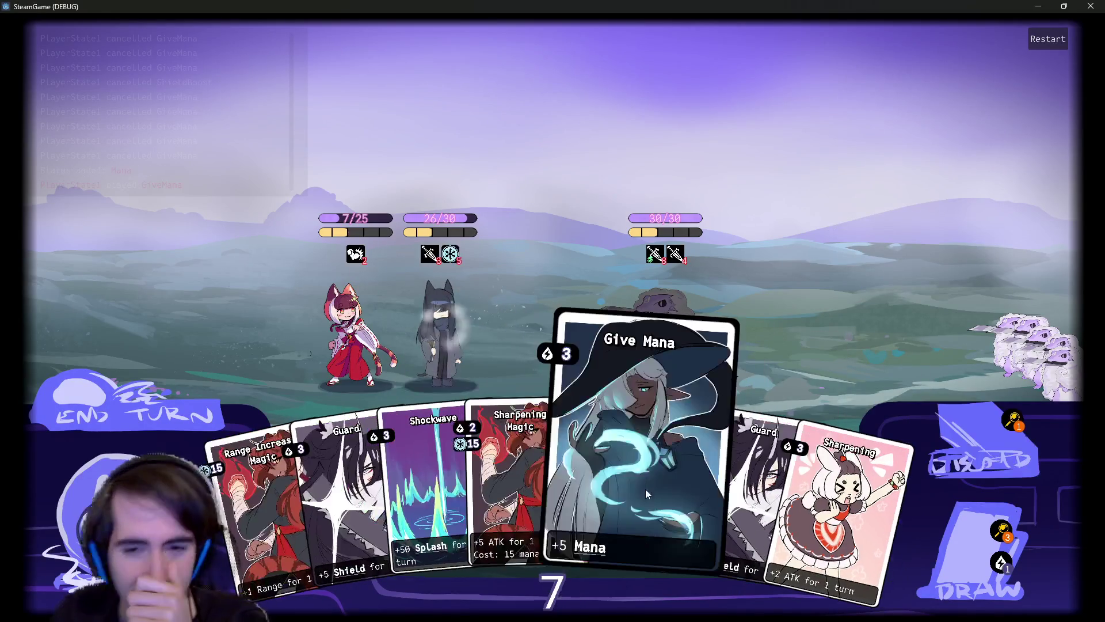
{"action": "left_click", "coordinate": [462, 319]}
{"action": "left_click", "coordinate": [495, 461]}
{"action": "left_click", "coordinate": [454, 323]}
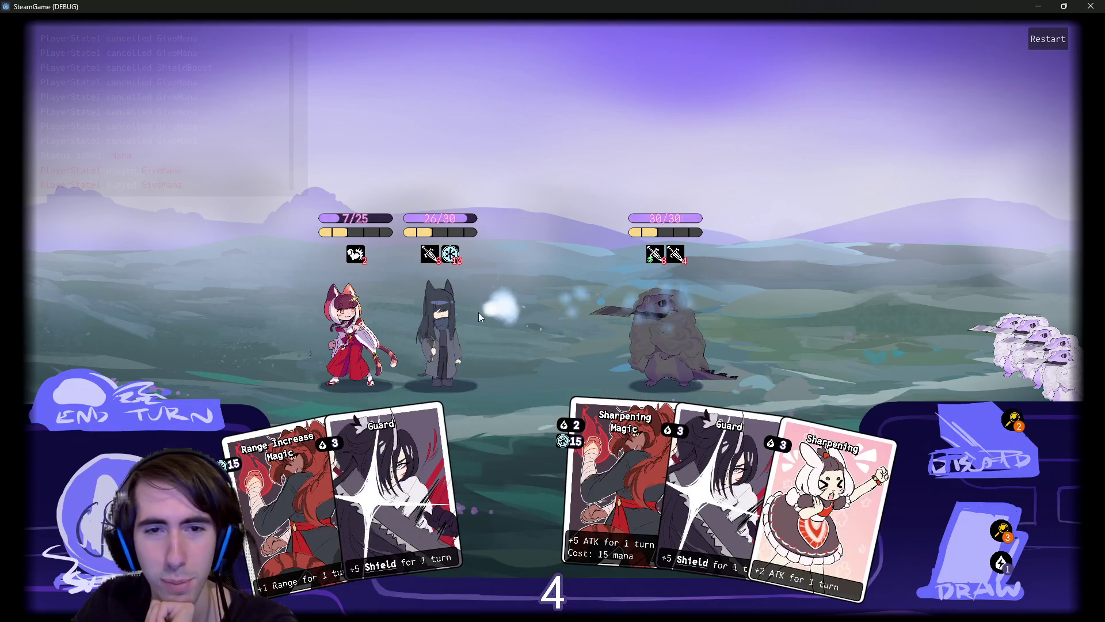
{"action": "left_click", "coordinate": [972, 553]}
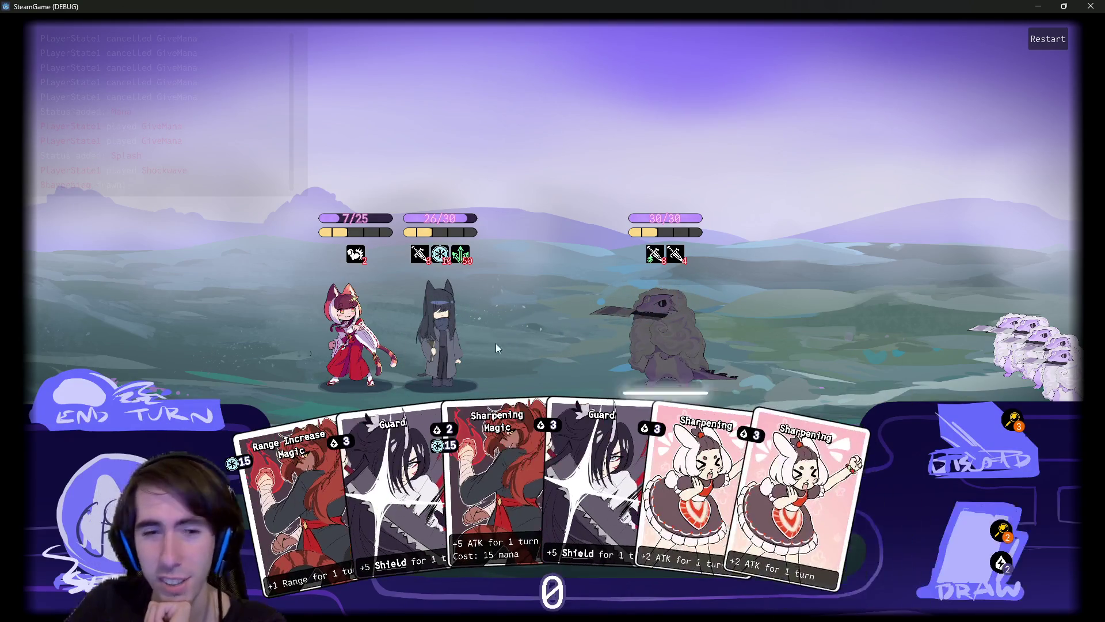
End turns repeatedly, confirming past the warnings, until no allies remain.
{"action": "left_click", "coordinate": [171, 408]}
{"action": "left_click", "coordinate": [194, 374]}
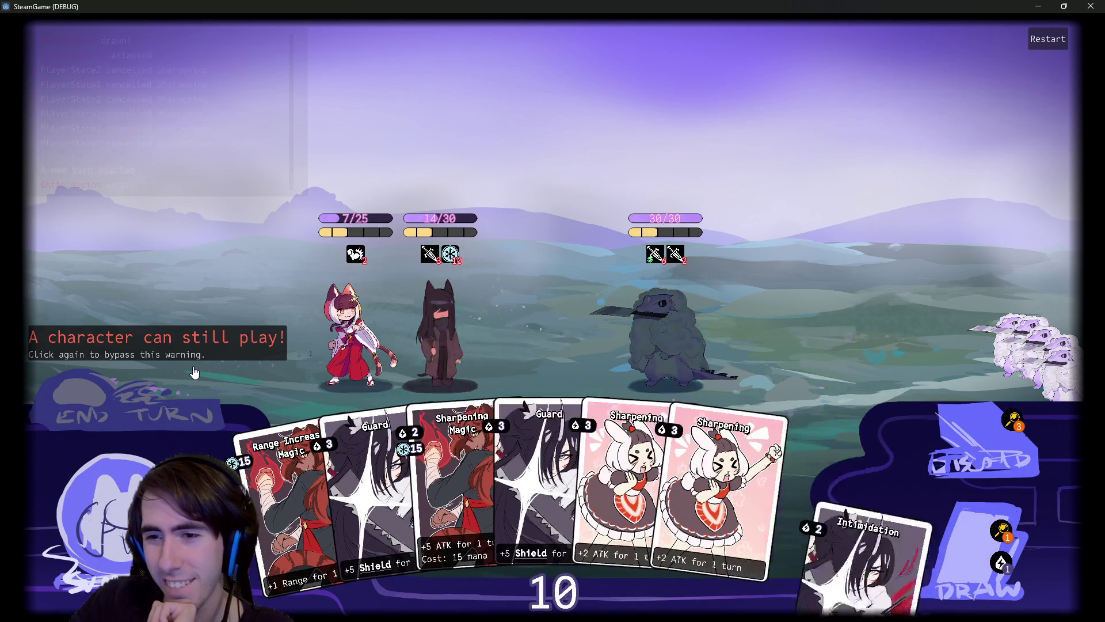
{"action": "left_click", "coordinate": [184, 396]}
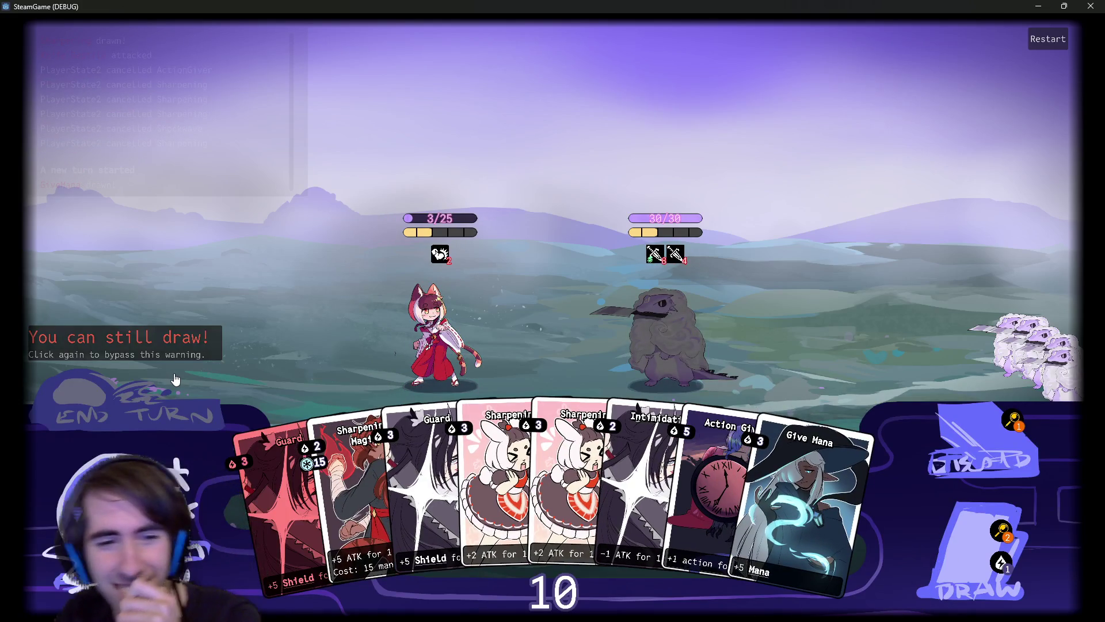
{"action": "left_click", "coordinate": [175, 379]}
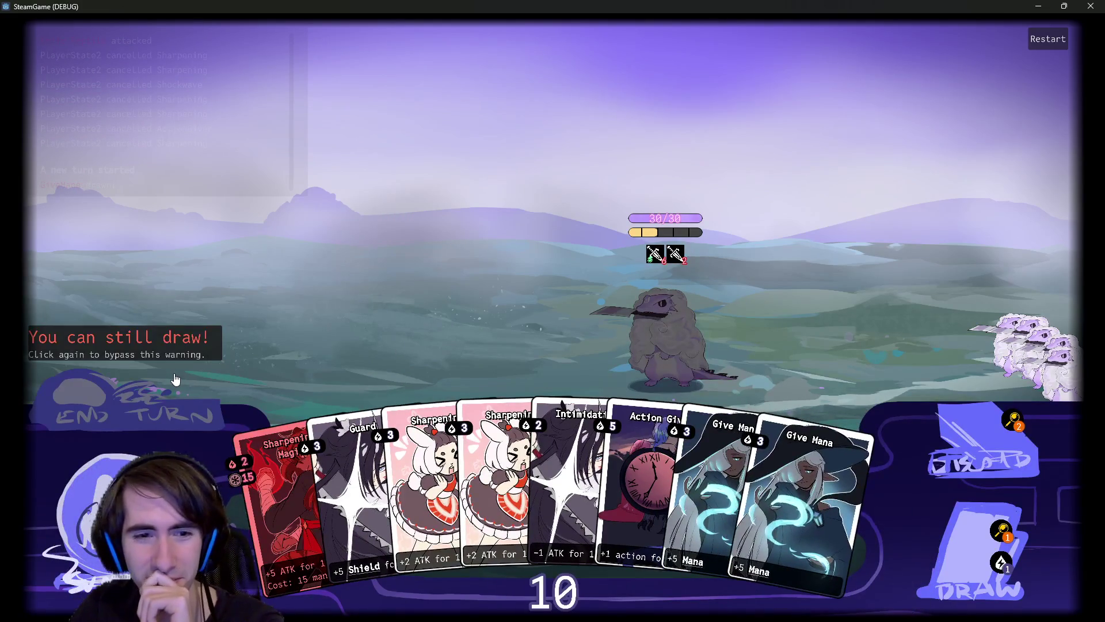
{"action": "left_click", "coordinate": [175, 390]}
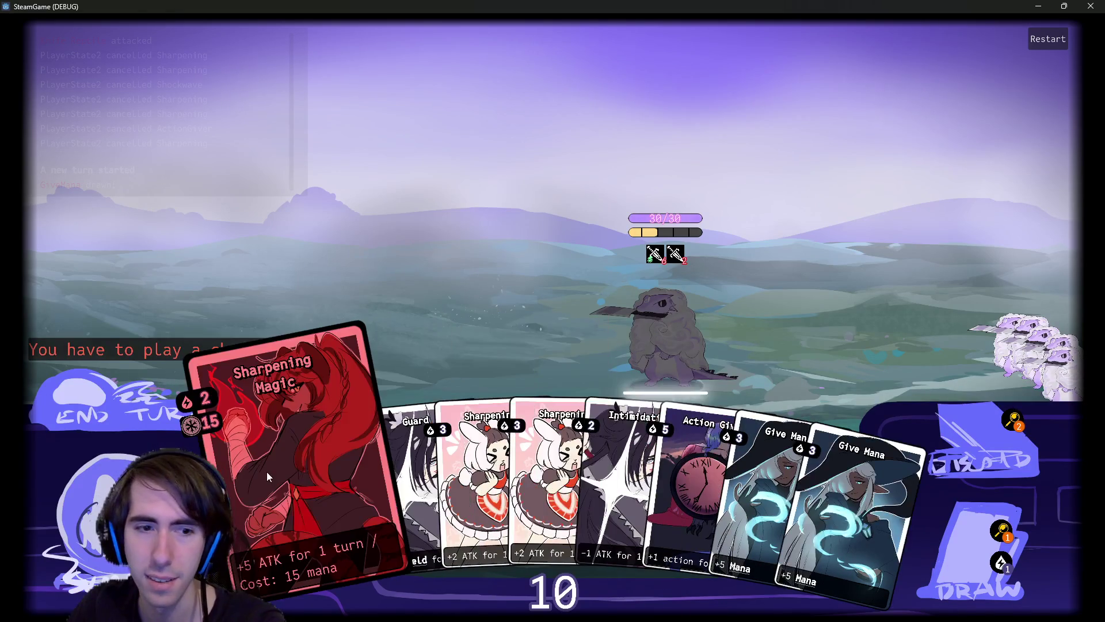
{"action": "left_click", "coordinate": [138, 398]}
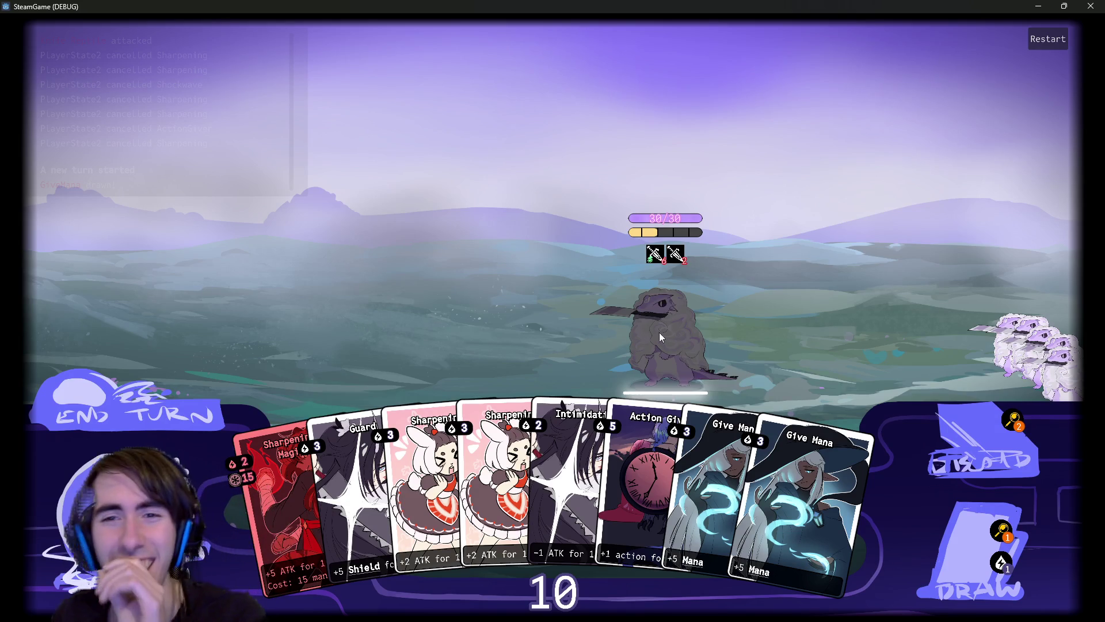
Try and cancel Give Mana on the enemy twice, lift Sharpening Magic, then restart the battle.
{"action": "mouse_move", "coordinate": [654, 228]}
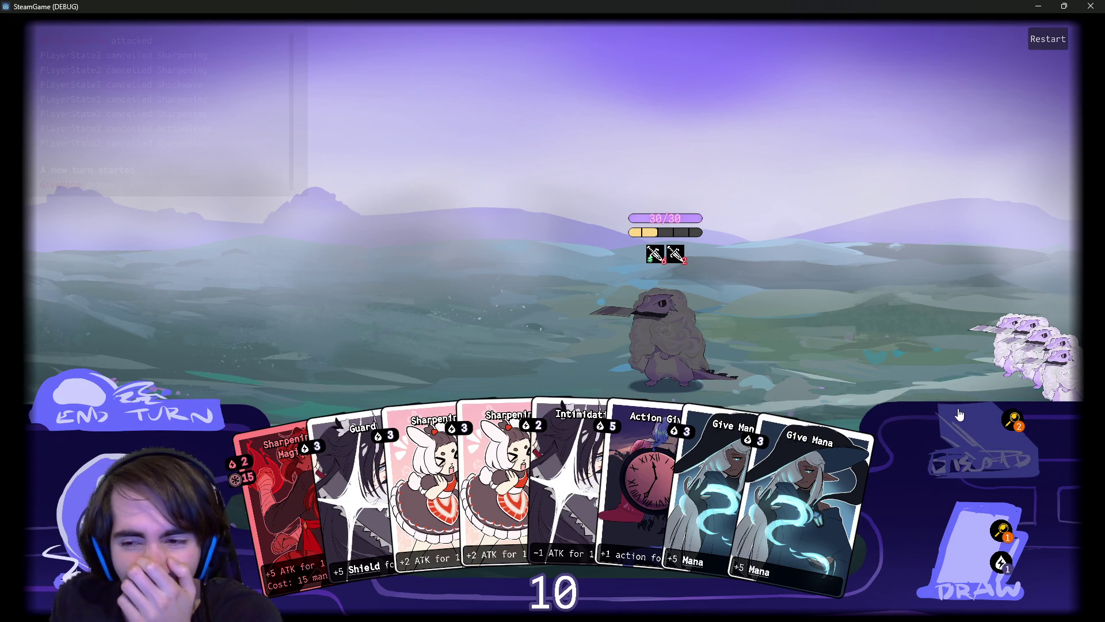
{"action": "left_click_drag", "start_coordinate": [829, 489], "coordinate": [683, 304]}
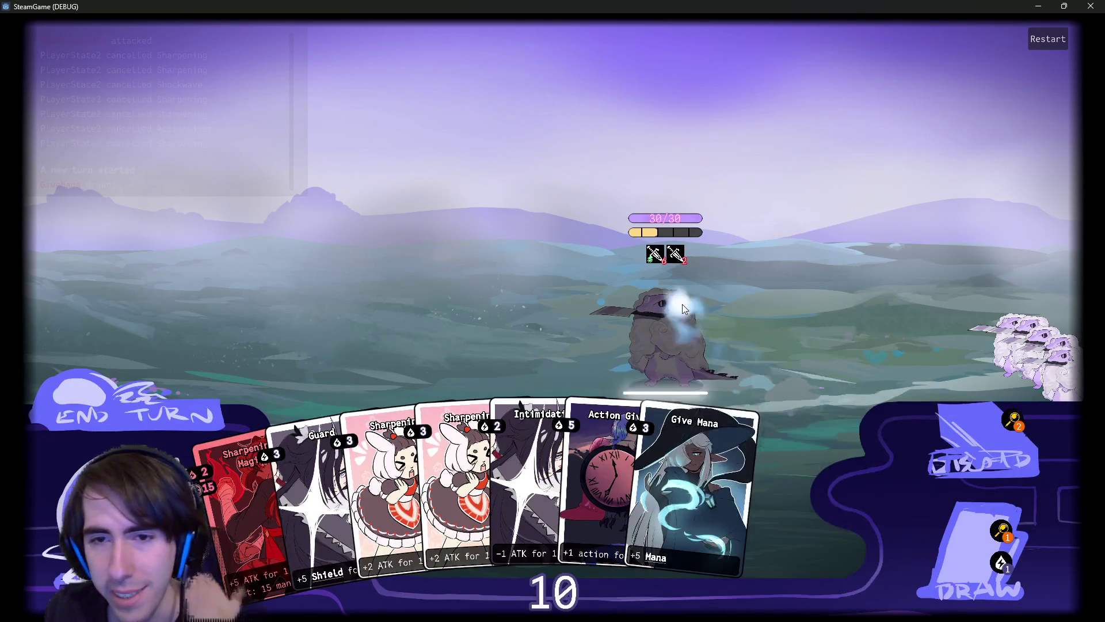
{"action": "left_click_drag", "start_coordinate": [826, 462], "coordinate": [666, 309]}
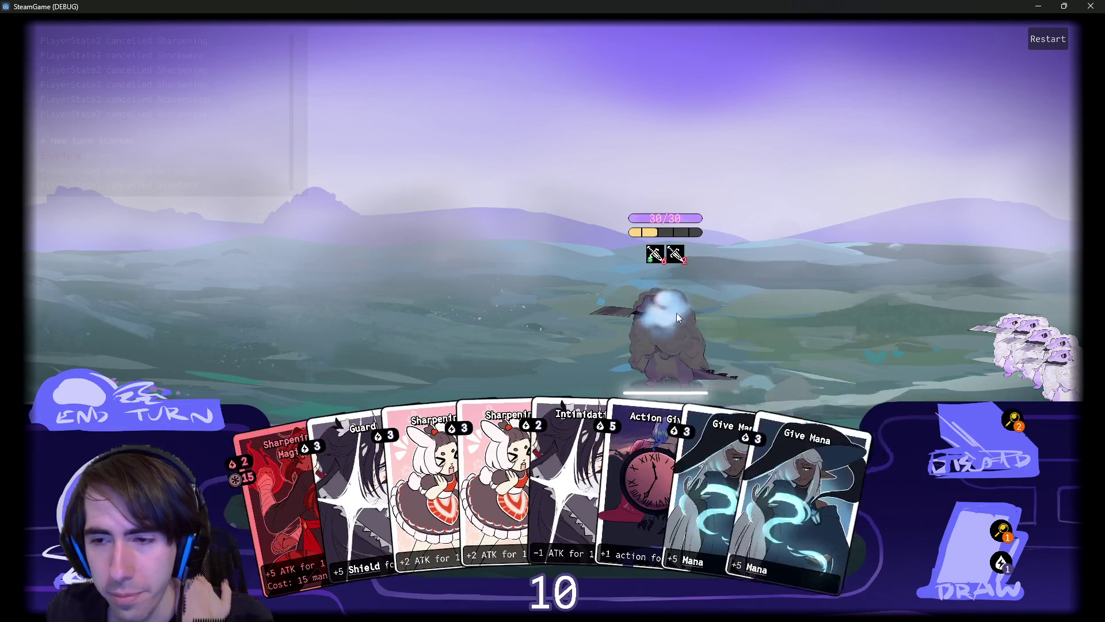
{"action": "mouse_move", "coordinate": [247, 495]}
{"action": "left_mouse_down"}
{"action": "mouse_move", "coordinate": [787, 388]}
{"action": "mouse_move", "coordinate": [994, 409]}
{"action": "mouse_move", "coordinate": [345, 464]}
{"action": "mouse_move", "coordinate": [282, 342]}
{"action": "mouse_move", "coordinate": [186, 380]}
{"action": "left_mouse_up"}
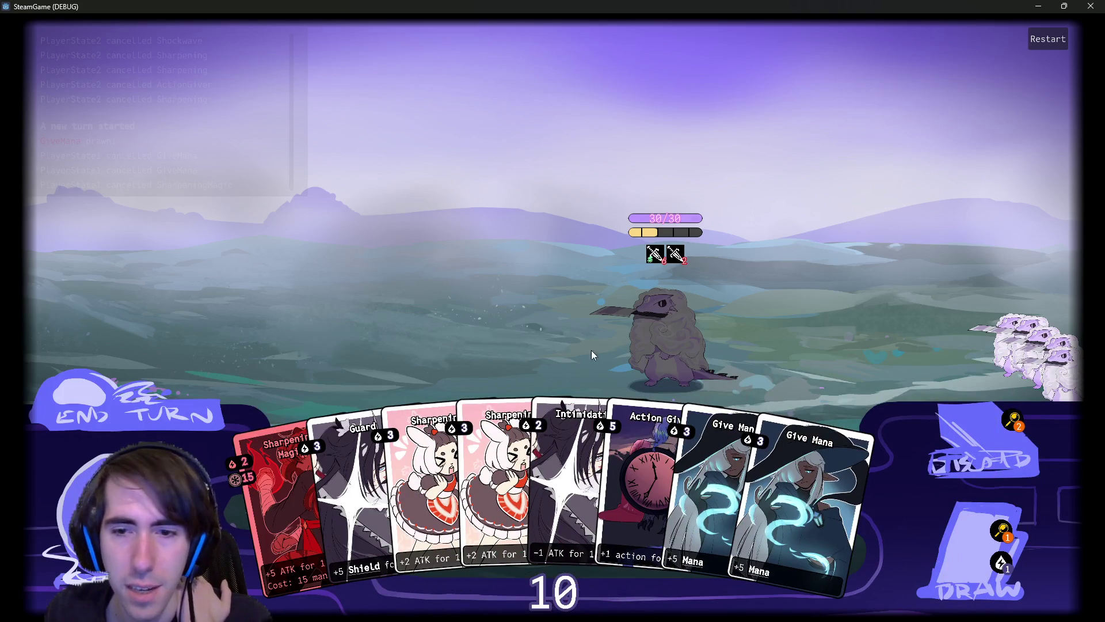
{"action": "left_click", "coordinate": [1033, 38]}
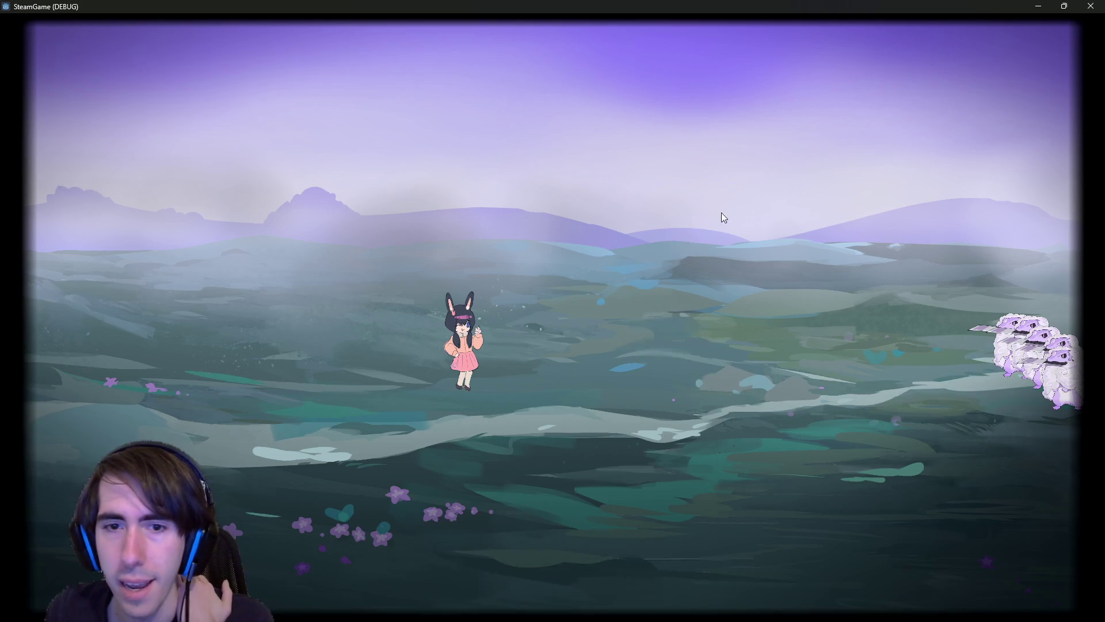
Close the dialogue, place the fox girl and dark cat fighters, and start the turn.
{"action": "left_click", "coordinate": [509, 325]}
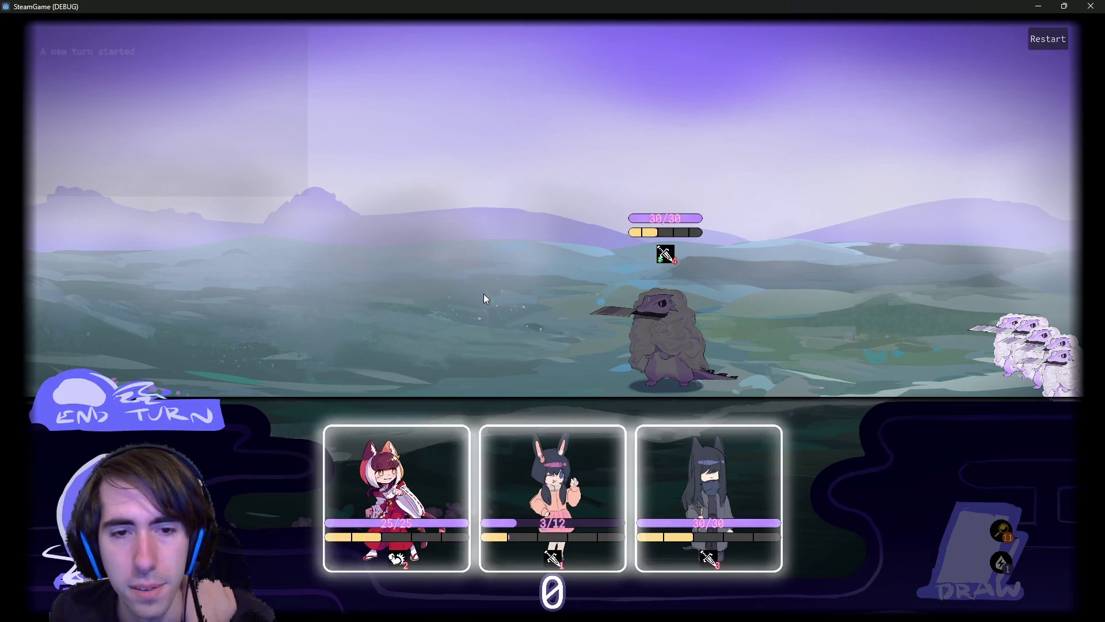
{"action": "left_click_drag", "start_coordinate": [401, 458], "coordinate": [437, 345]}
{"action": "left_click_drag", "start_coordinate": [631, 496], "coordinate": [365, 317]}
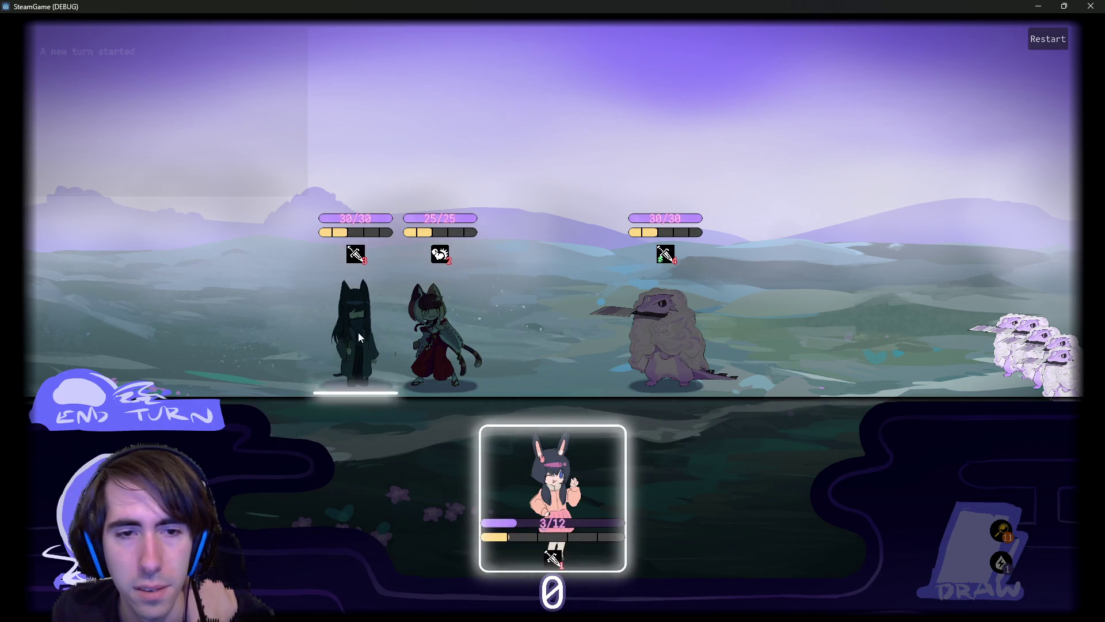
{"action": "left_click", "coordinate": [133, 411]}
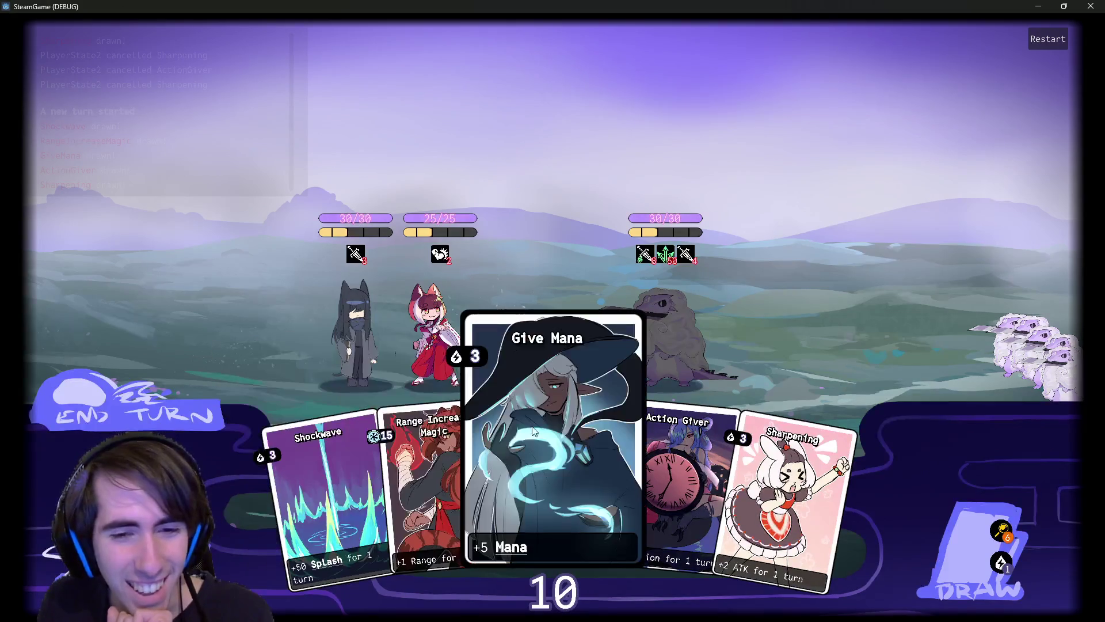
Draw three more cards, then end the turn despite the draw warning.
{"action": "left_click", "coordinate": [940, 534]}
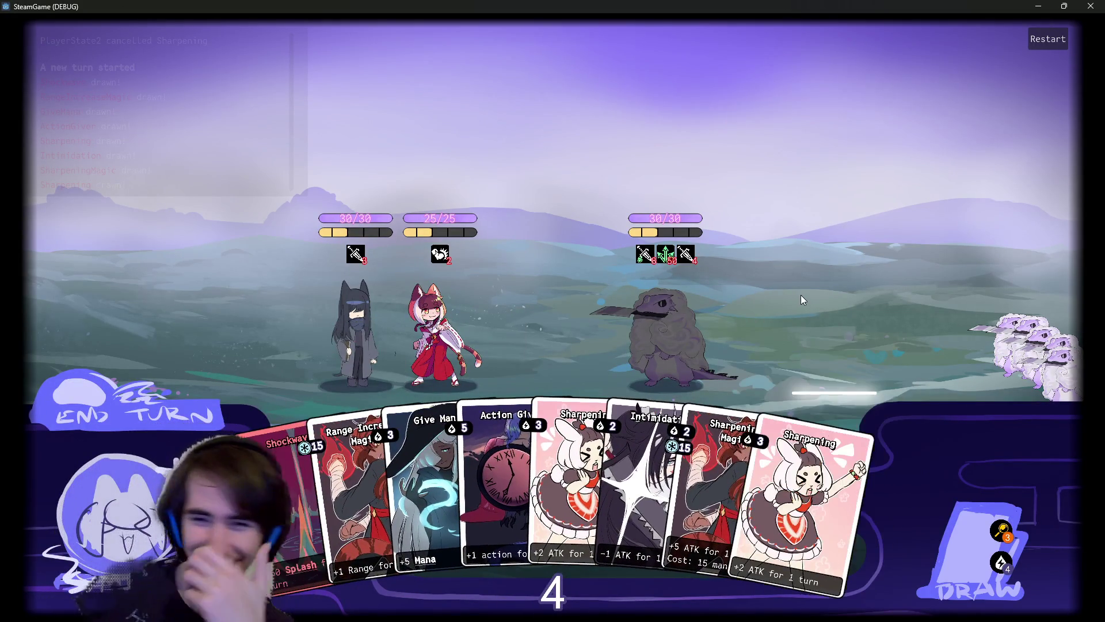
{"action": "mouse_move", "coordinate": [691, 256]}
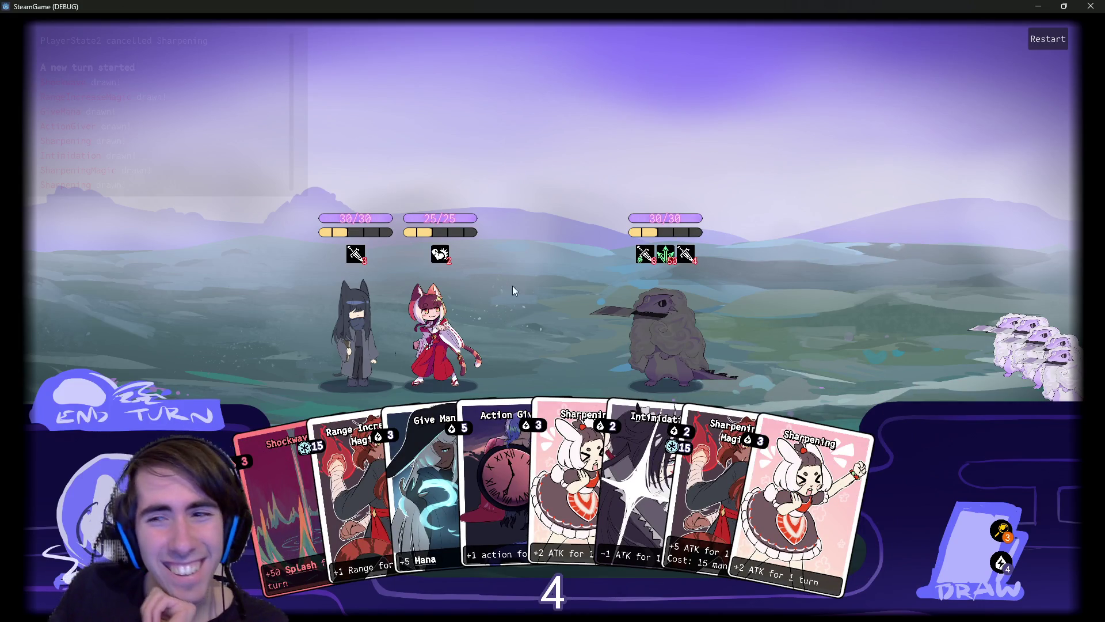
{"action": "left_click", "coordinate": [166, 395]}
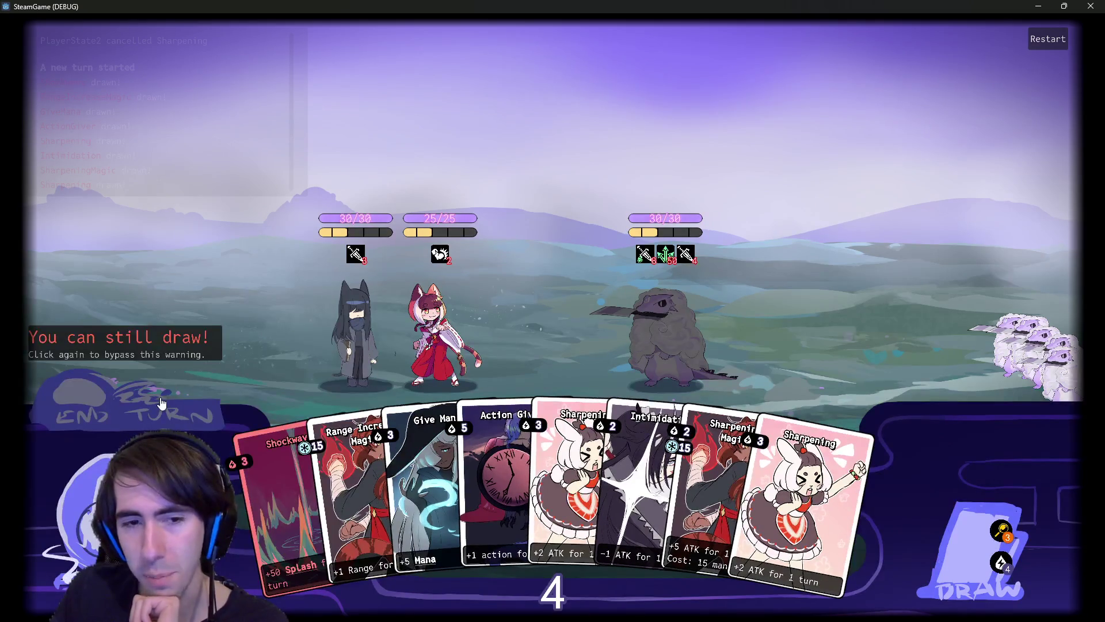
{"action": "left_click", "coordinate": [162, 402]}
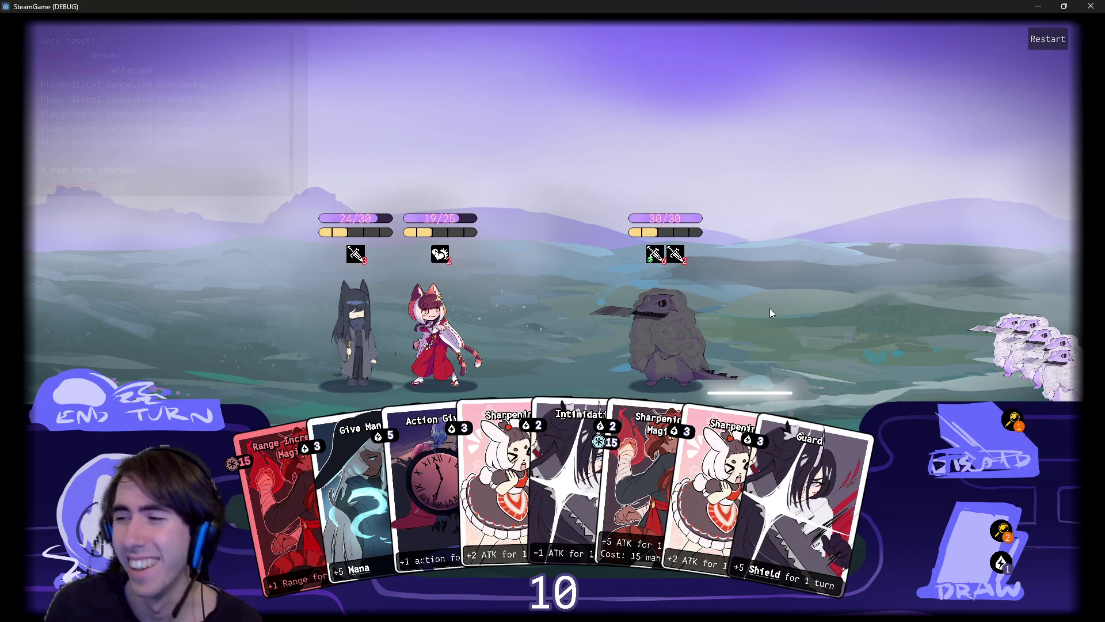
{"action": "mouse_move", "coordinate": [258, 134]}
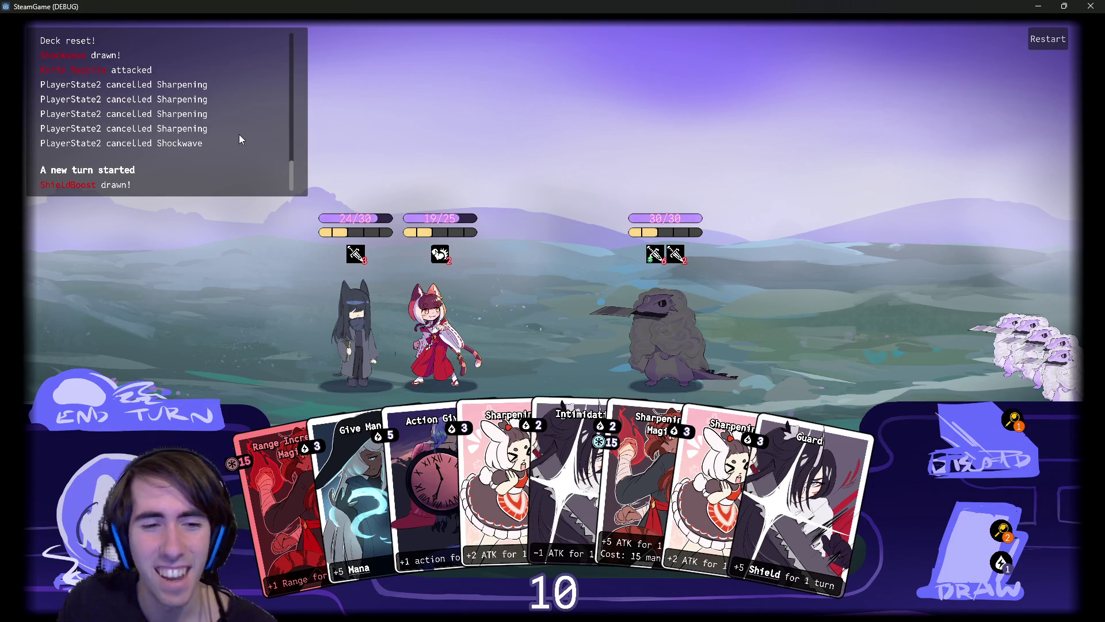
{"action": "mouse_move", "coordinate": [267, 453]}
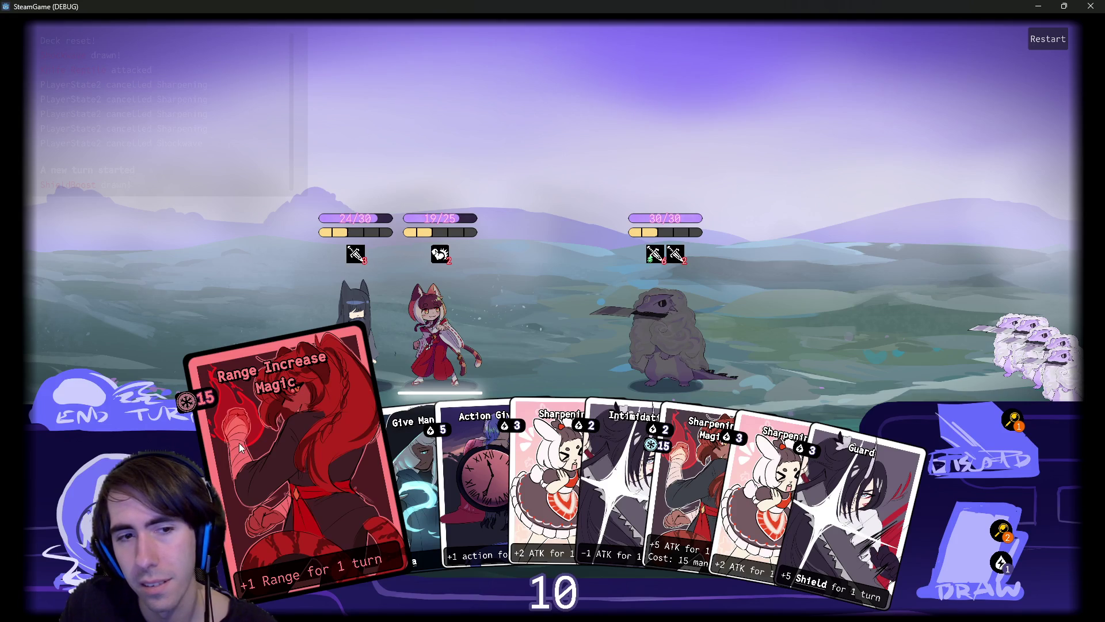
Play Sharpening on the fox fighter and draw one more card.
{"action": "mouse_move", "coordinate": [486, 433]}
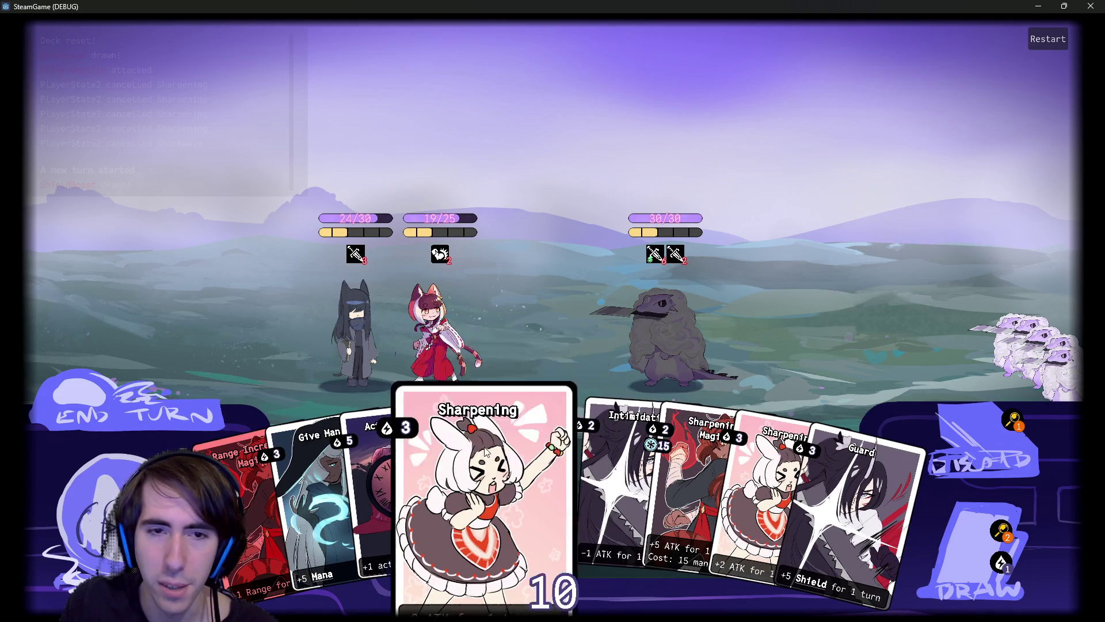
{"action": "left_click_drag", "start_coordinate": [471, 434], "coordinate": [451, 301]}
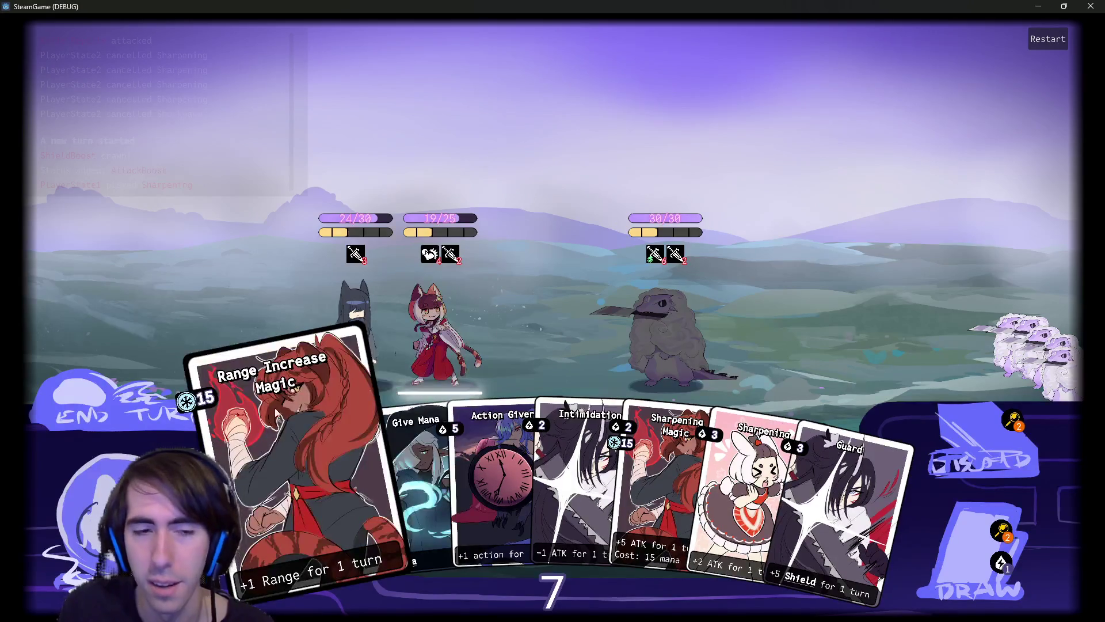
{"action": "left_click", "coordinate": [1013, 516]}
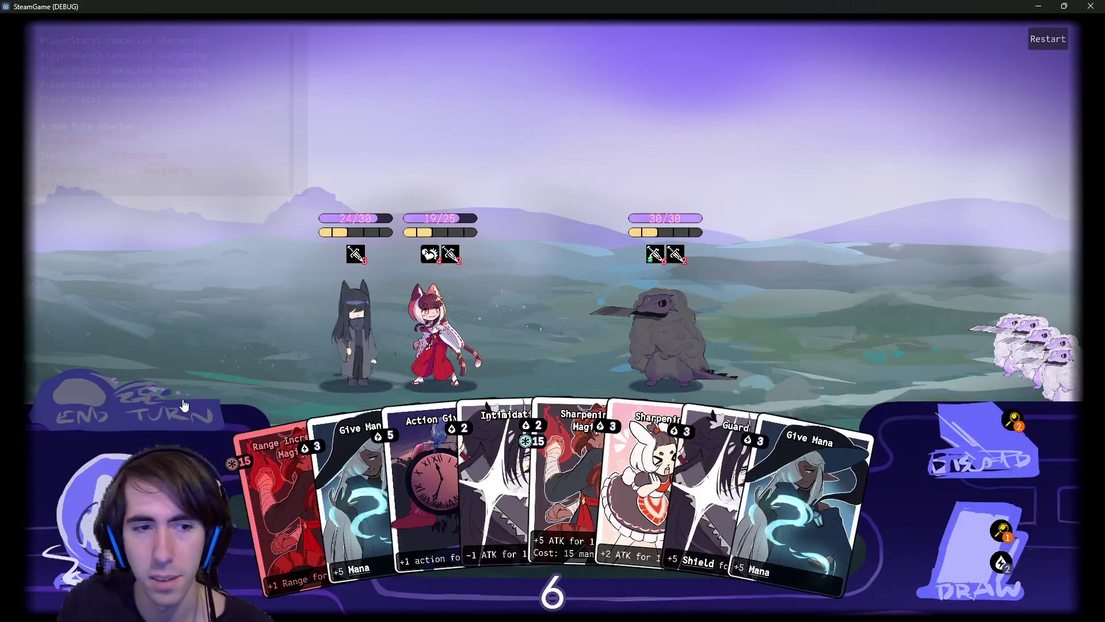
End the turn despite the warning and draw Range Increase Magic into the new hand.
{"action": "left_click", "coordinate": [185, 402]}
{"action": "left_click", "coordinate": [132, 406]}
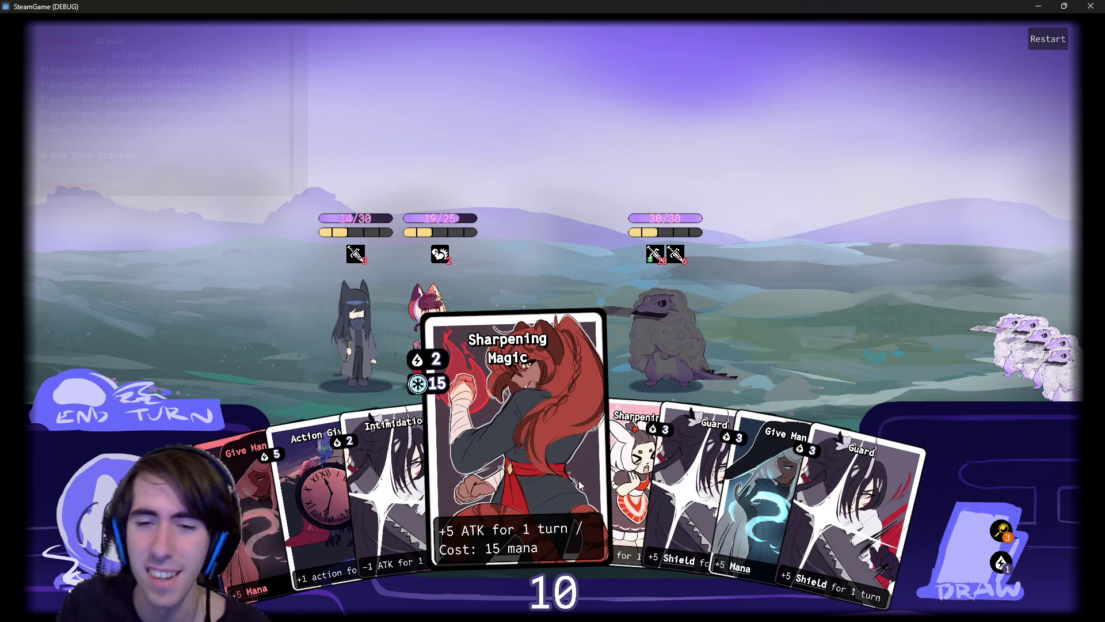
{"action": "left_click", "coordinate": [966, 520]}
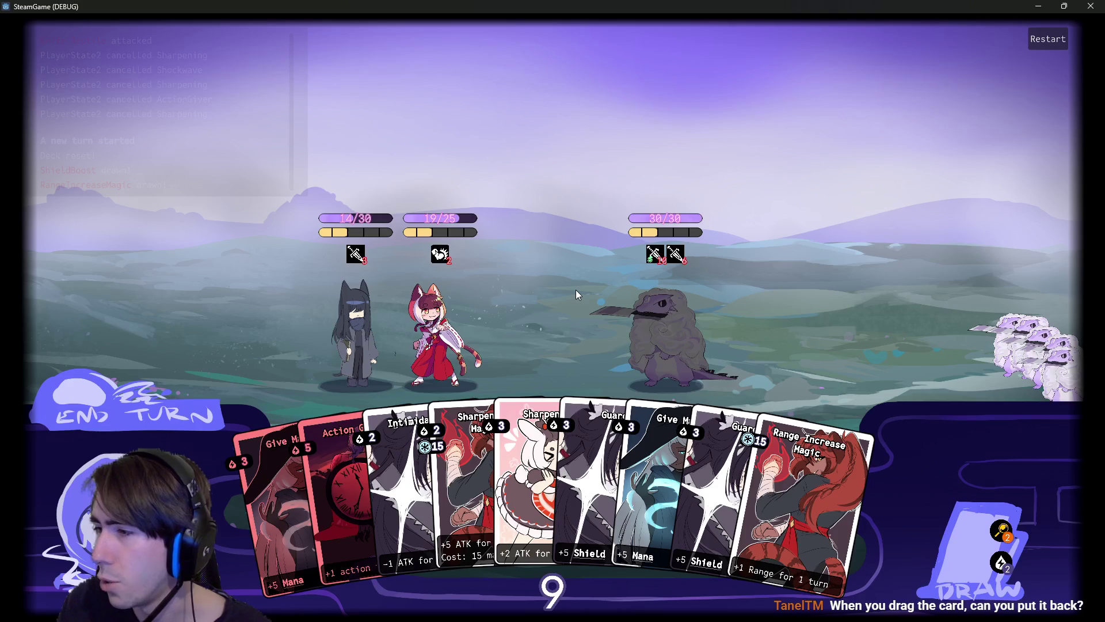
Drop Give Mana on the red-haired fighter and draw two cards, Sharpening and Shockwave.
{"action": "mouse_move", "coordinate": [661, 455]}
{"action": "left_mouse_down"}
{"action": "mouse_move", "coordinate": [594, 210]}
{"action": "mouse_move", "coordinate": [652, 378]}
{"action": "mouse_move", "coordinate": [594, 295]}
{"action": "mouse_move", "coordinate": [638, 385]}
{"action": "mouse_move", "coordinate": [624, 389]}
{"action": "mouse_move", "coordinate": [603, 368]}
{"action": "mouse_move", "coordinate": [631, 413]}
{"action": "mouse_move", "coordinate": [524, 391]}
{"action": "mouse_move", "coordinate": [484, 369]}
{"action": "mouse_move", "coordinate": [533, 409]}
{"action": "mouse_move", "coordinate": [478, 368]}
{"action": "mouse_move", "coordinate": [552, 415]}
{"action": "mouse_move", "coordinate": [530, 376]}
{"action": "mouse_move", "coordinate": [523, 389]}
{"action": "mouse_move", "coordinate": [502, 366]}
{"action": "mouse_move", "coordinate": [537, 400]}
{"action": "mouse_move", "coordinate": [543, 372]}
{"action": "mouse_move", "coordinate": [662, 411]}
{"action": "mouse_move", "coordinate": [674, 334]}
{"action": "mouse_move", "coordinate": [668, 403]}
{"action": "mouse_move", "coordinate": [433, 338]}
{"action": "mouse_move", "coordinate": [449, 331]}
{"action": "left_mouse_up"}
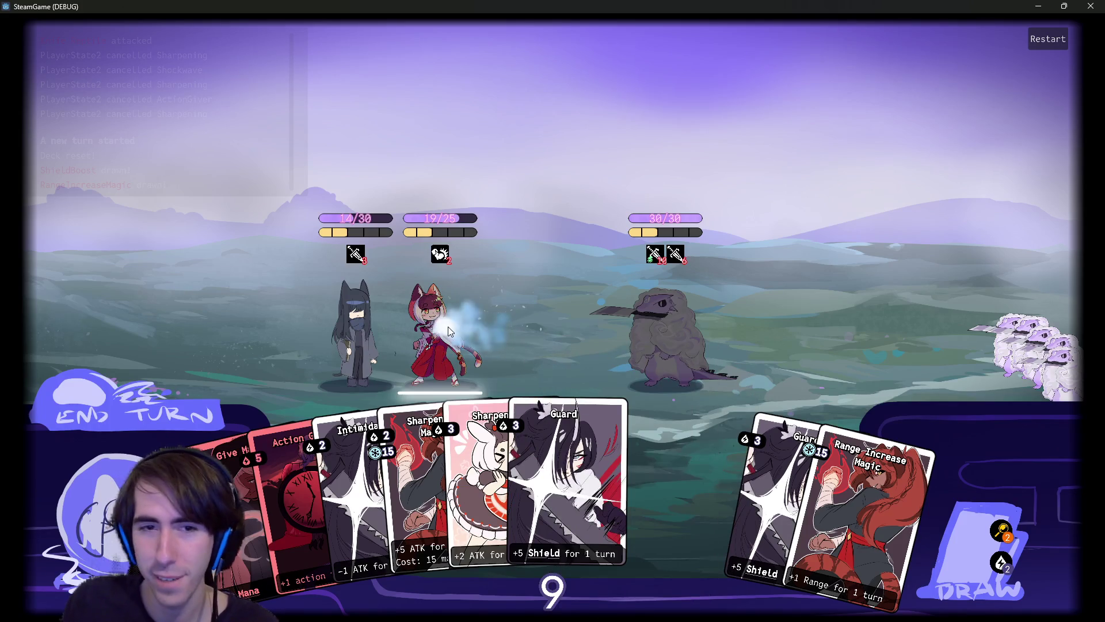
{"action": "mouse_move", "coordinate": [458, 257]}
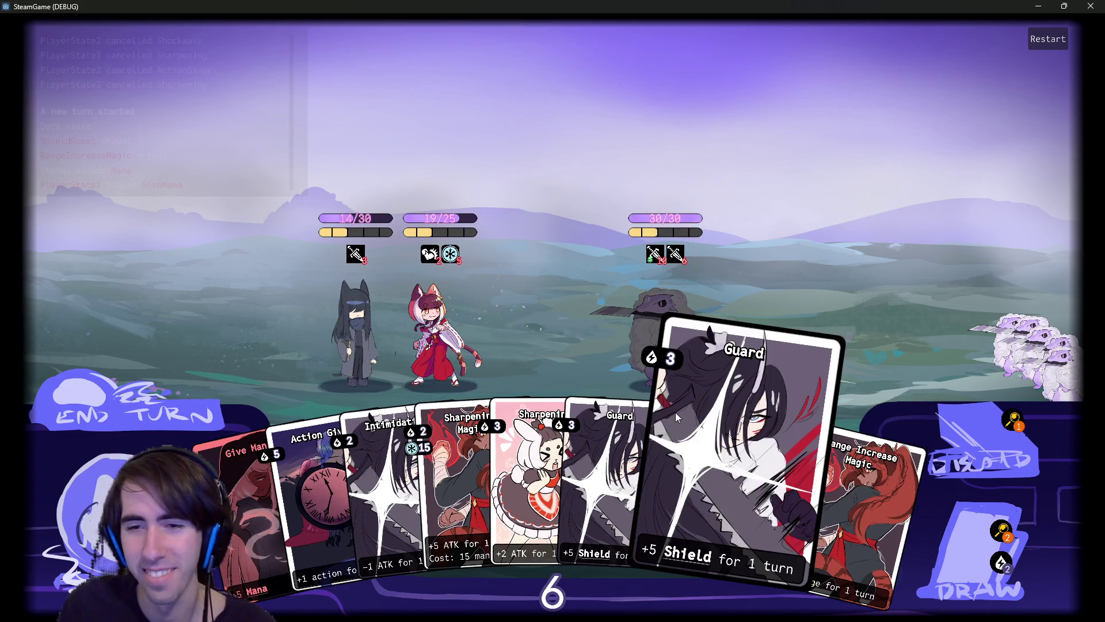
{"action": "left_click", "coordinate": [932, 511]}
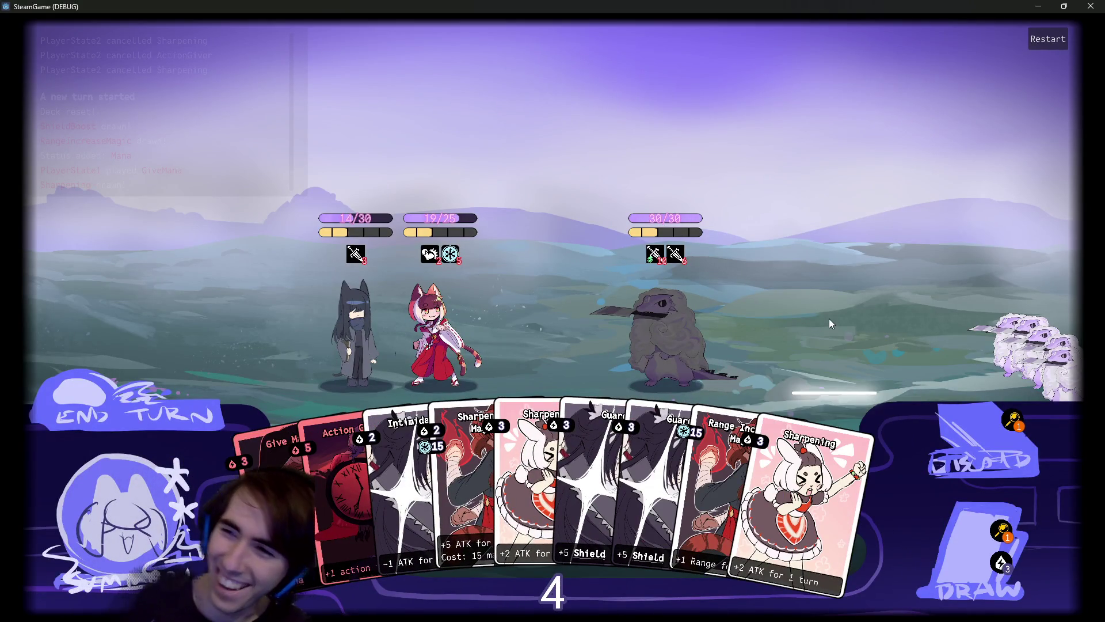
{"action": "left_click", "coordinate": [949, 526]}
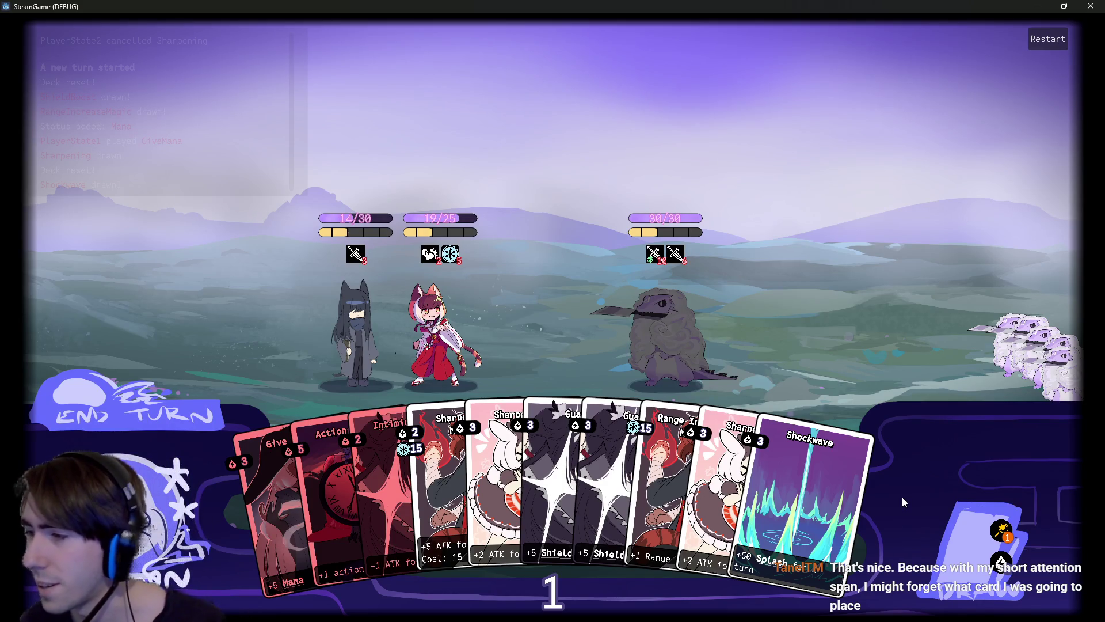
{"action": "mouse_move", "coordinate": [483, 498]}
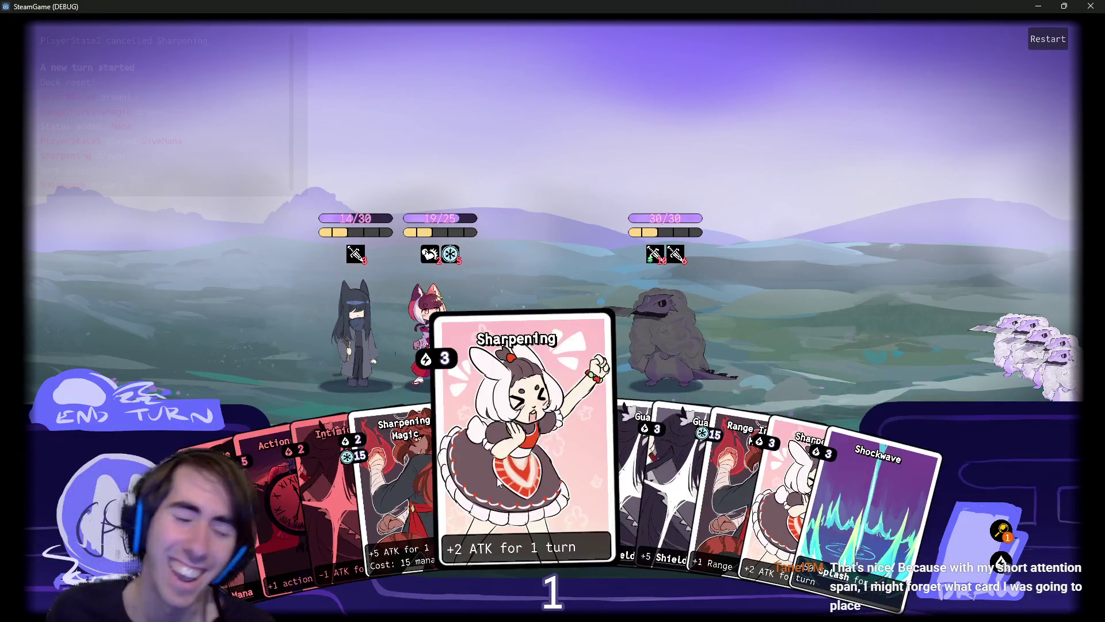
{"action": "left_click_drag", "start_coordinate": [535, 472], "coordinate": [461, 332]}
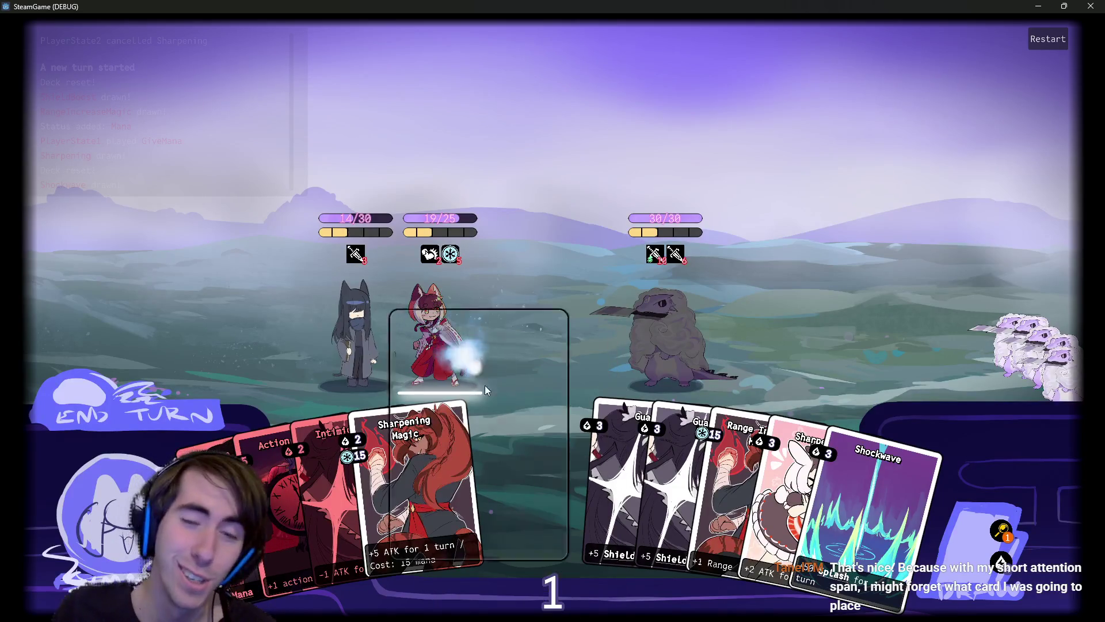
{"action": "mouse_move", "coordinate": [401, 428]}
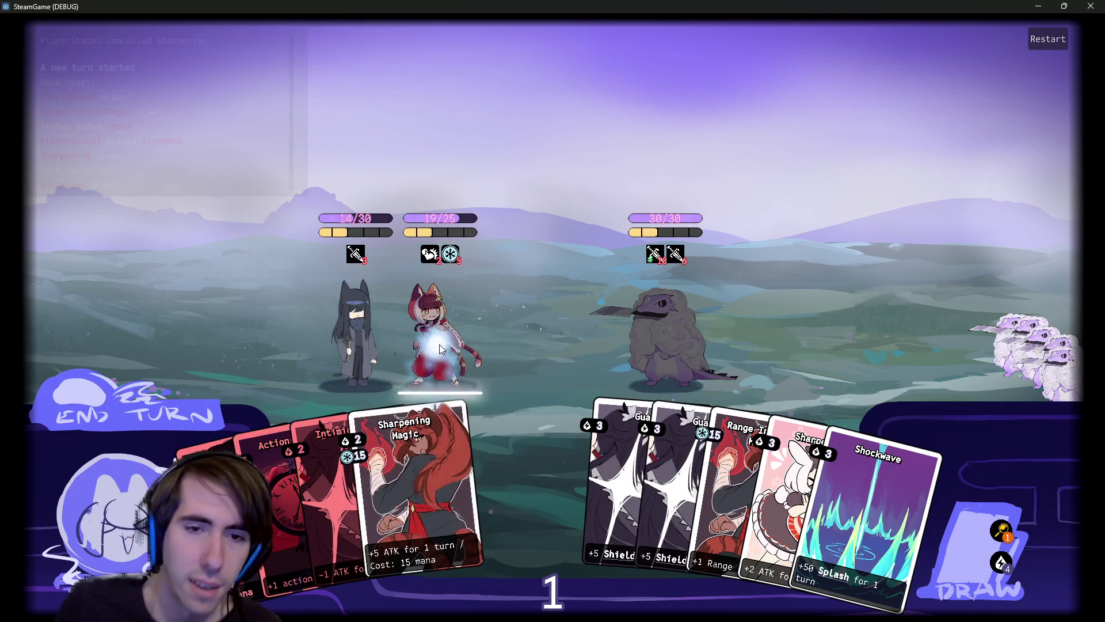
{"action": "left_click_drag", "start_coordinate": [436, 417], "coordinate": [426, 330]}
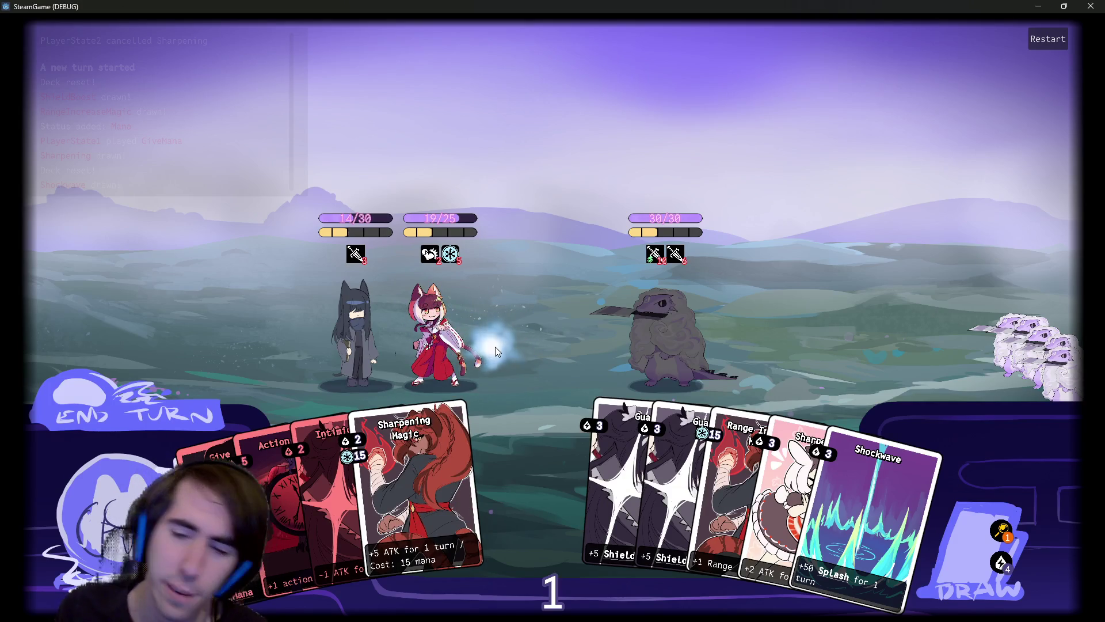
{"action": "left_click_drag", "start_coordinate": [430, 320], "coordinate": [599, 362]}
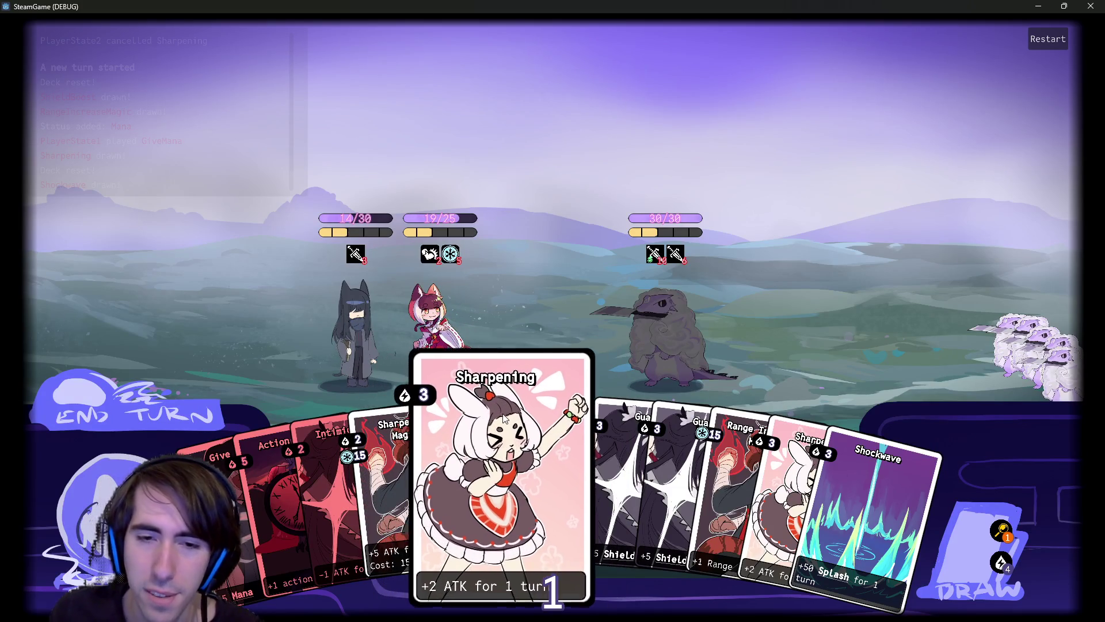
{"action": "left_click", "coordinate": [498, 436]}
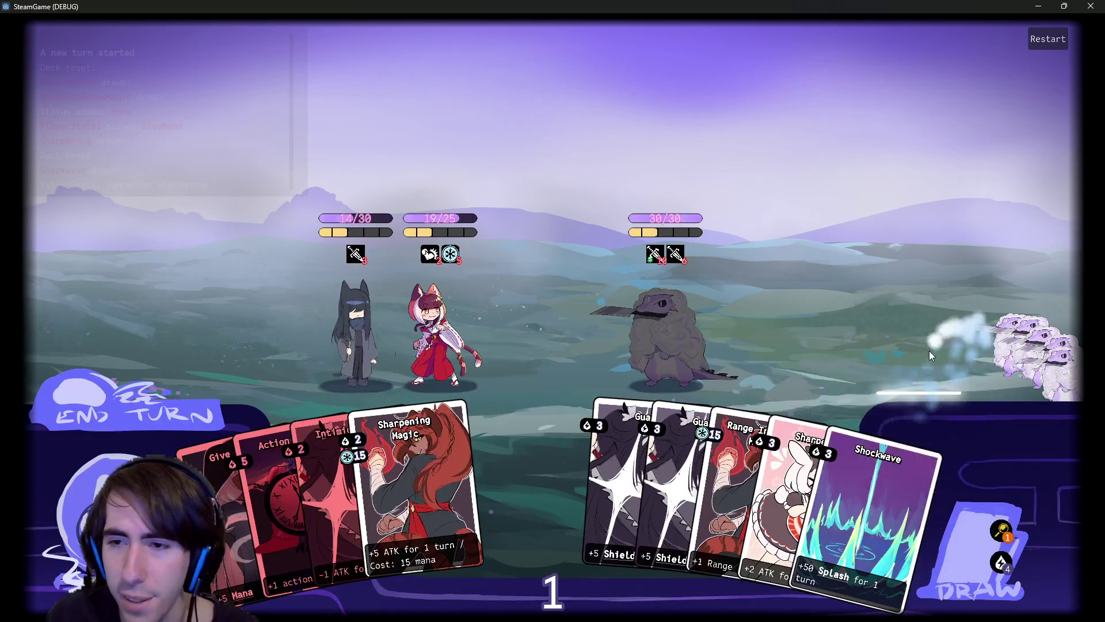
{"action": "mouse_move", "coordinate": [530, 425]}
{"action": "left_mouse_down"}
{"action": "mouse_move", "coordinate": [468, 363]}
{"action": "mouse_move", "coordinate": [488, 466]}
{"action": "mouse_move", "coordinate": [514, 488]}
{"action": "mouse_move", "coordinate": [426, 418]}
{"action": "mouse_move", "coordinate": [422, 401]}
{"action": "mouse_move", "coordinate": [436, 389]}
{"action": "mouse_move", "coordinate": [309, 406]}
{"action": "mouse_move", "coordinate": [444, 389]}
{"action": "mouse_move", "coordinate": [370, 389]}
{"action": "mouse_move", "coordinate": [402, 386]}
{"action": "mouse_move", "coordinate": [443, 396]}
{"action": "mouse_move", "coordinate": [439, 366]}
{"action": "left_mouse_up"}
{"action": "mouse_move", "coordinate": [437, 438]}
{"action": "left_mouse_down"}
{"action": "mouse_move", "coordinate": [656, 336]}
{"action": "mouse_move", "coordinate": [534, 361]}
{"action": "mouse_move", "coordinate": [622, 349]}
{"action": "mouse_move", "coordinate": [501, 380]}
{"action": "mouse_move", "coordinate": [476, 411]}
{"action": "mouse_move", "coordinate": [455, 343]}
{"action": "left_mouse_up"}
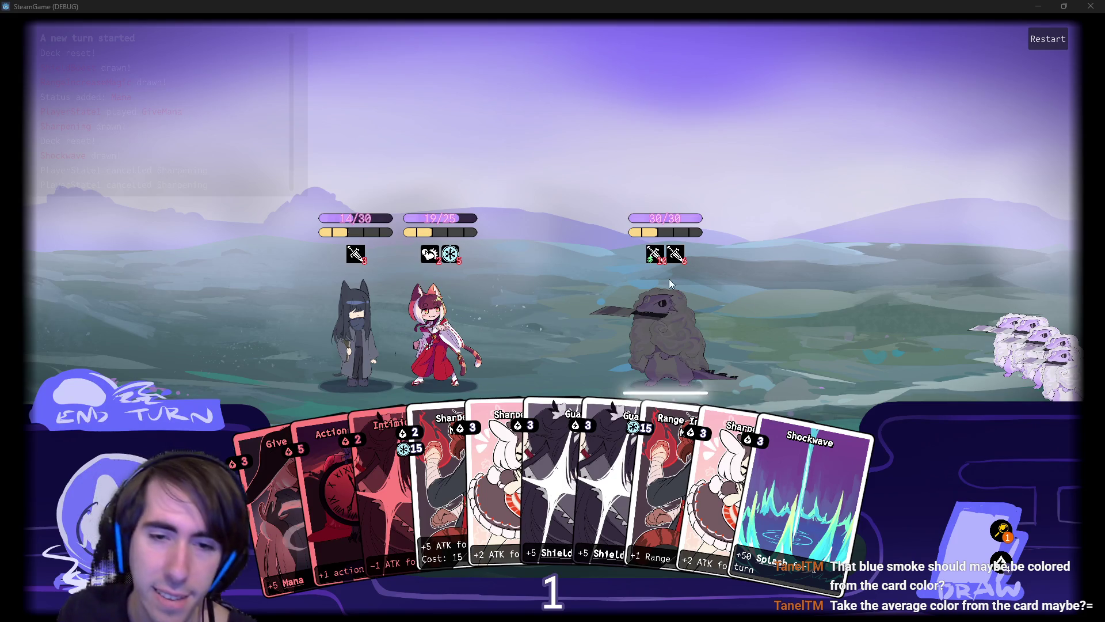
Cancel another Sharpening drag so it returns to the hand, then switch to the YouTube guide.
{"action": "mouse_move", "coordinate": [681, 261]}
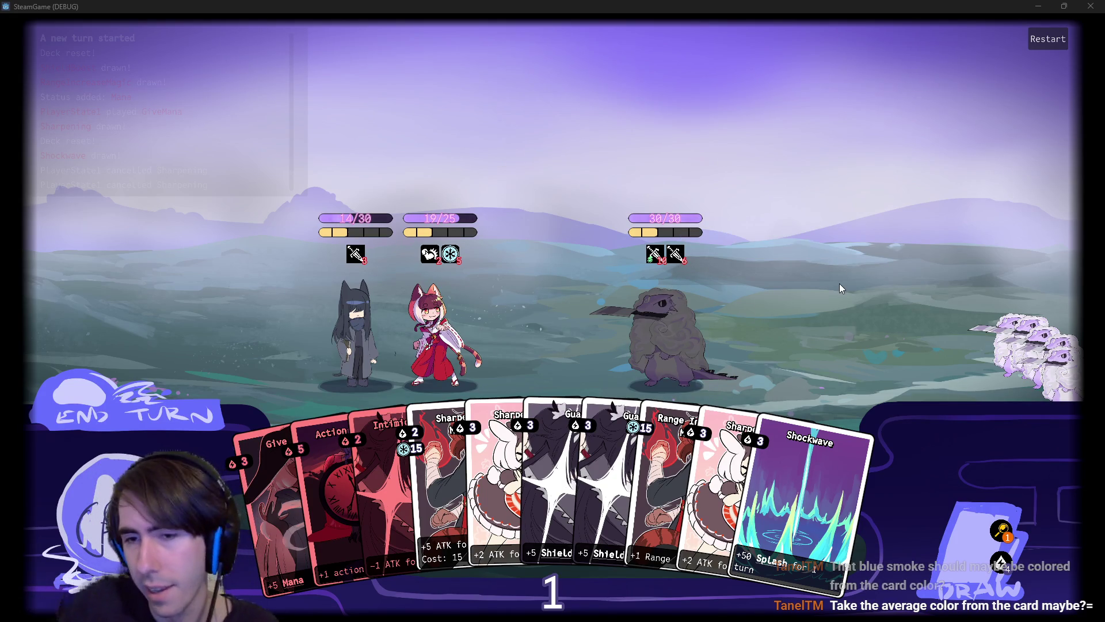
{"action": "mouse_move", "coordinate": [824, 499]}
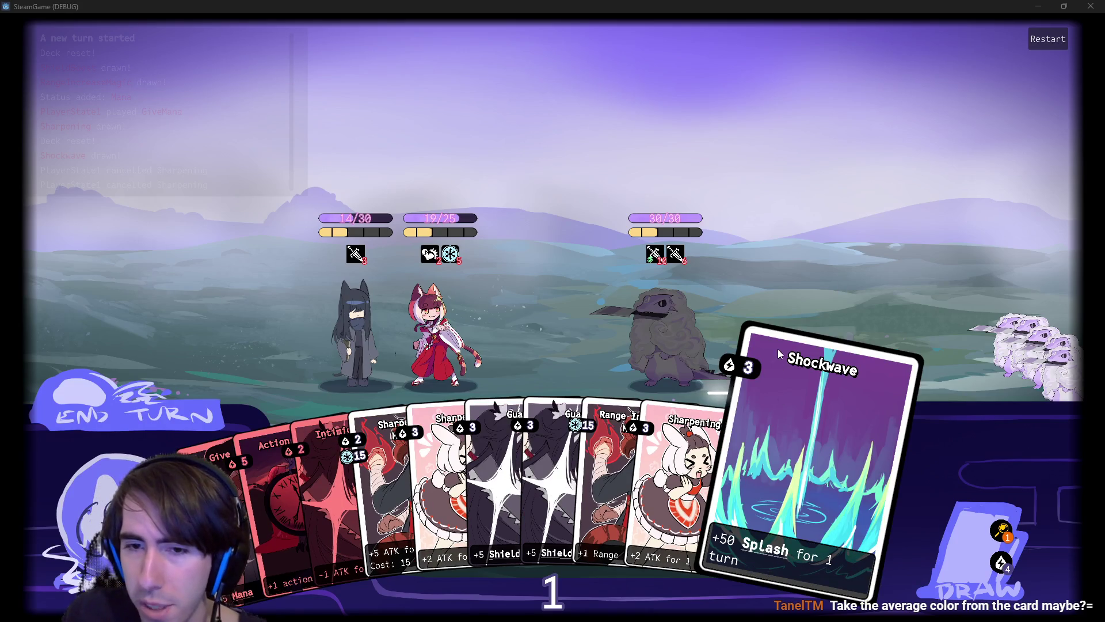
{"action": "mouse_move", "coordinate": [486, 486]}
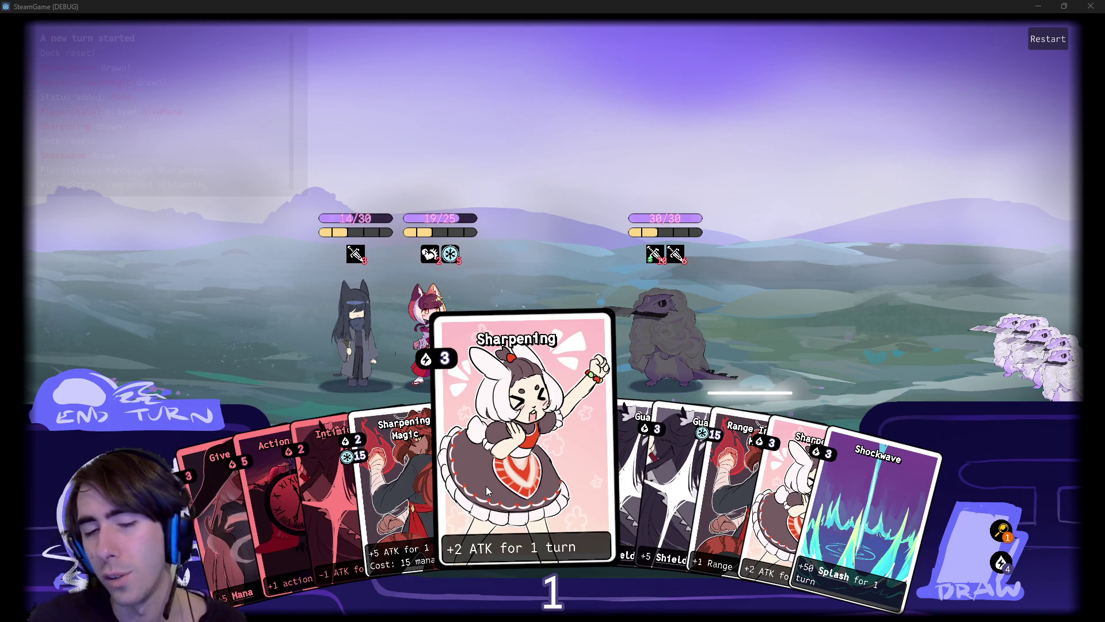
{"action": "left_click_drag", "start_coordinate": [485, 485], "coordinate": [571, 343]}
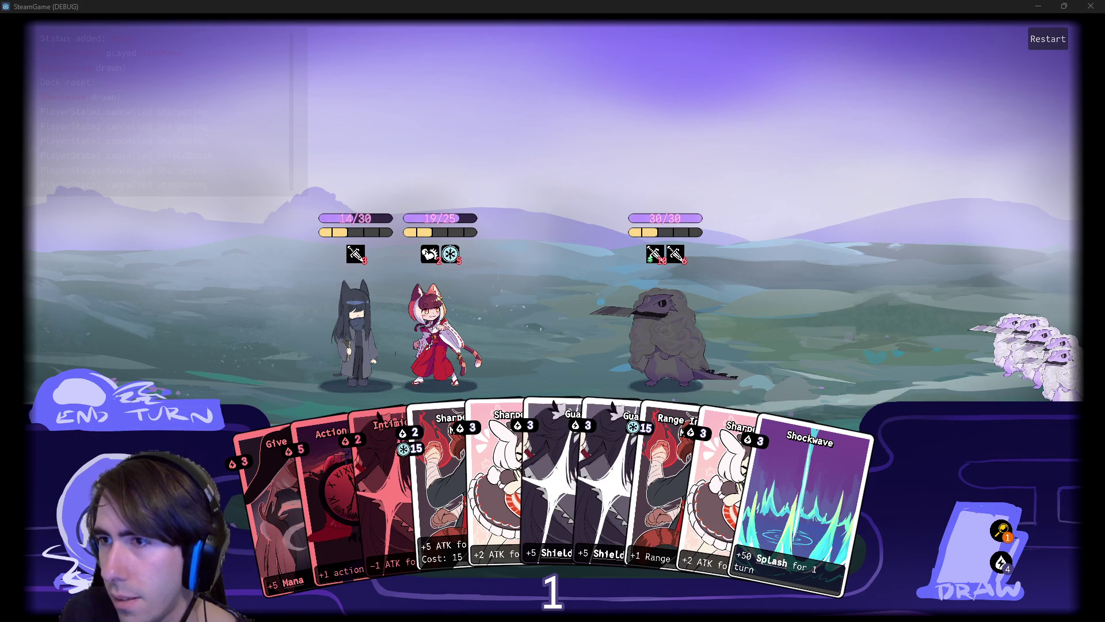
{"action": "key", "text": "alt+Tab"}
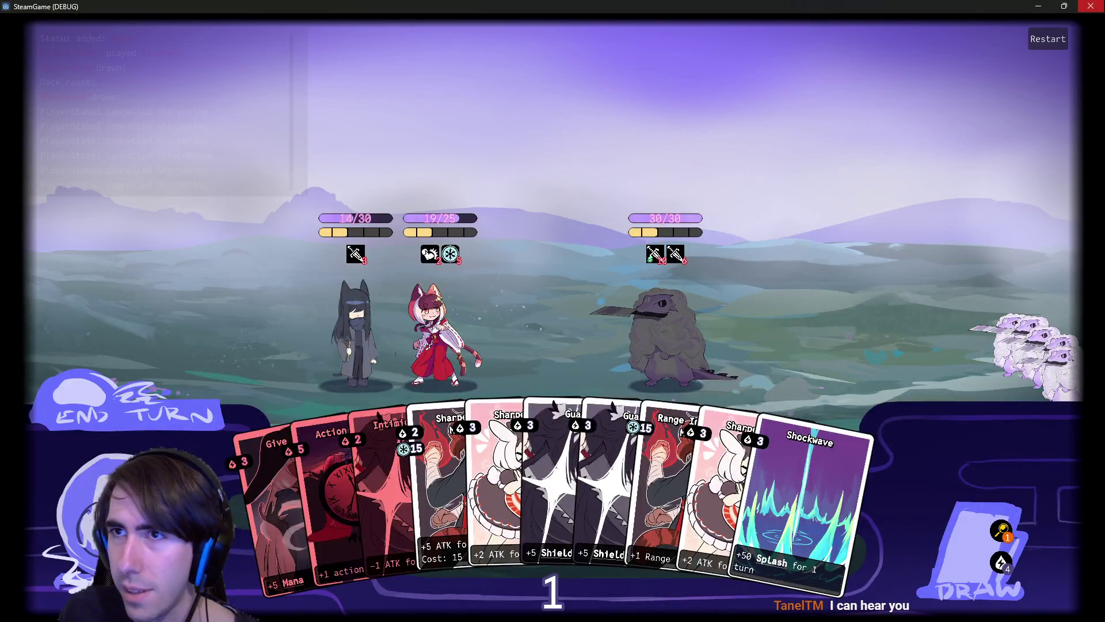
Close the SteamGame debug window, leaving the Chaos Zero Nightmare guide playing.
{"action": "left_click", "coordinate": [1091, 6]}
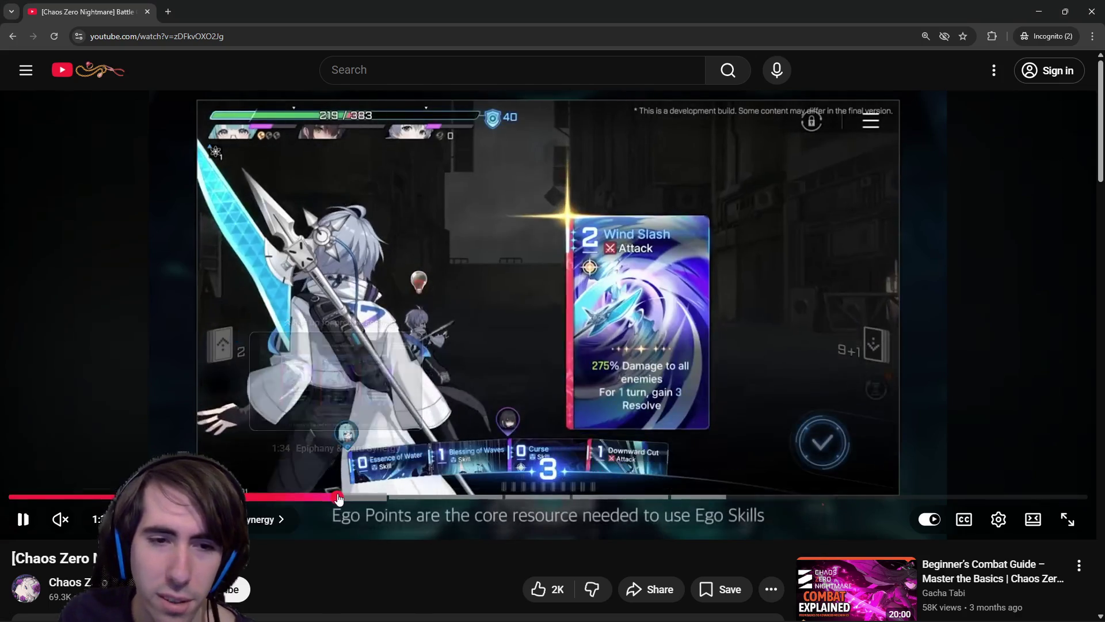
Scrub the guide between the Epiphany card choice, 1:42 and 2:02, settling near 1:49.
{"action": "left_click", "coordinate": [339, 496]}
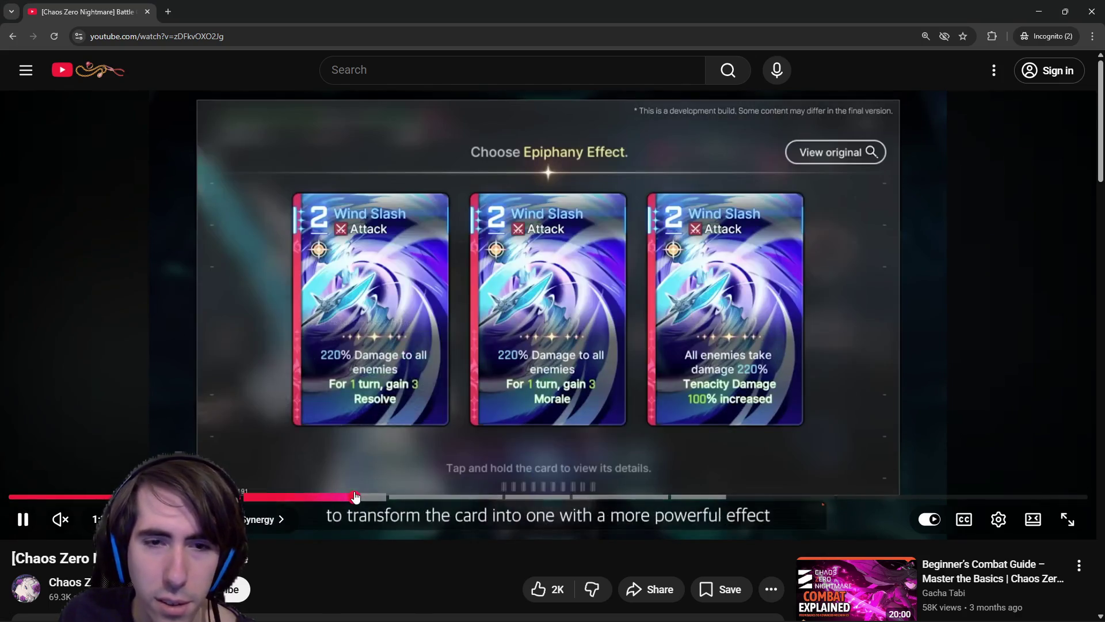
{"action": "left_click_drag", "start_coordinate": [339, 496], "coordinate": [364, 497]}
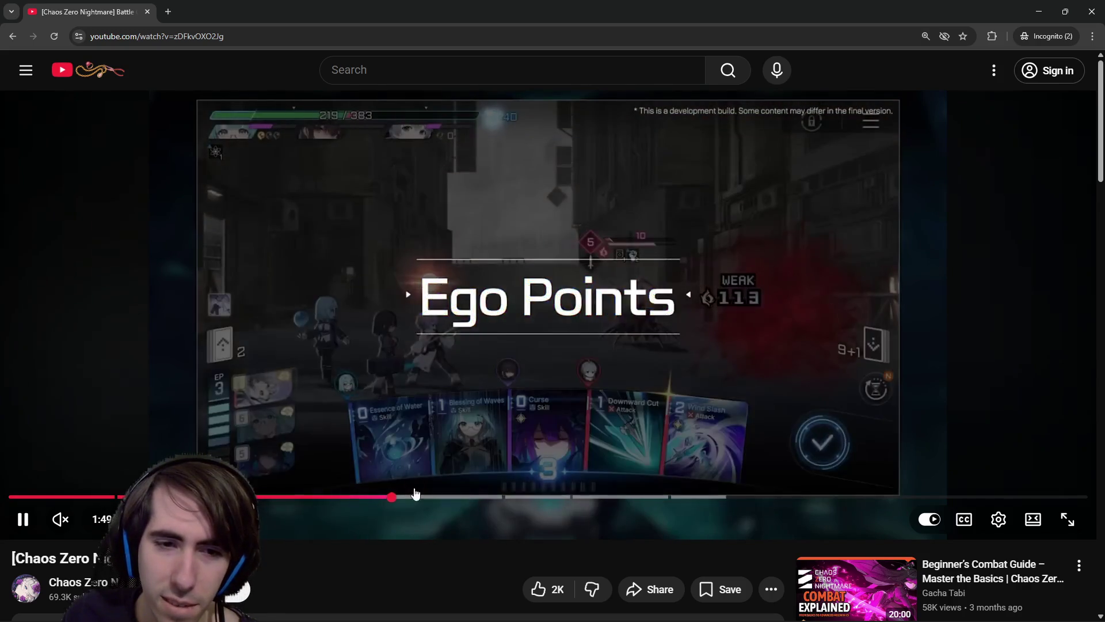
{"action": "left_click", "coordinate": [436, 495]}
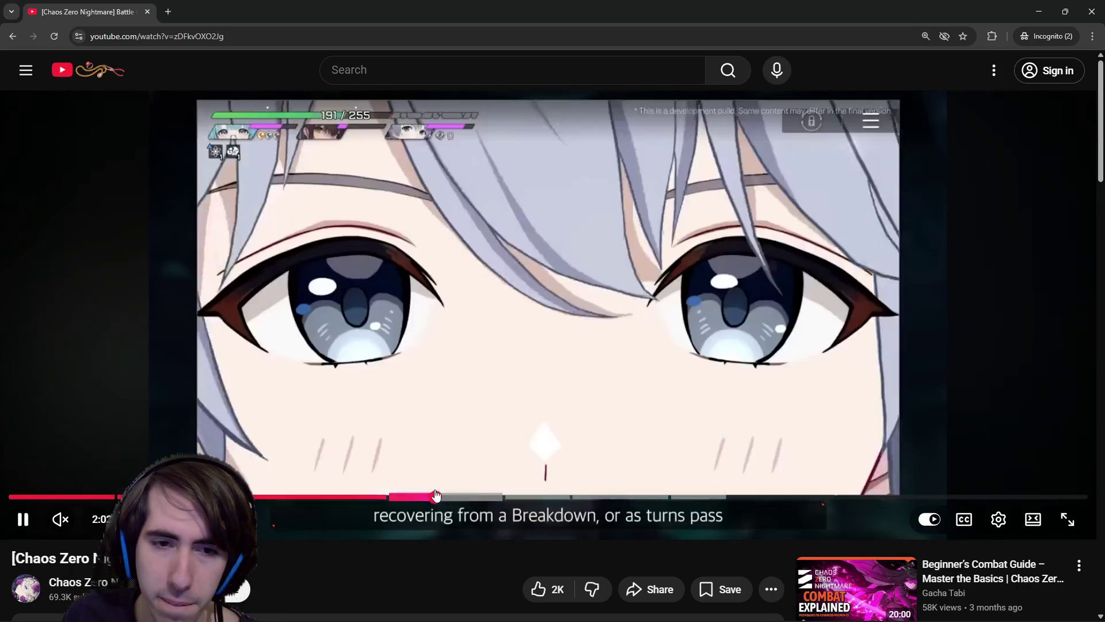
{"action": "left_click", "coordinate": [391, 496]}
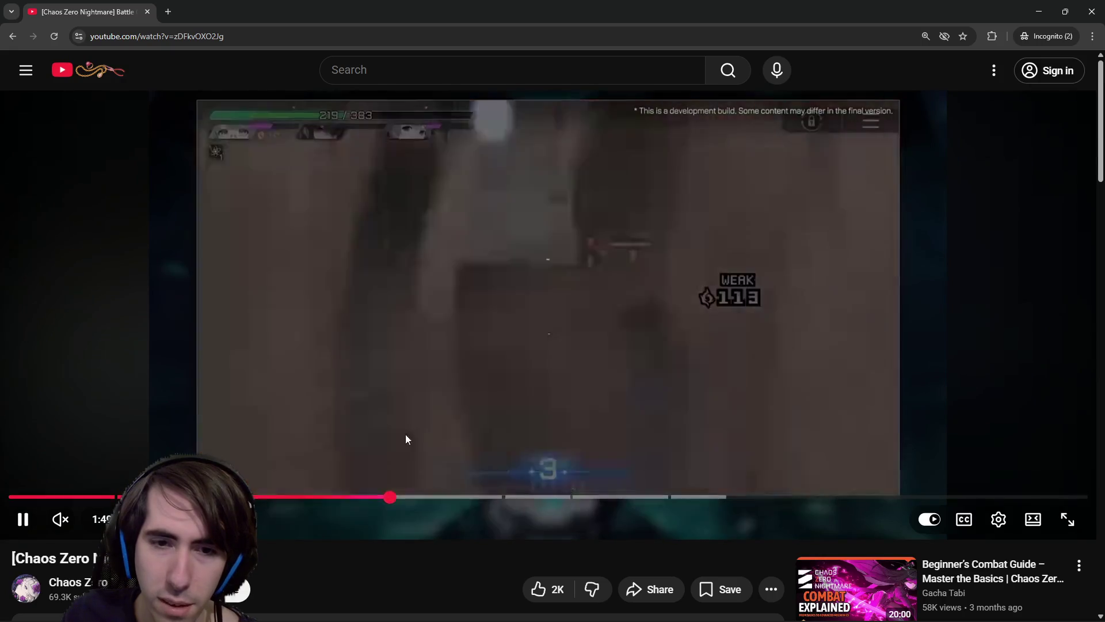
Rewind to the earlier card-hand footage and pause it around 1:17.
{"action": "left_click_drag", "start_coordinate": [280, 497], "coordinate": [277, 501]}
{"action": "left_click", "coordinate": [309, 483]}
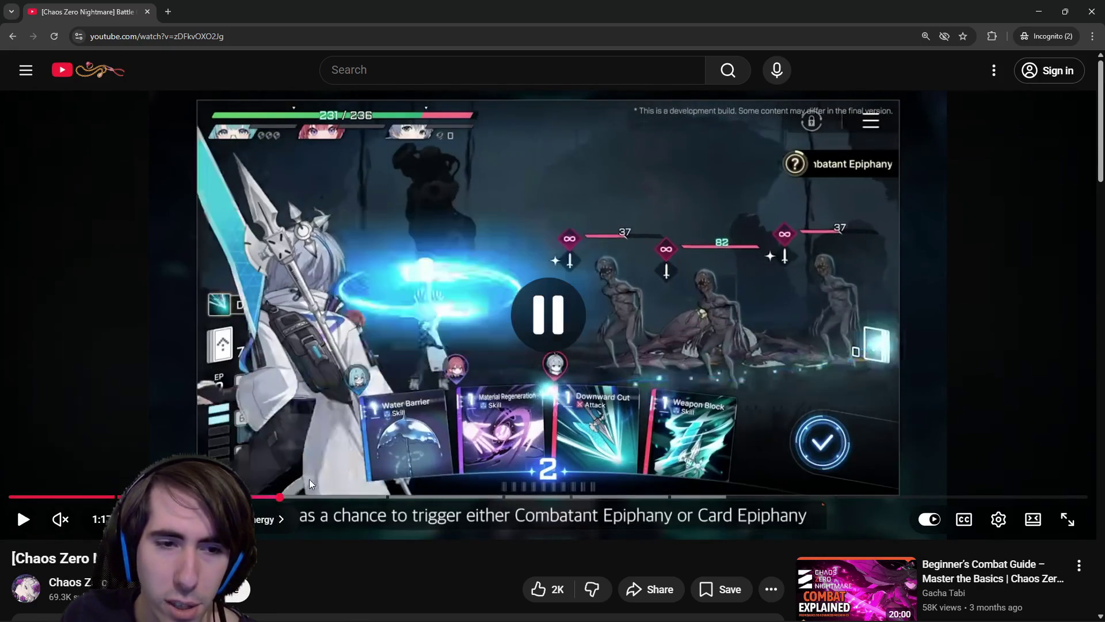
{"action": "left_click", "coordinate": [271, 497]}
{"action": "left_click", "coordinate": [441, 300]}
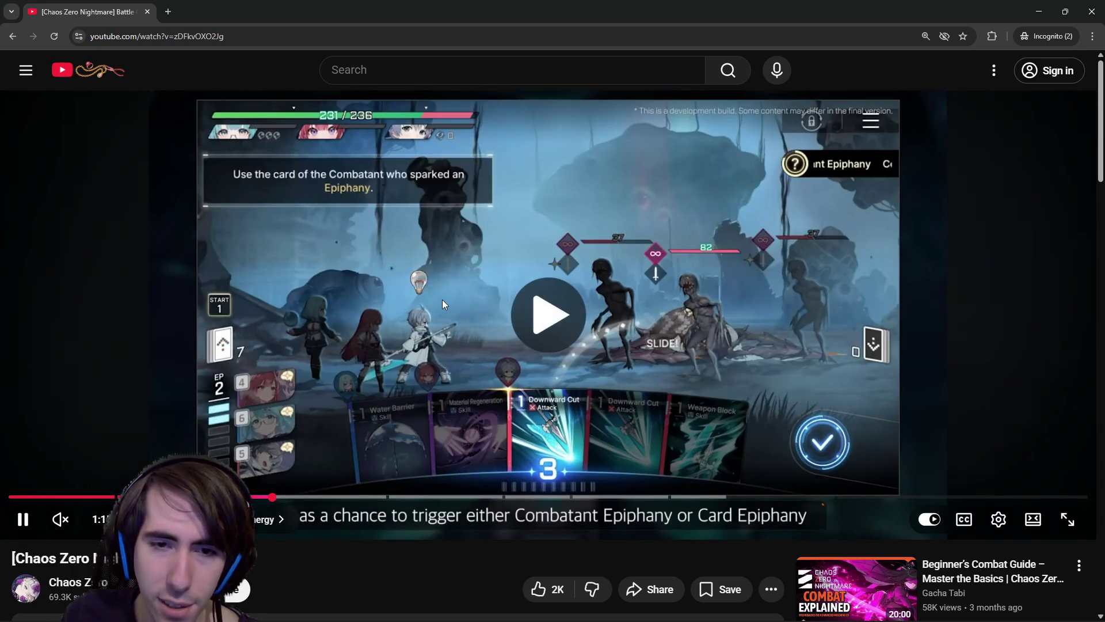
{"action": "left_click", "coordinate": [534, 414]}
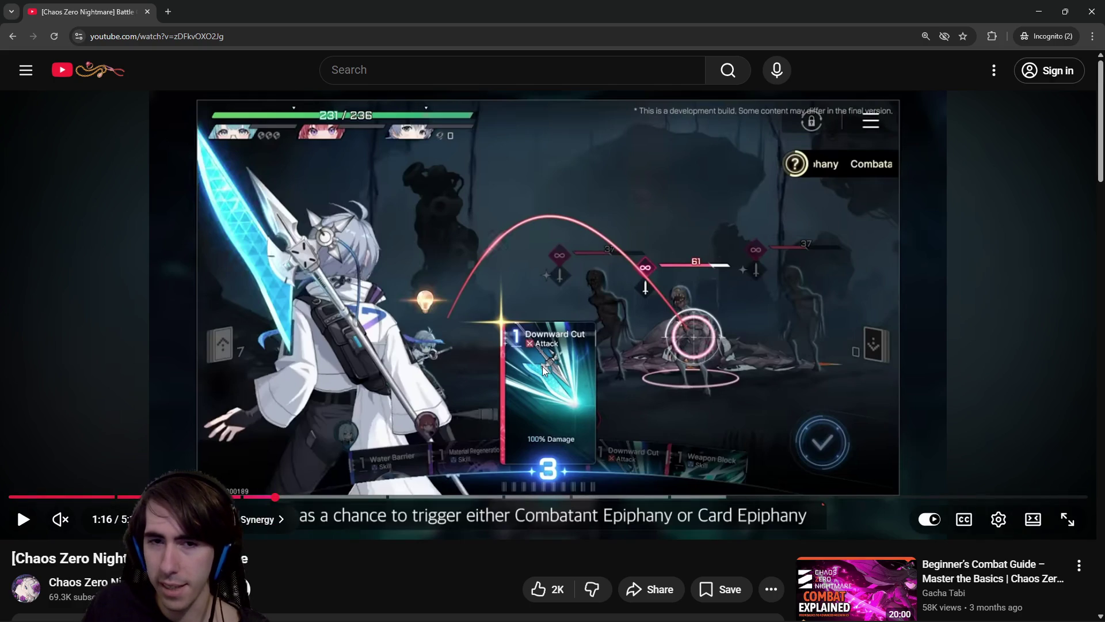
Resume playback, then jump to the 1:49 battle scene and pause.
{"action": "left_click", "coordinate": [358, 388]}
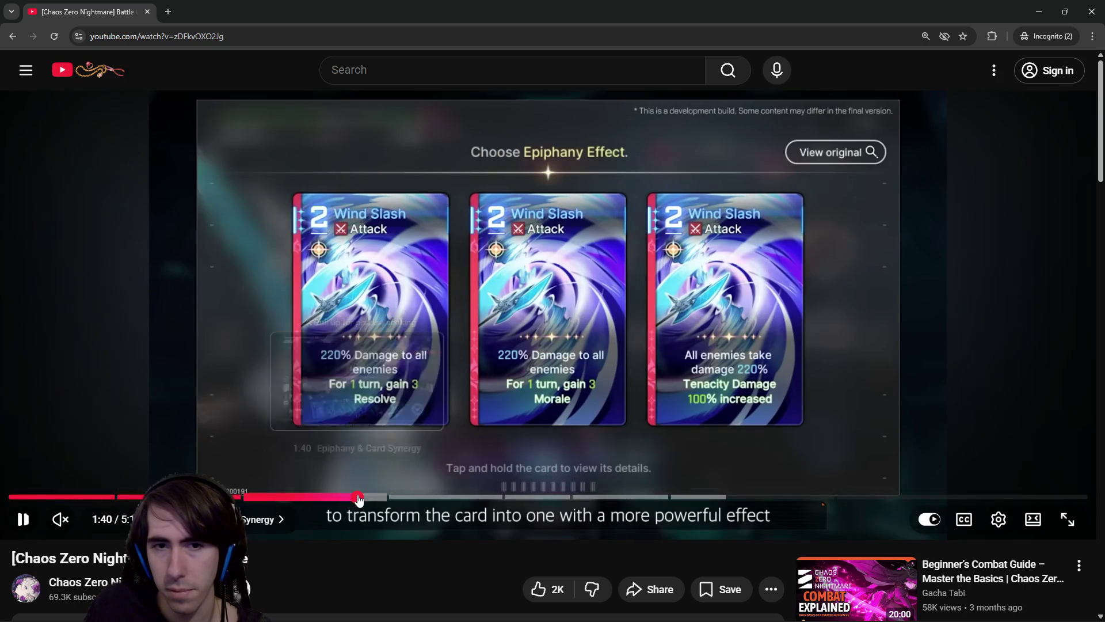
{"action": "left_click", "coordinate": [389, 496]}
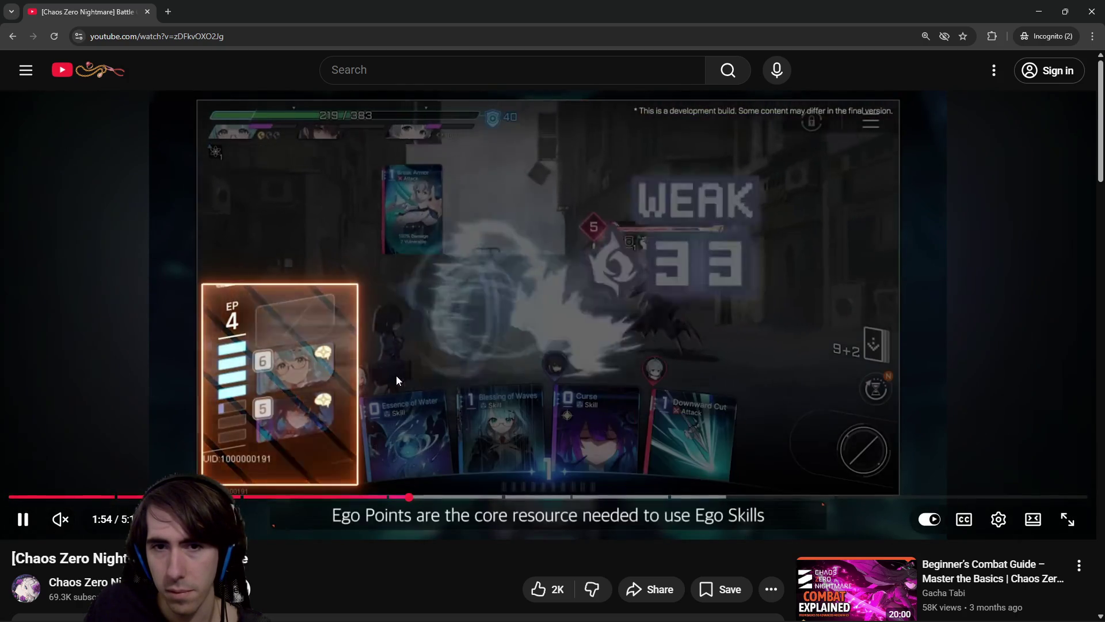
{"action": "left_click", "coordinate": [396, 375]}
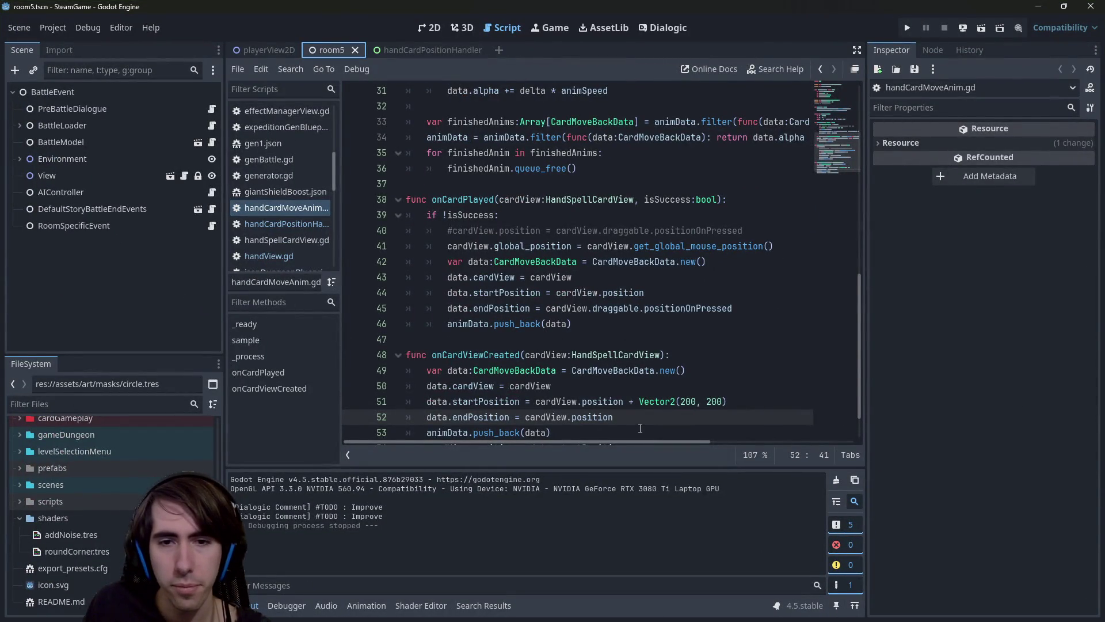
Show the room5 battle scene with its hand area and draw and discard piles on the 2D canvas.
{"action": "scroll", "coordinate": [662, 402], "scroll_direction": "down", "scroll_amount": 1}
{"action": "left_click", "coordinate": [430, 27]}
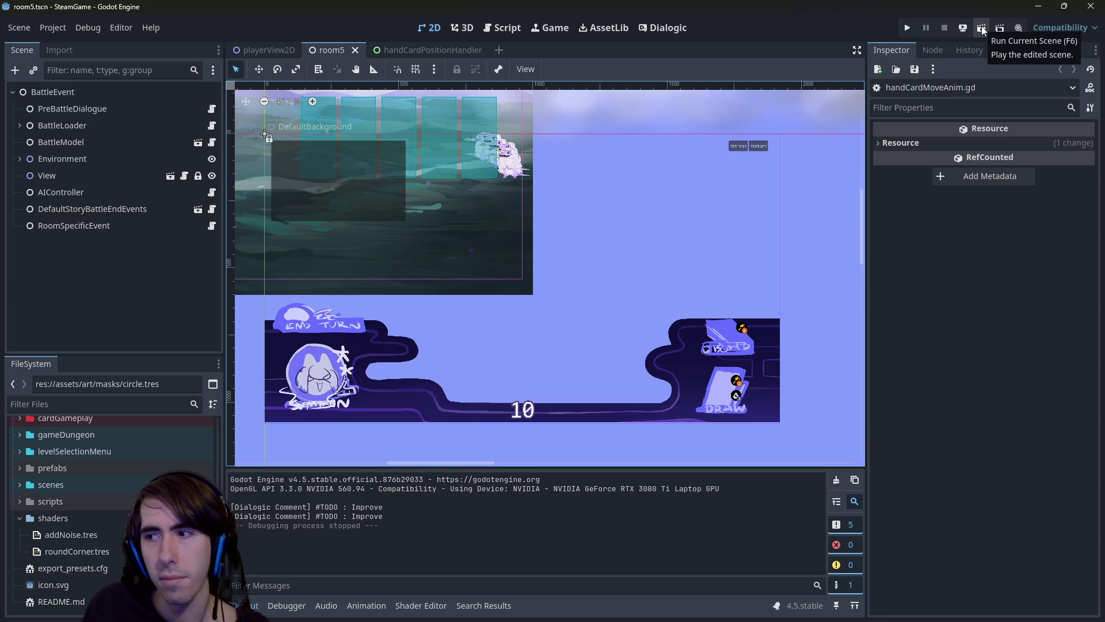
{"action": "left_click", "coordinate": [494, 26]}
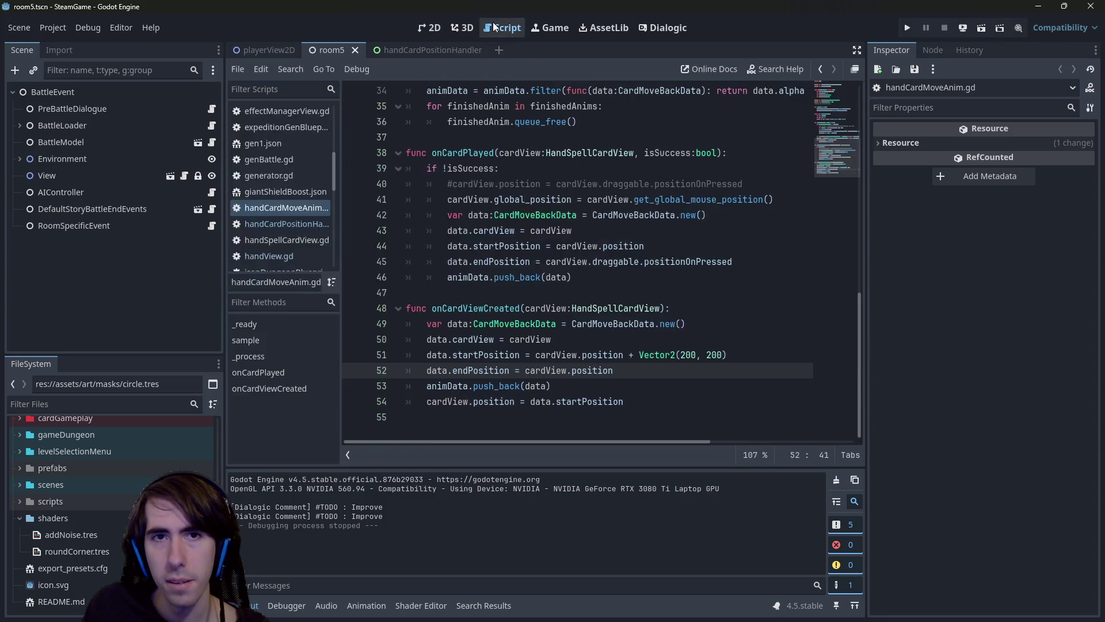
{"action": "left_click", "coordinate": [430, 28]}
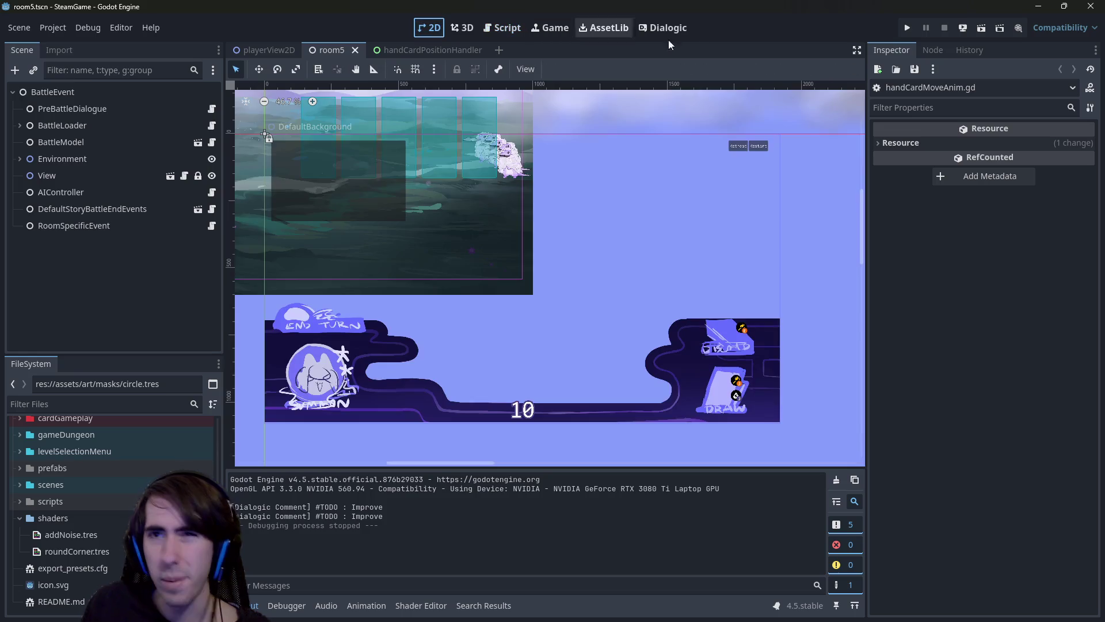
Run the room5 battle scene, skip the two dialogue lines and deploy the characters.
{"action": "left_click", "coordinate": [975, 32]}
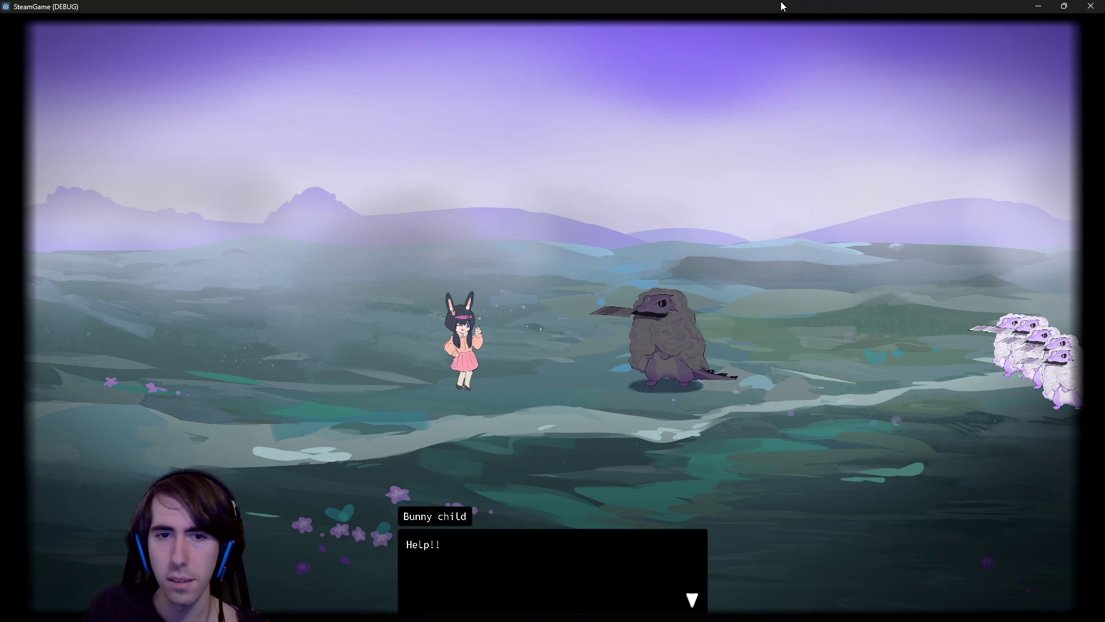
{"action": "left_click", "coordinate": [658, 77]}
{"action": "left_click", "coordinate": [658, 77]}
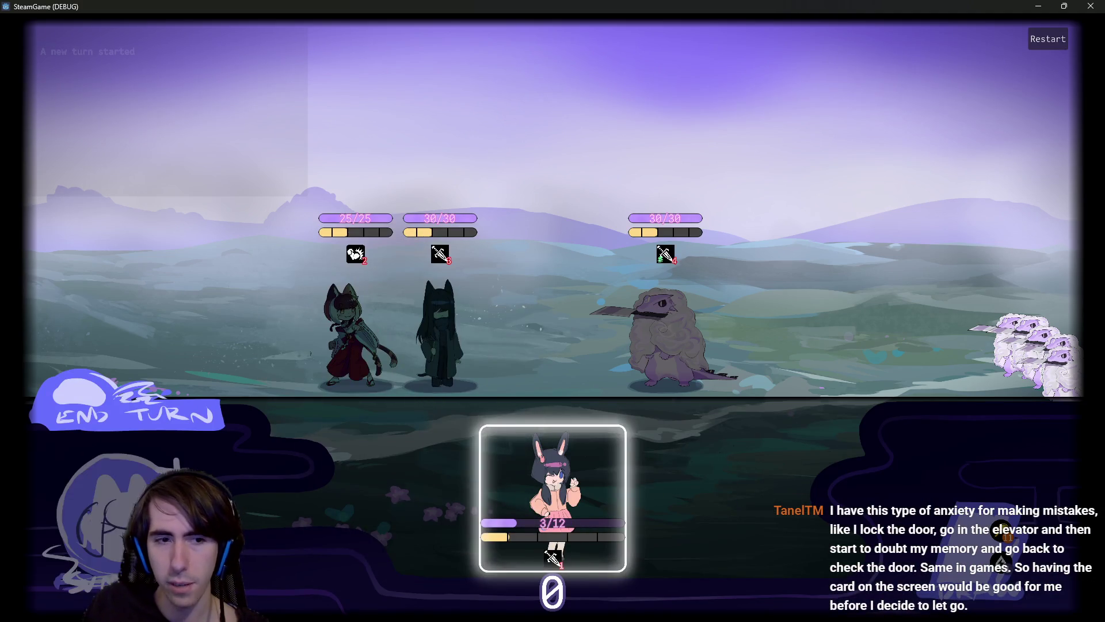
{"action": "left_click", "coordinate": [176, 413]}
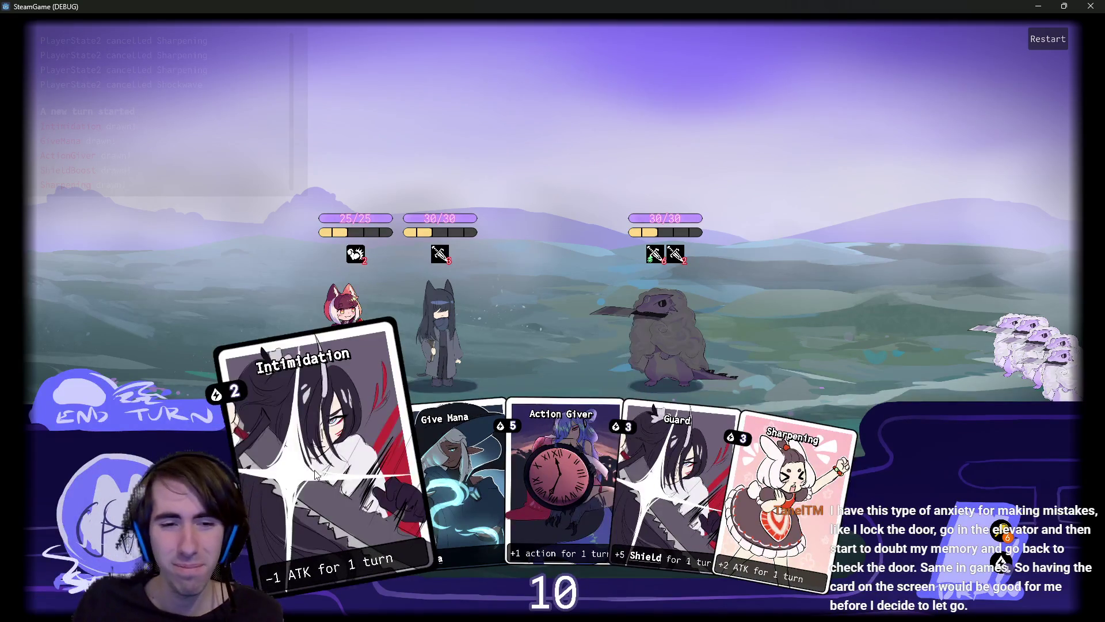
Play Give Mana and Sharpening on the black cat, then repeatedly cancel Intimidation in the sky.
{"action": "mouse_move", "coordinate": [460, 487]}
{"action": "left_mouse_down"}
{"action": "mouse_move", "coordinate": [581, 322]}
{"action": "mouse_move", "coordinate": [662, 322]}
{"action": "mouse_move", "coordinate": [427, 312]}
{"action": "mouse_move", "coordinate": [447, 312]}
{"action": "left_mouse_up"}
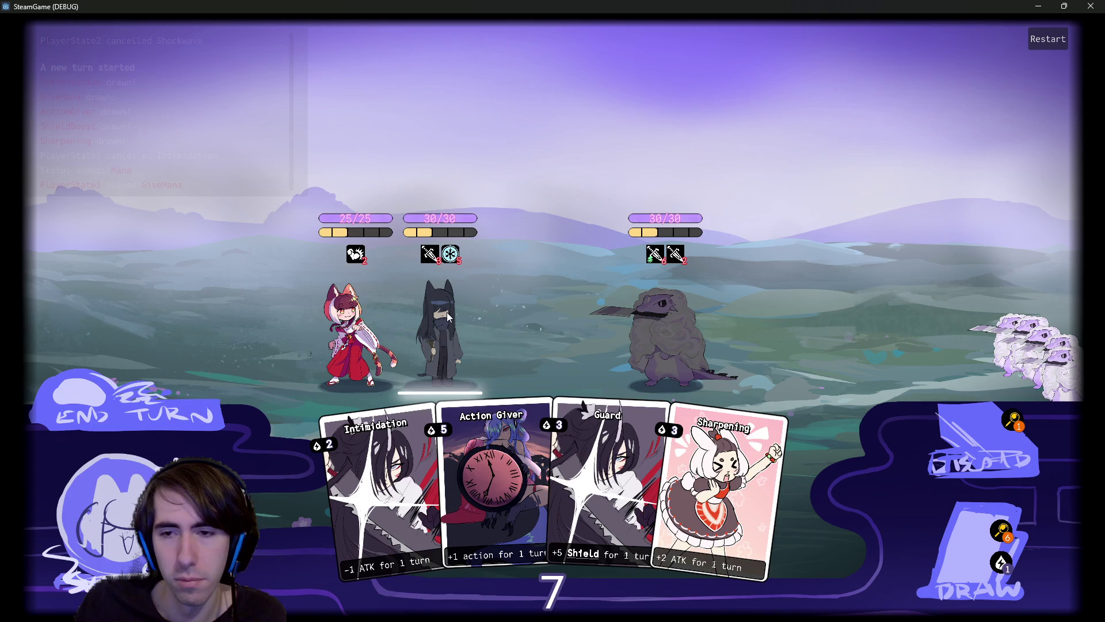
{"action": "left_click_drag", "start_coordinate": [723, 489], "coordinate": [451, 319]}
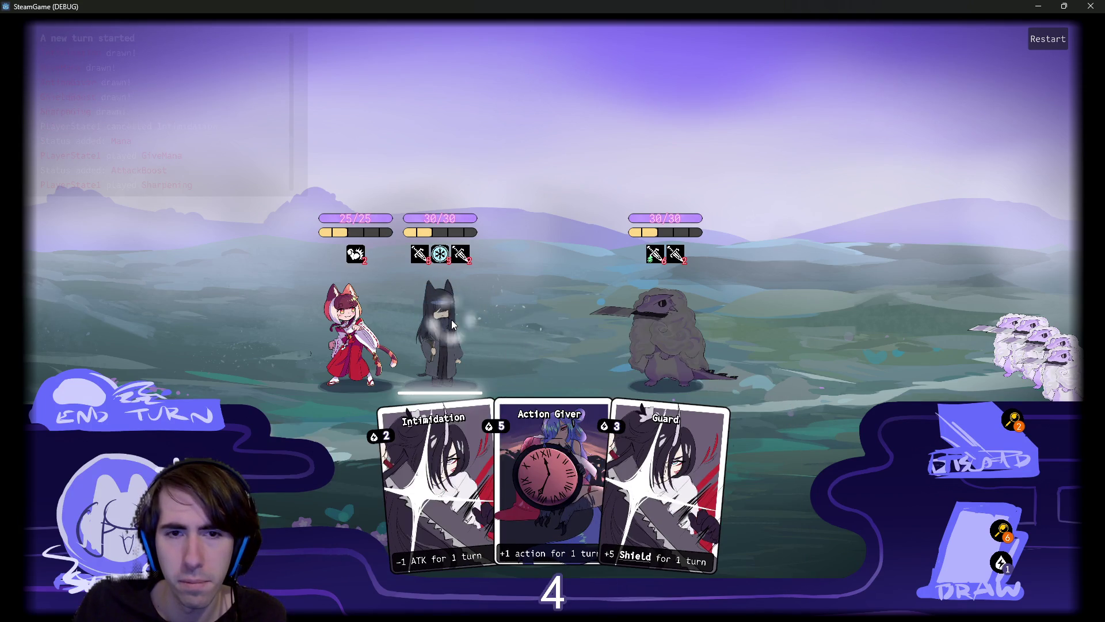
{"action": "mouse_move", "coordinate": [440, 490]}
{"action": "left_mouse_down"}
{"action": "mouse_move", "coordinate": [451, 368]}
{"action": "mouse_move", "coordinate": [578, 340]}
{"action": "left_mouse_up"}
{"action": "left_click_drag", "start_coordinate": [449, 472], "coordinate": [638, 136]}
{"action": "left_click_drag", "start_coordinate": [437, 477], "coordinate": [818, 172]}
{"action": "left_click_drag", "start_coordinate": [437, 478], "coordinate": [855, 144]}
{"action": "left_click_drag", "start_coordinate": [438, 478], "coordinate": [938, 189]}
{"action": "mouse_move", "coordinate": [403, 490]}
{"action": "left_mouse_down"}
{"action": "mouse_move", "coordinate": [726, 364]}
{"action": "mouse_move", "coordinate": [921, 310]}
{"action": "mouse_move", "coordinate": [960, 216]}
{"action": "left_mouse_up"}
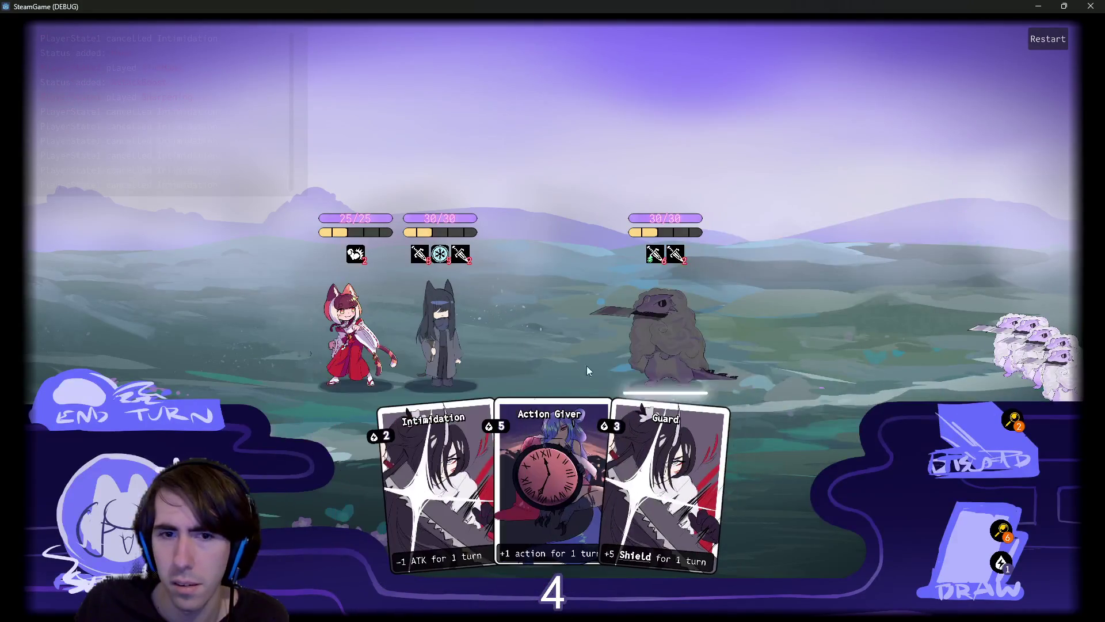
Play Intimidation on the enemy, cancel Guard several times, then play Guard on the second character.
{"action": "left_click_drag", "start_coordinate": [442, 435], "coordinate": [662, 328]}
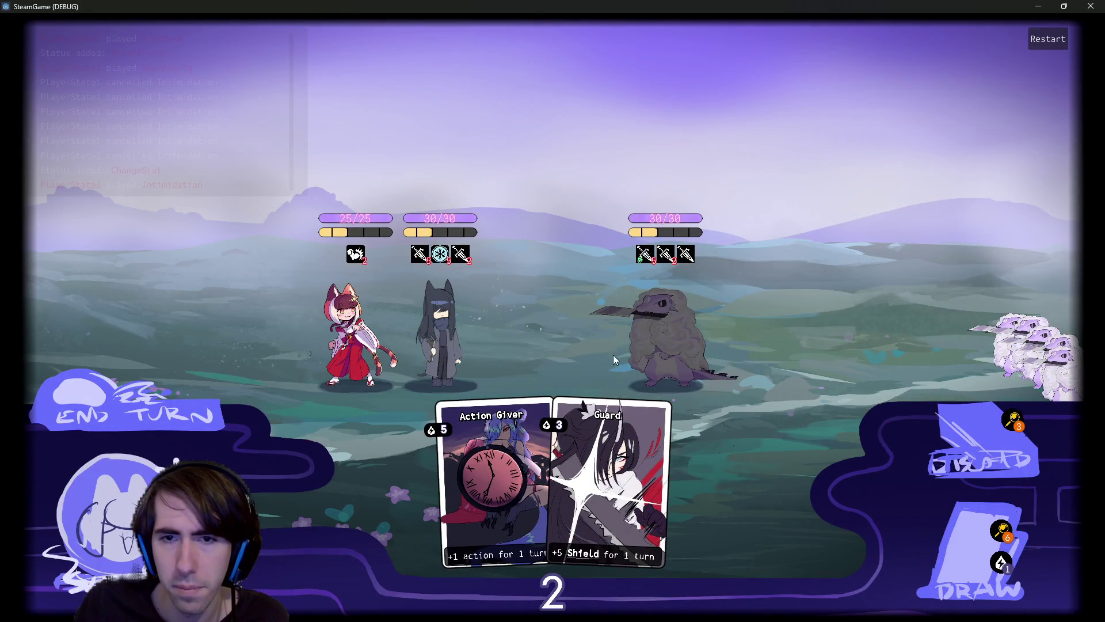
{"action": "left_click_drag", "start_coordinate": [621, 444], "coordinate": [667, 312]}
{"action": "left_click_drag", "start_coordinate": [635, 461], "coordinate": [647, 321]}
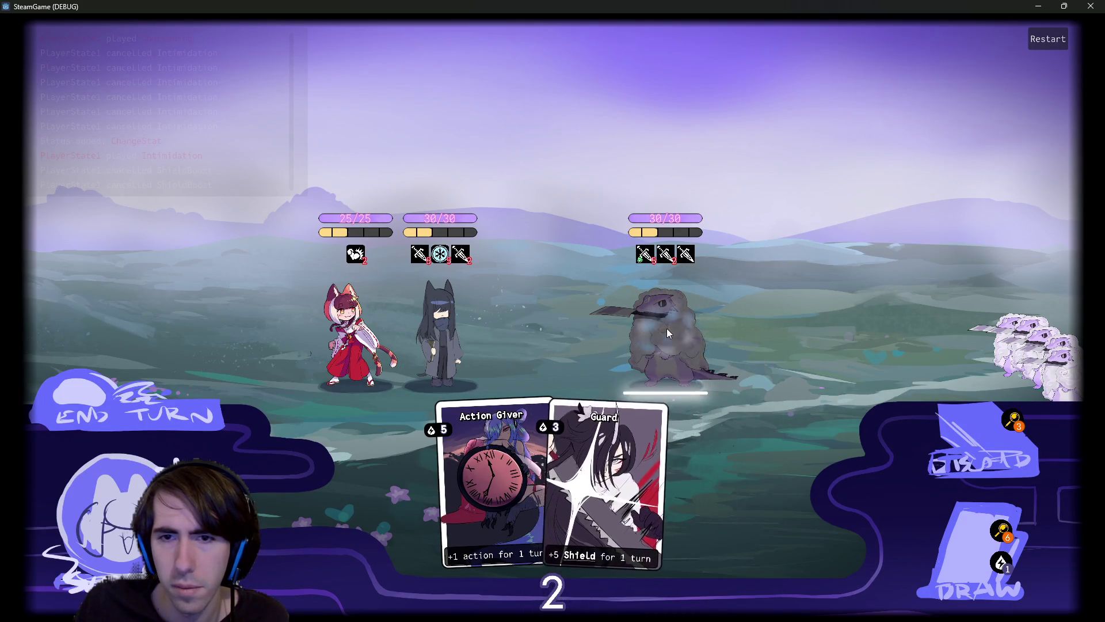
{"action": "mouse_move", "coordinate": [637, 454]}
{"action": "left_mouse_down"}
{"action": "mouse_move", "coordinate": [485, 182]}
{"action": "mouse_move", "coordinate": [475, 126]}
{"action": "left_mouse_up"}
{"action": "mouse_move", "coordinate": [628, 454]}
{"action": "left_mouse_down"}
{"action": "mouse_move", "coordinate": [666, 339]}
{"action": "mouse_move", "coordinate": [689, 322]}
{"action": "mouse_move", "coordinate": [629, 133]}
{"action": "mouse_move", "coordinate": [620, 137]}
{"action": "left_mouse_up"}
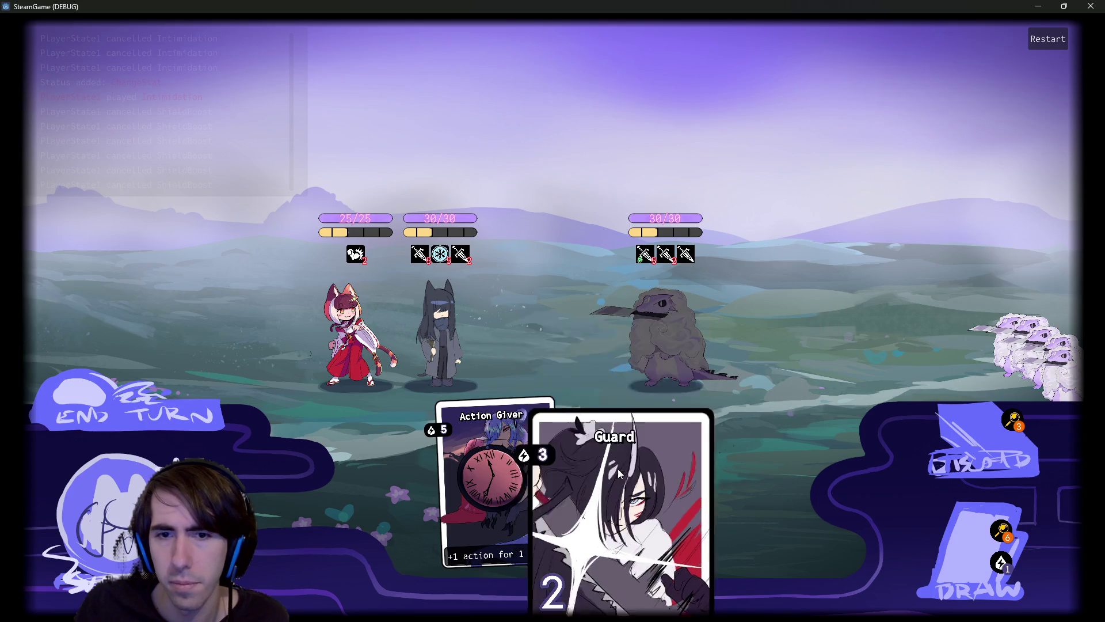
{"action": "left_click_drag", "start_coordinate": [623, 475], "coordinate": [427, 330]}
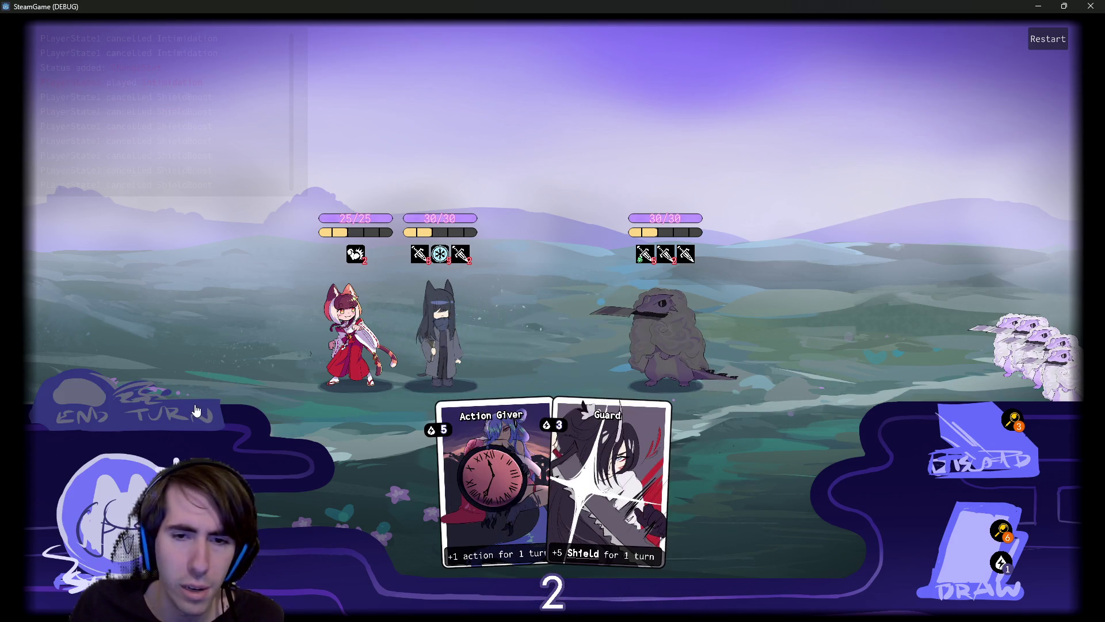
End the turn, play the new Give Mana on the second character, and close the game.
{"action": "left_click", "coordinate": [195, 409]}
{"action": "left_click", "coordinate": [200, 409]}
{"action": "mouse_move", "coordinate": [667, 451]}
{"action": "left_mouse_down"}
{"action": "mouse_move", "coordinate": [527, 350]}
{"action": "mouse_move", "coordinate": [455, 331]}
{"action": "left_mouse_up"}
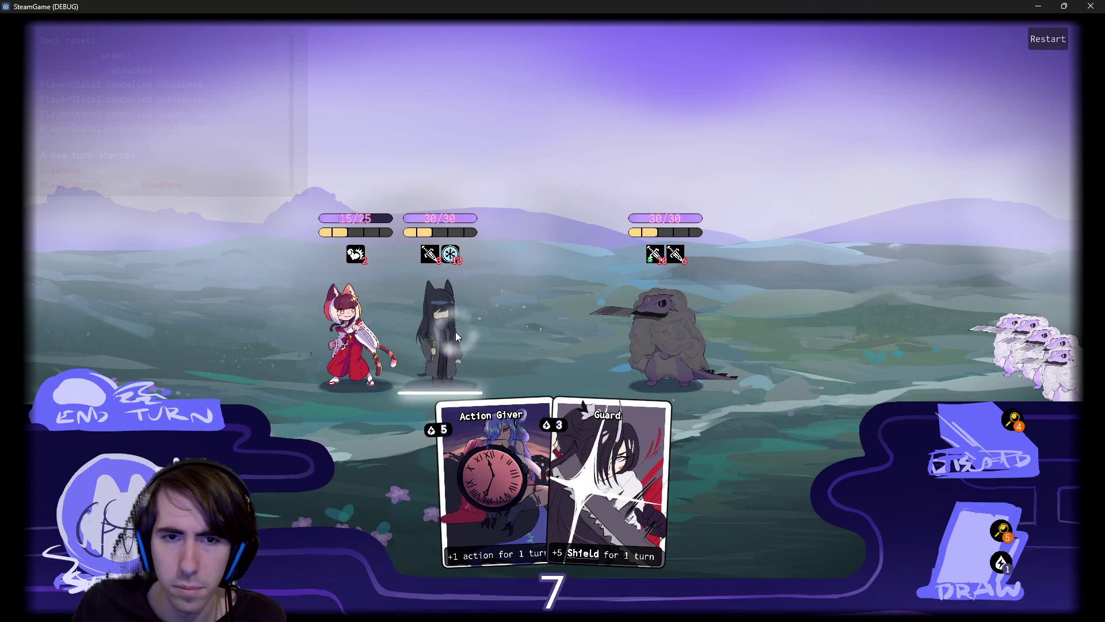
{"action": "left_click", "coordinate": [1091, 6]}
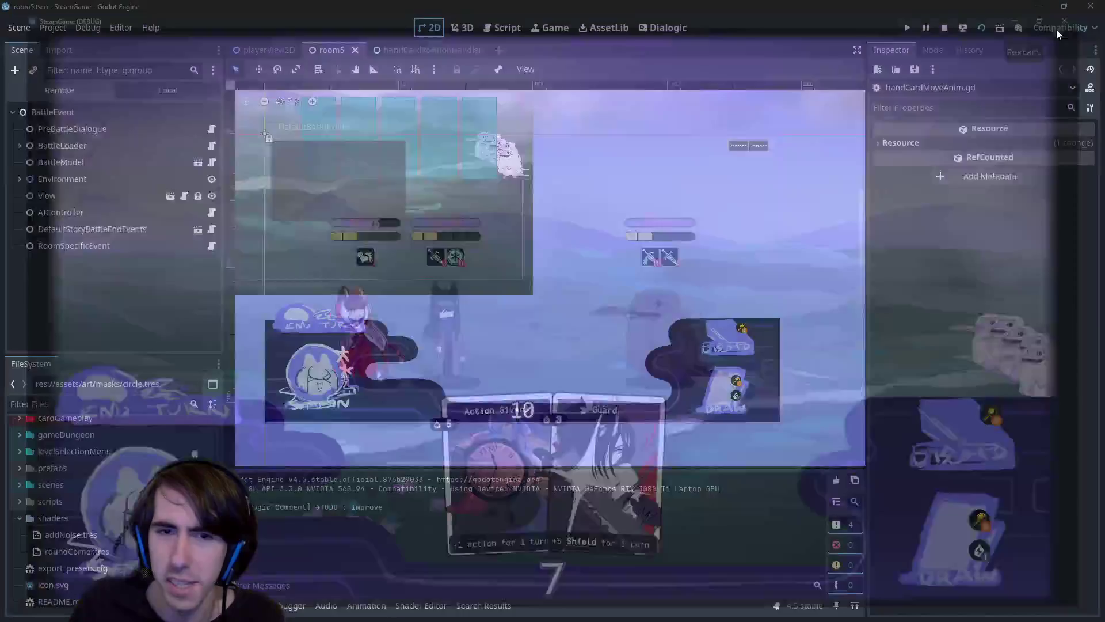
Review handCardMoveAnim.gd, then return to the 2D view and relaunch the current scene.
{"action": "left_click", "coordinate": [499, 29]}
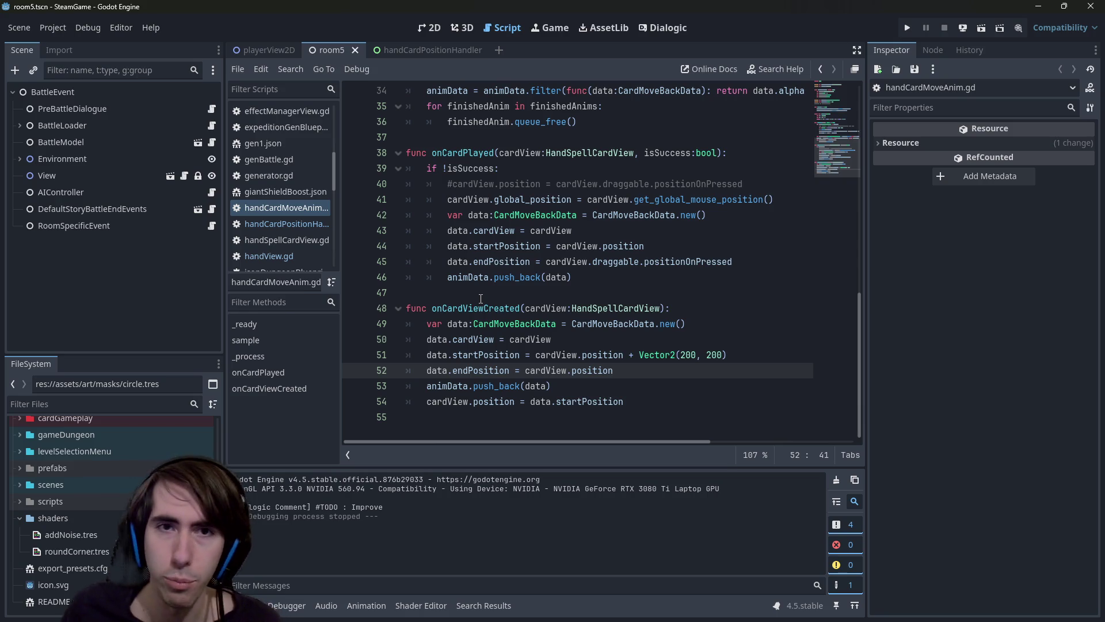
{"action": "left_click", "coordinate": [428, 29]}
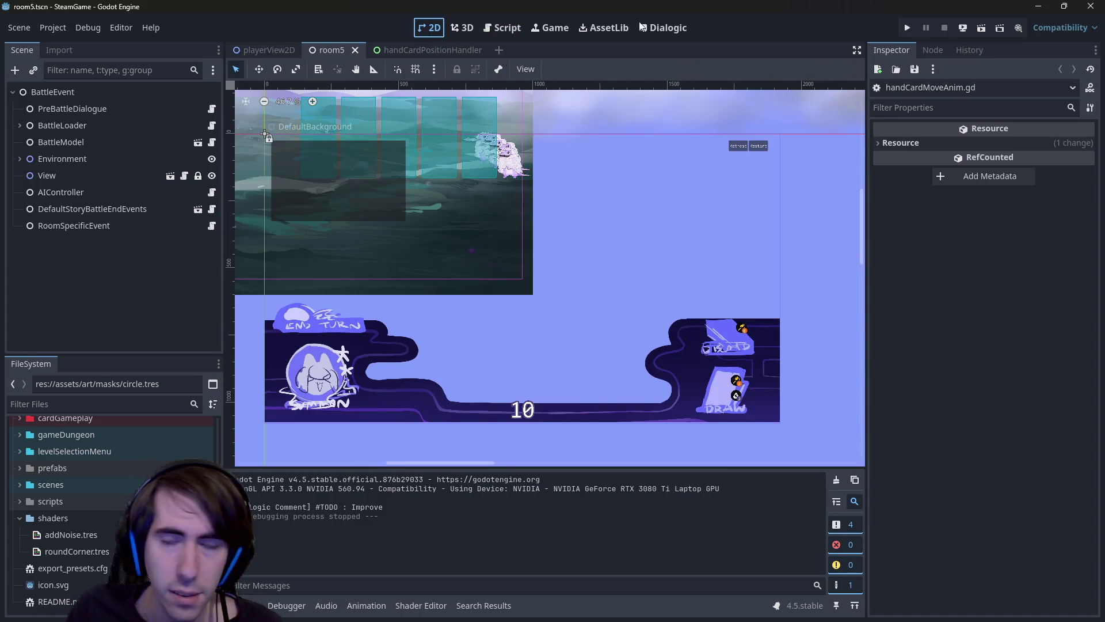
{"action": "left_click", "coordinate": [979, 30]}
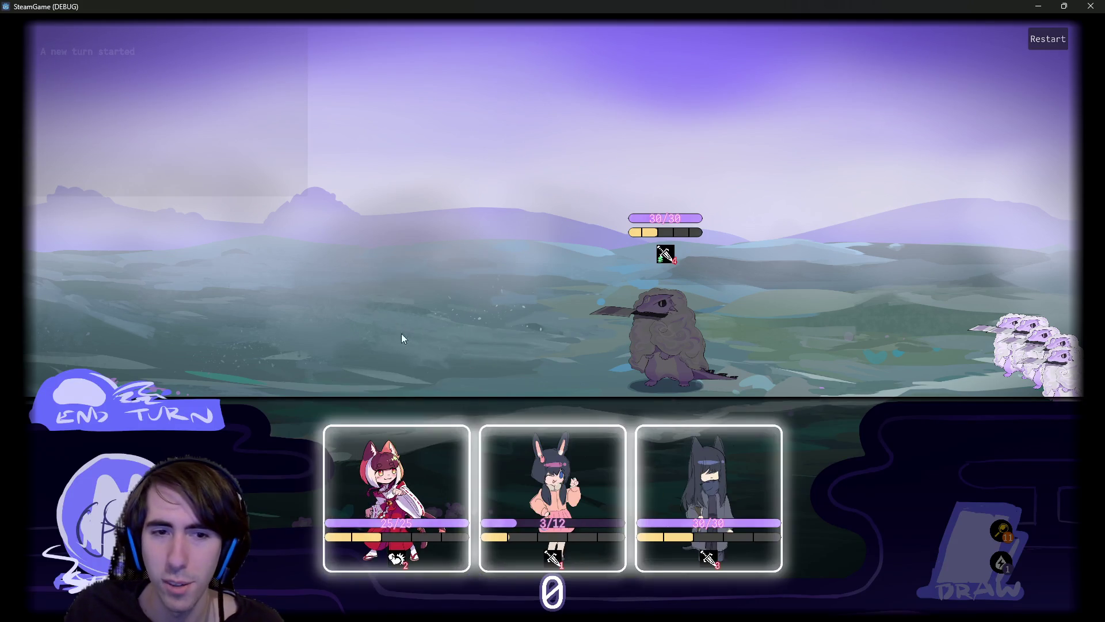
Deploy the fox-girl and wolf characters, returning the bunny card to the hand.
{"action": "left_click_drag", "start_coordinate": [420, 379], "coordinate": [426, 369]}
{"action": "mouse_move", "coordinate": [472, 489]}
{"action": "left_mouse_down"}
{"action": "mouse_move", "coordinate": [411, 428]}
{"action": "mouse_move", "coordinate": [555, 515]}
{"action": "left_mouse_up"}
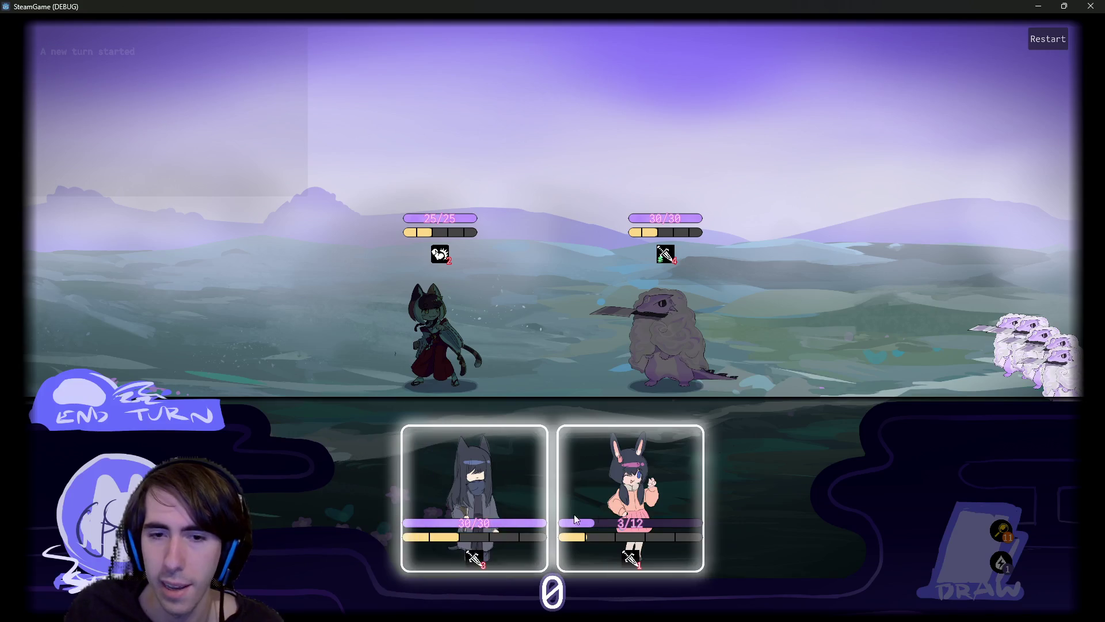
{"action": "mouse_move", "coordinate": [465, 486]}
{"action": "left_mouse_down"}
{"action": "mouse_move", "coordinate": [335, 331]}
{"action": "mouse_move", "coordinate": [348, 337]}
{"action": "left_mouse_up"}
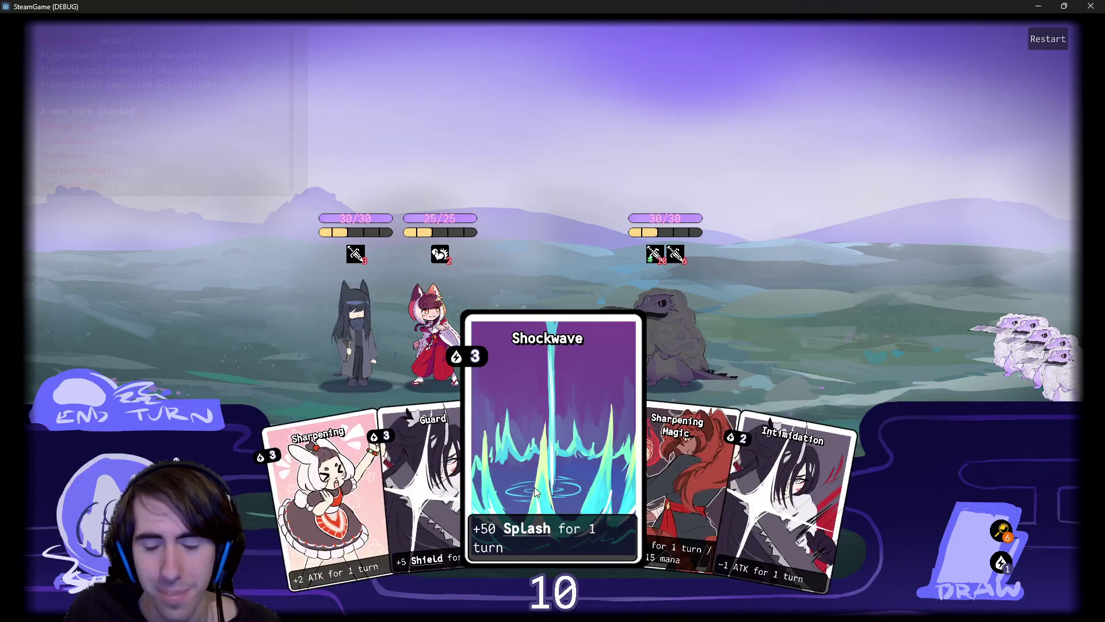
Drag Shockwave toward the enemy and cancel it so it snaps back to the hand.
{"action": "left_click_drag", "start_coordinate": [555, 424], "coordinate": [535, 369]}
{"action": "left_click_drag", "start_coordinate": [536, 455], "coordinate": [426, 340]}
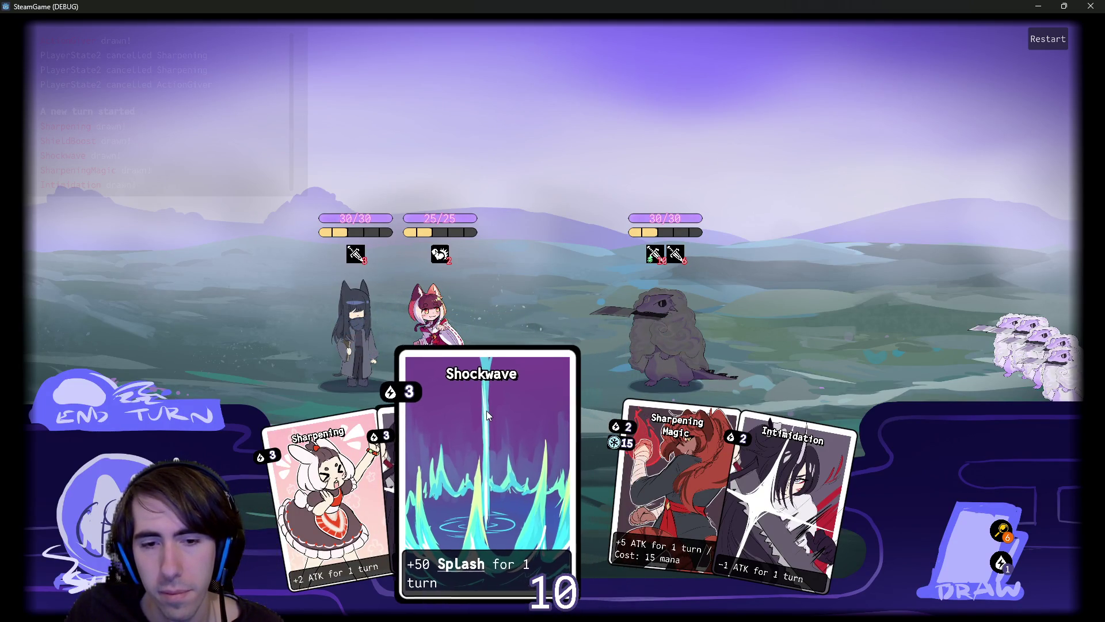
{"action": "mouse_move", "coordinate": [484, 411]}
{"action": "left_mouse_down"}
{"action": "mouse_move", "coordinate": [467, 411]}
{"action": "mouse_move", "coordinate": [554, 430]}
{"action": "mouse_move", "coordinate": [458, 361]}
{"action": "left_mouse_up"}
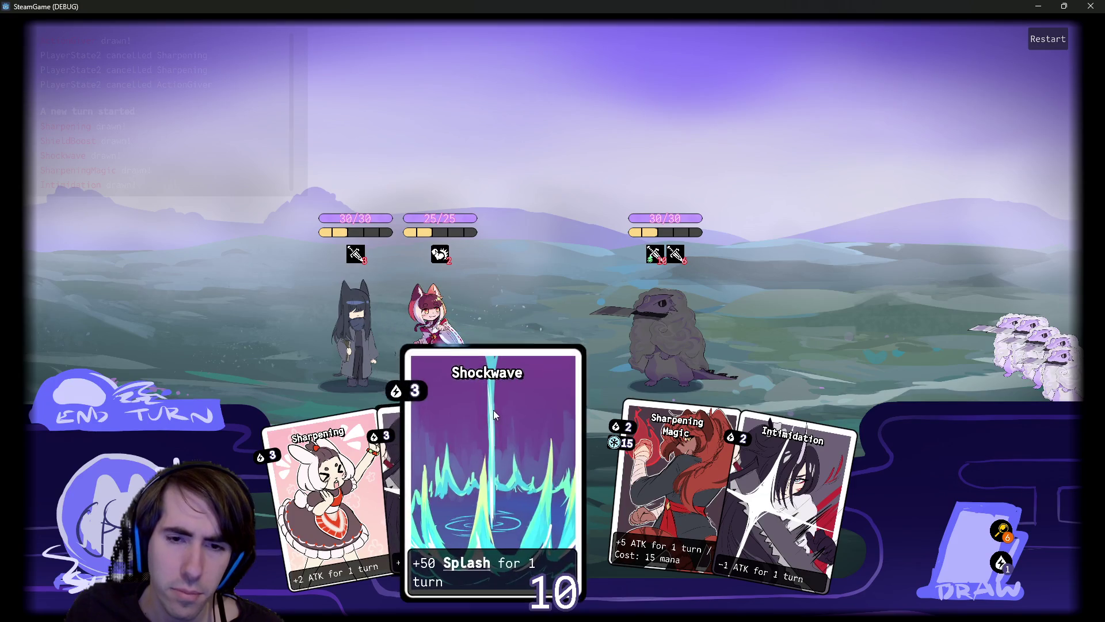
{"action": "left_click", "coordinate": [502, 424]}
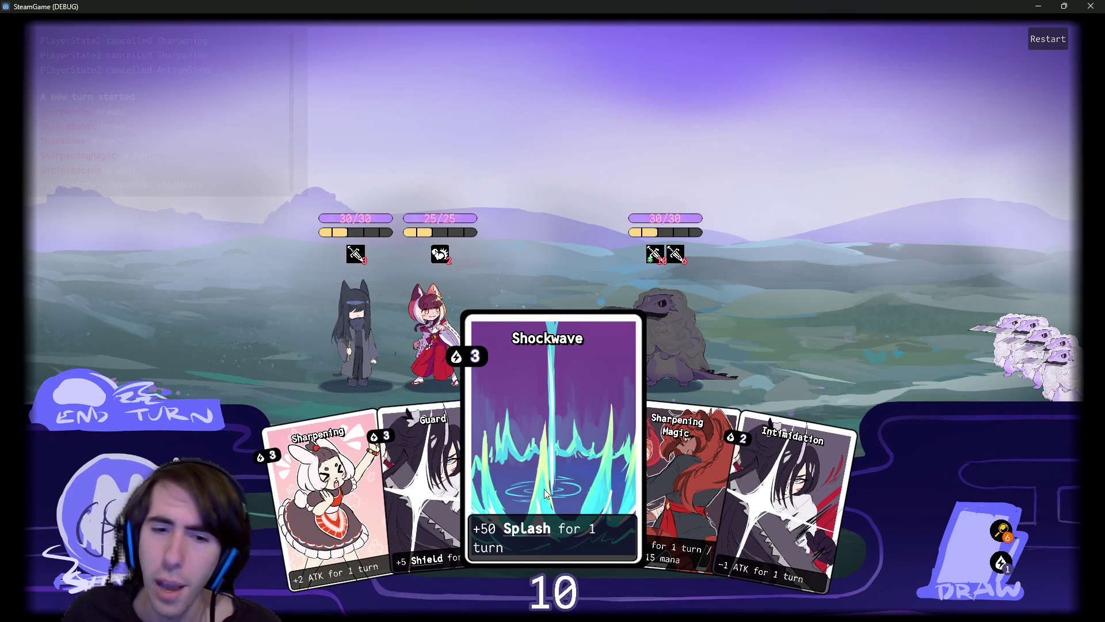
Pick up Shockwave again, aim it at the second ally and the enemies, then release to cancel.
{"action": "mouse_move", "coordinate": [525, 530]}
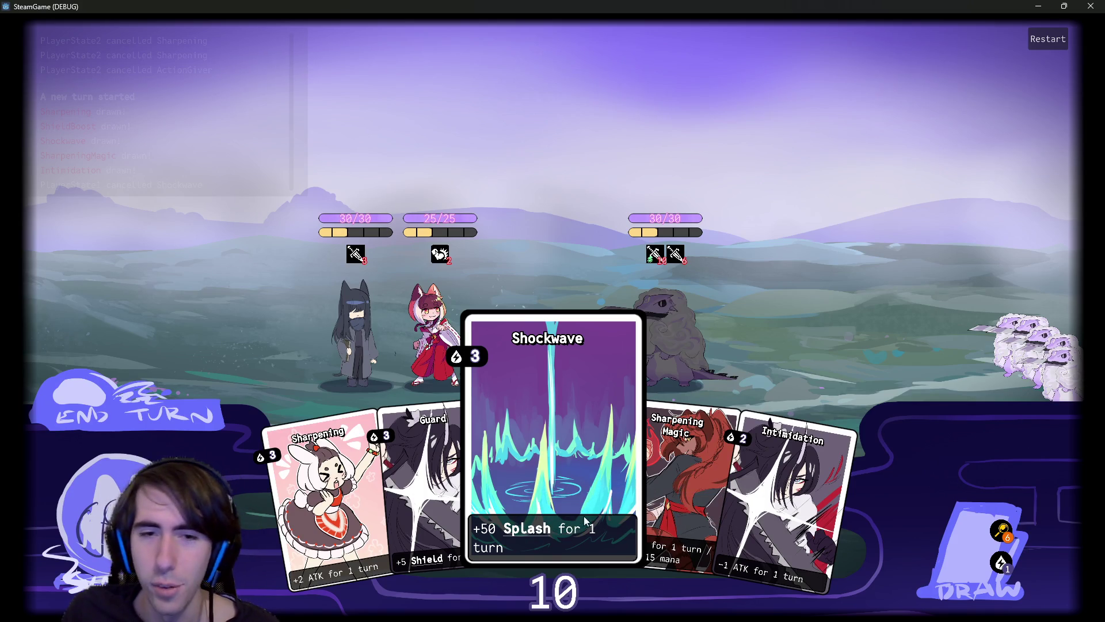
{"action": "mouse_move", "coordinate": [581, 482]}
{"action": "left_mouse_down"}
{"action": "mouse_move", "coordinate": [523, 398]}
{"action": "mouse_move", "coordinate": [471, 384]}
{"action": "mouse_move", "coordinate": [509, 416]}
{"action": "mouse_move", "coordinate": [492, 420]}
{"action": "mouse_move", "coordinate": [492, 407]}
{"action": "left_mouse_up"}
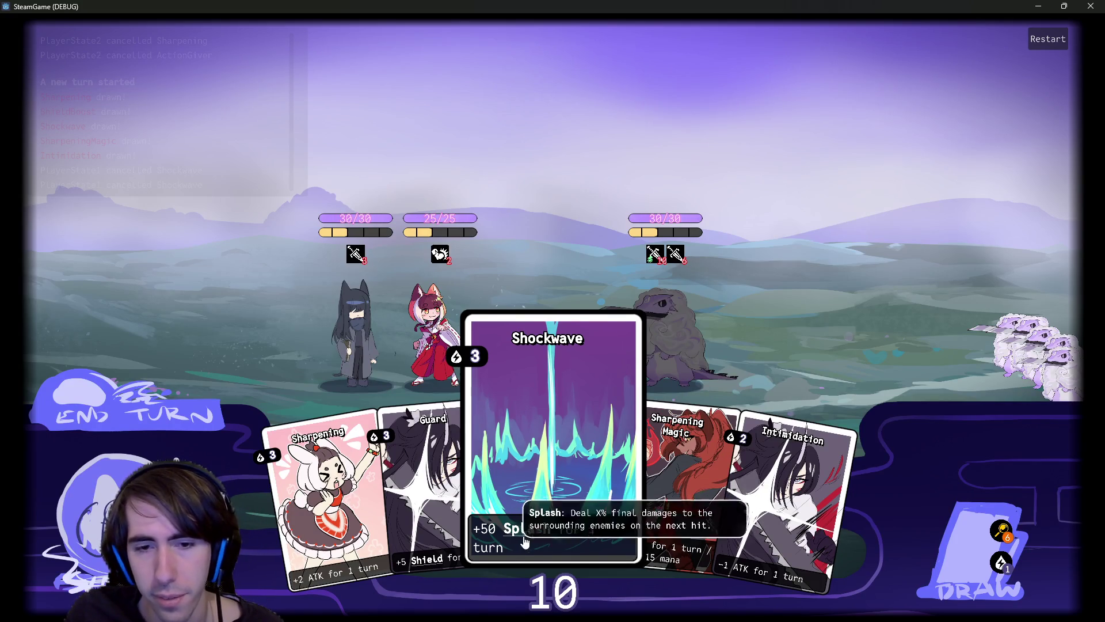
{"action": "mouse_move", "coordinate": [535, 488]}
{"action": "left_mouse_down"}
{"action": "mouse_move", "coordinate": [465, 352]}
{"action": "mouse_move", "coordinate": [523, 436]}
{"action": "left_mouse_up"}
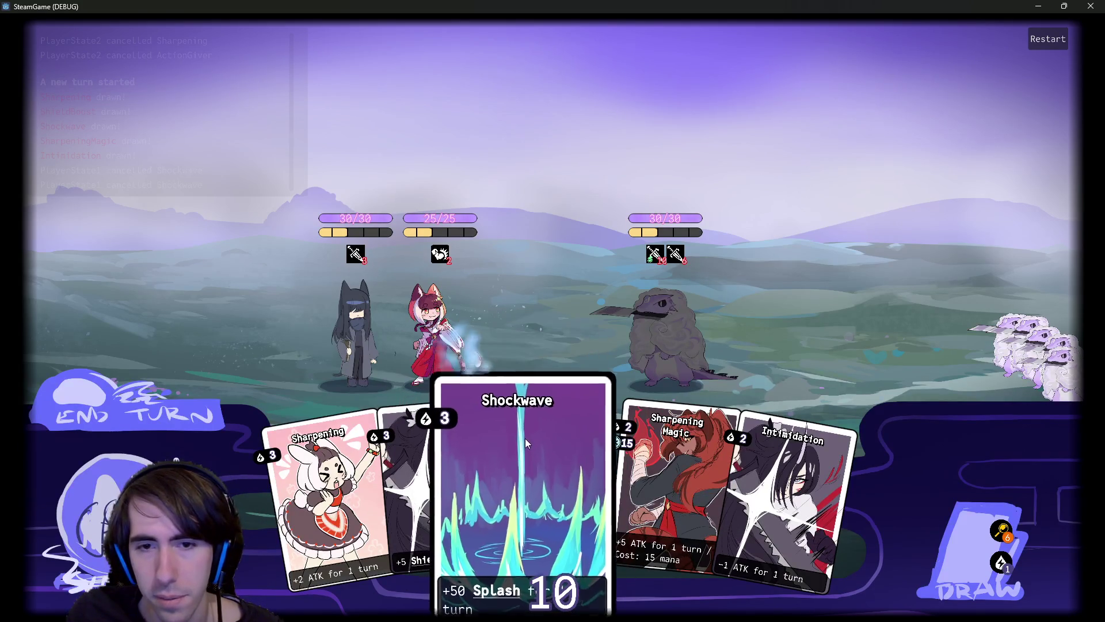
{"action": "mouse_move", "coordinate": [546, 527]}
{"action": "left_mouse_down"}
{"action": "mouse_move", "coordinate": [910, 317]}
{"action": "mouse_move", "coordinate": [631, 454]}
{"action": "left_mouse_up"}
{"action": "mouse_move", "coordinate": [552, 463]}
{"action": "left_mouse_down"}
{"action": "mouse_move", "coordinate": [839, 334]}
{"action": "mouse_move", "coordinate": [689, 390]}
{"action": "left_mouse_up"}
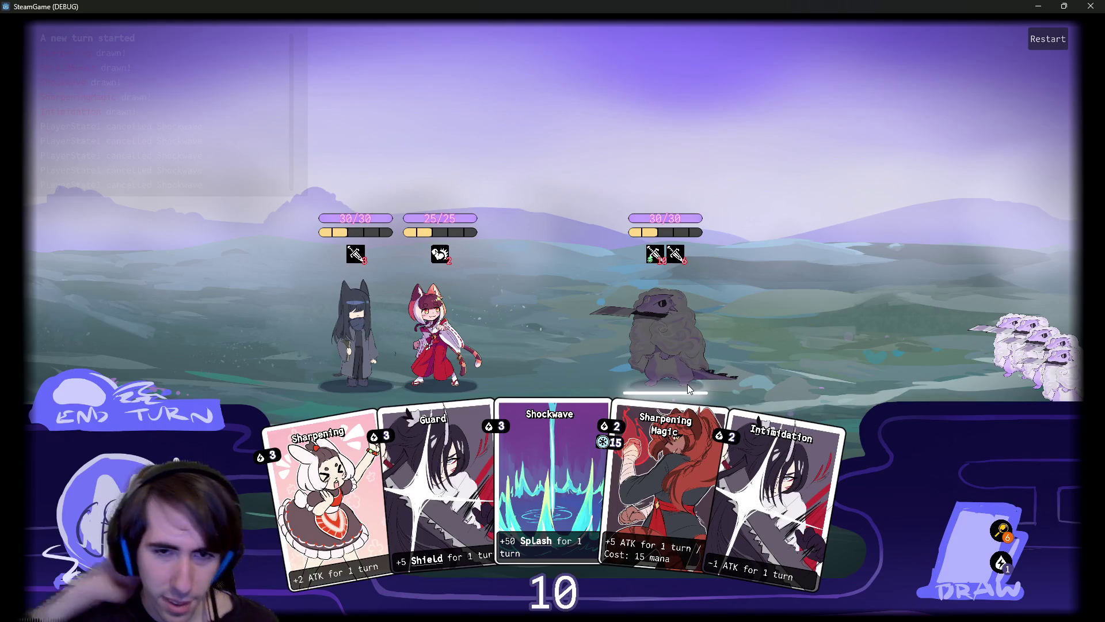
Drag Shockwave repeatedly onto the enemy and the red-and-white ally, cancelling each attempt.
{"action": "mouse_move", "coordinate": [550, 483]}
{"action": "left_mouse_down"}
{"action": "mouse_move", "coordinate": [593, 369]}
{"action": "mouse_move", "coordinate": [647, 314]}
{"action": "left_mouse_up"}
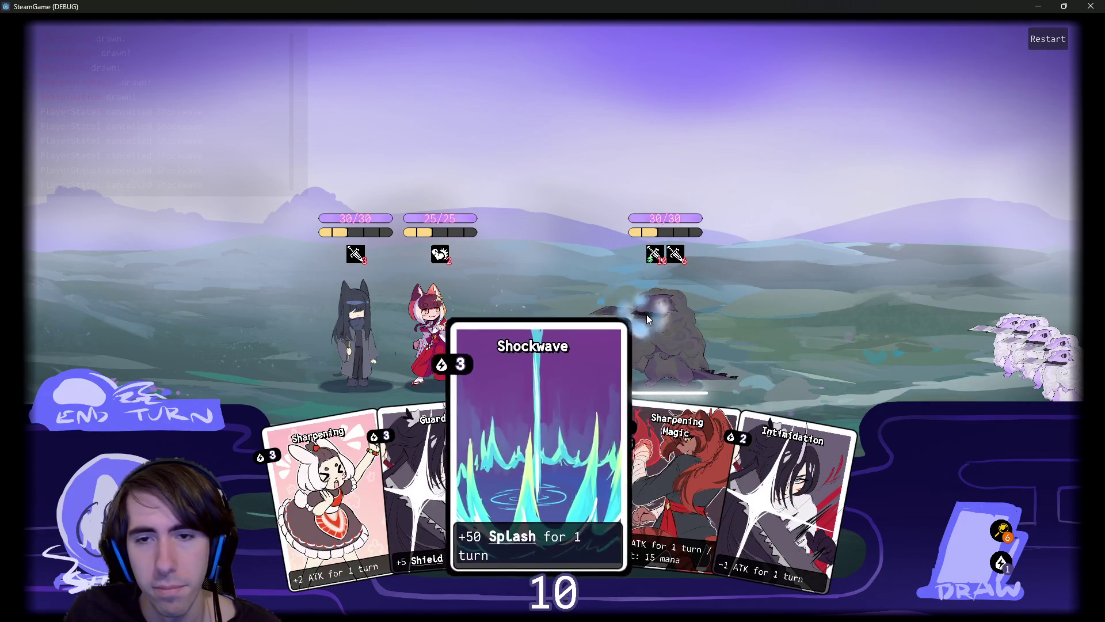
{"action": "mouse_move", "coordinate": [564, 437]}
{"action": "left_mouse_down"}
{"action": "mouse_move", "coordinate": [437, 322]}
{"action": "mouse_move", "coordinate": [460, 428]}
{"action": "mouse_move", "coordinate": [433, 298]}
{"action": "mouse_move", "coordinate": [500, 430]}
{"action": "mouse_move", "coordinate": [432, 354]}
{"action": "left_mouse_up"}
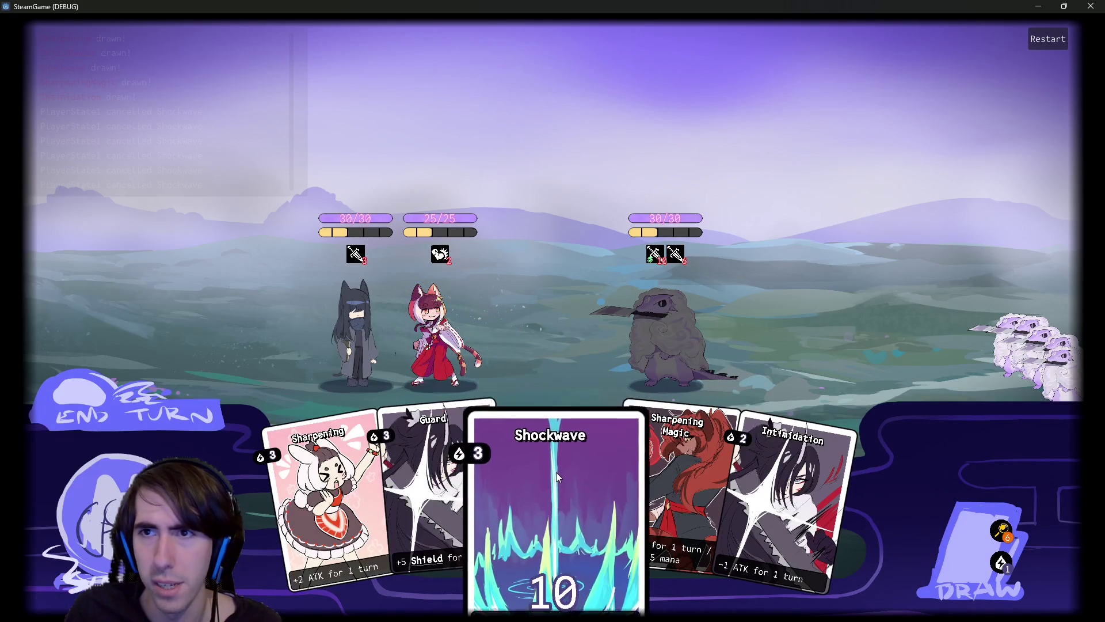
{"action": "mouse_move", "coordinate": [554, 457]}
{"action": "left_mouse_down"}
{"action": "mouse_move", "coordinate": [471, 367]}
{"action": "mouse_move", "coordinate": [561, 471]}
{"action": "mouse_move", "coordinate": [452, 374]}
{"action": "left_mouse_up"}
{"action": "mouse_move", "coordinate": [558, 452]}
{"action": "left_mouse_down"}
{"action": "mouse_move", "coordinate": [466, 359]}
{"action": "mouse_move", "coordinate": [478, 374]}
{"action": "left_mouse_up"}
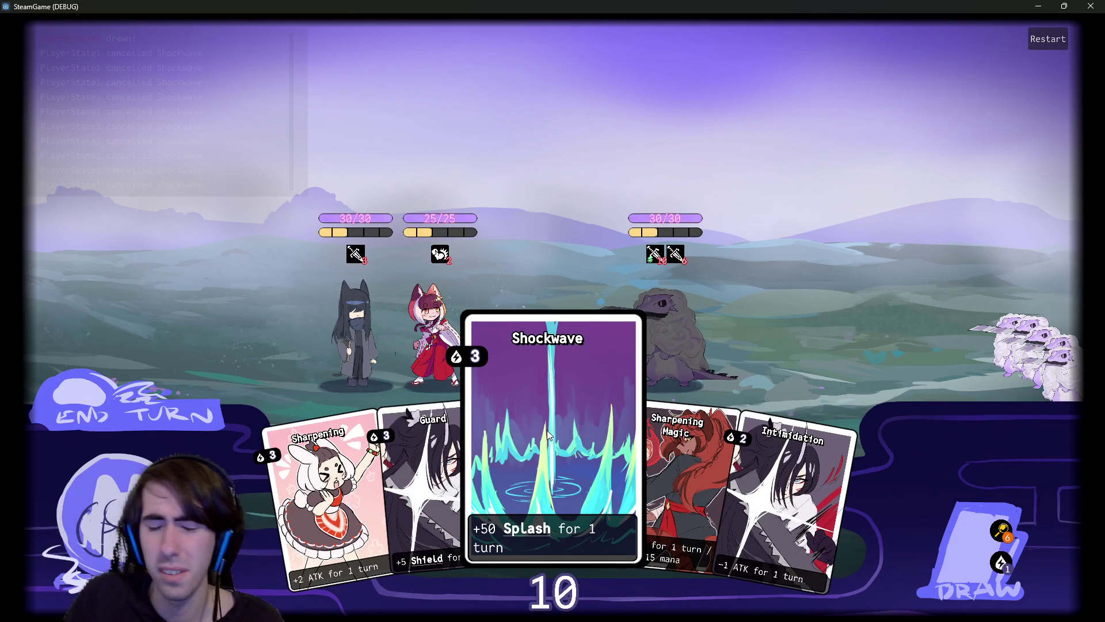
{"action": "mouse_move", "coordinate": [547, 430]}
{"action": "left_mouse_down"}
{"action": "mouse_move", "coordinate": [518, 382]}
{"action": "mouse_move", "coordinate": [444, 354]}
{"action": "left_mouse_up"}
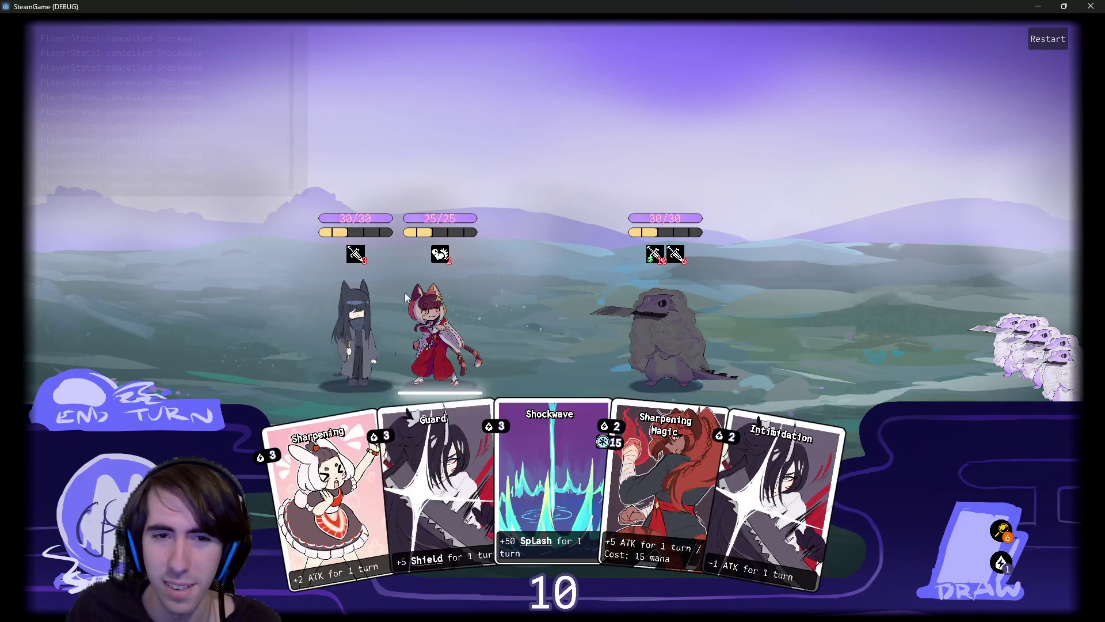
{"action": "mouse_move", "coordinate": [541, 419]}
{"action": "left_mouse_down"}
{"action": "mouse_move", "coordinate": [455, 328]}
{"action": "mouse_move", "coordinate": [661, 333]}
{"action": "mouse_move", "coordinate": [578, 435]}
{"action": "left_mouse_up"}
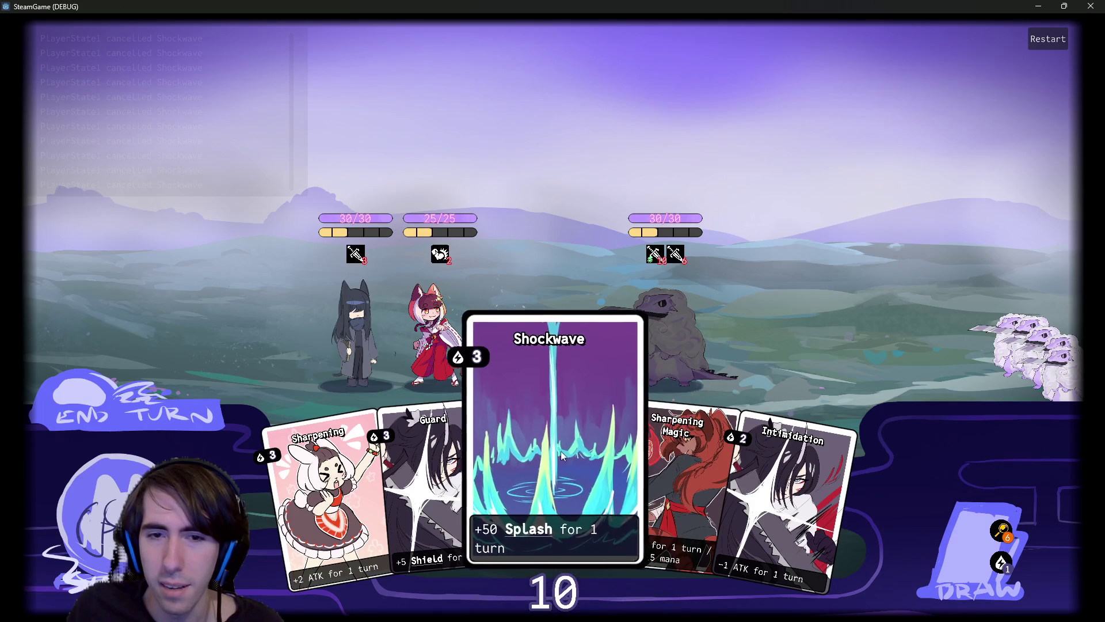
{"action": "mouse_move", "coordinate": [555, 413]}
{"action": "left_mouse_down"}
{"action": "mouse_move", "coordinate": [571, 372]}
{"action": "mouse_move", "coordinate": [597, 353]}
{"action": "mouse_move", "coordinate": [587, 369]}
{"action": "left_mouse_up"}
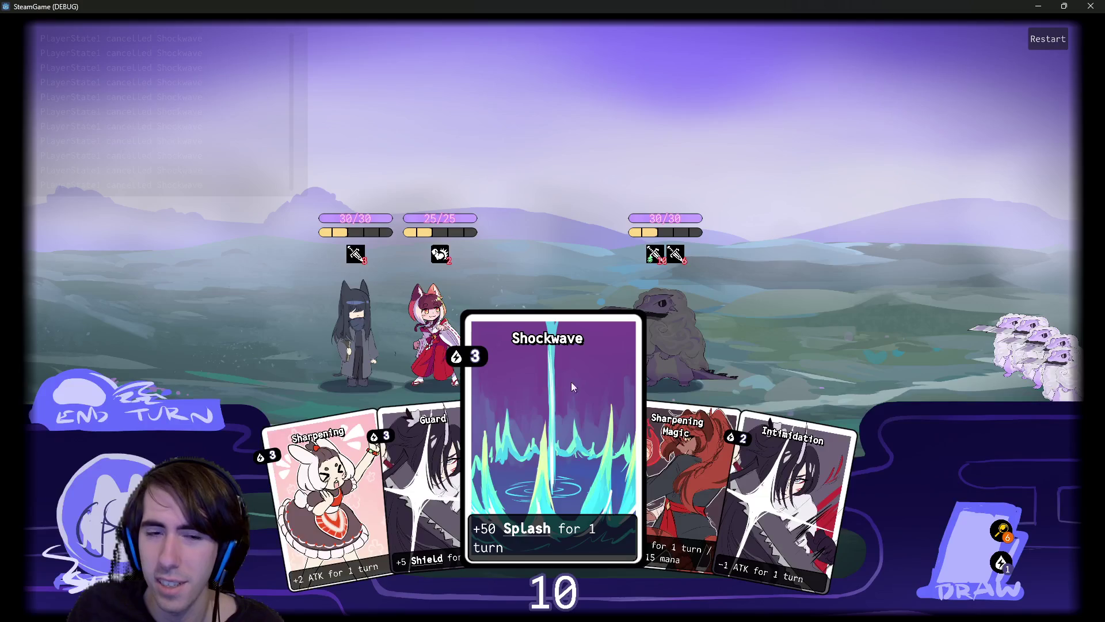
{"action": "mouse_move", "coordinate": [560, 428]}
{"action": "left_mouse_down"}
{"action": "mouse_move", "coordinate": [683, 346]}
{"action": "mouse_move", "coordinate": [556, 467]}
{"action": "mouse_move", "coordinate": [651, 368]}
{"action": "mouse_move", "coordinate": [547, 403]}
{"action": "left_mouse_up"}
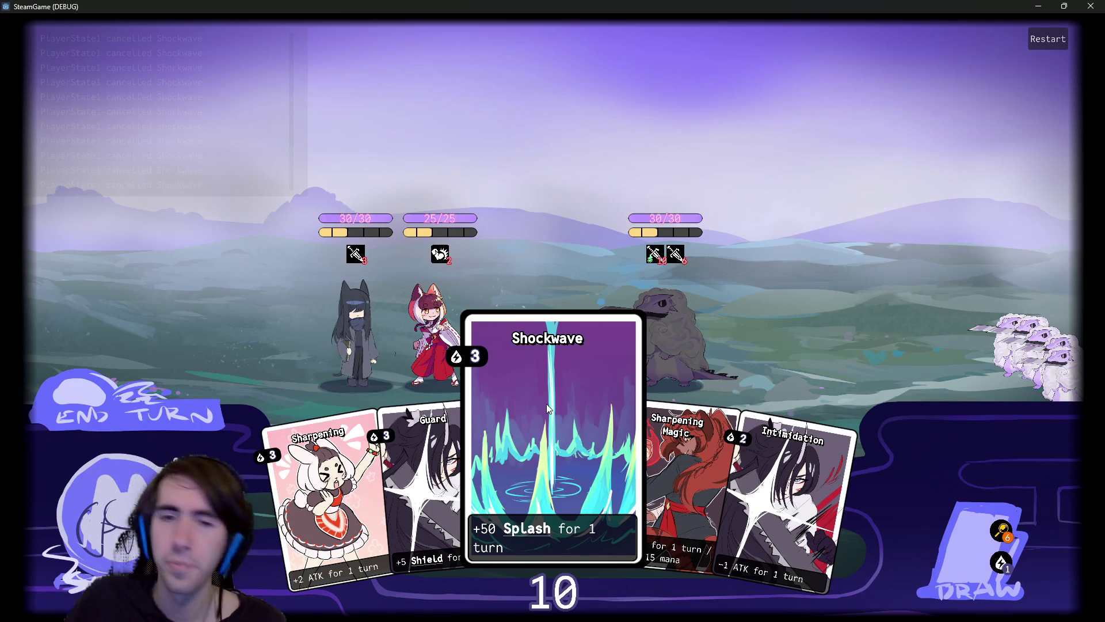
{"action": "mouse_move", "coordinate": [547, 403]}
{"action": "left_mouse_down"}
{"action": "mouse_move", "coordinate": [548, 317]}
{"action": "mouse_move", "coordinate": [533, 467]}
{"action": "left_mouse_up"}
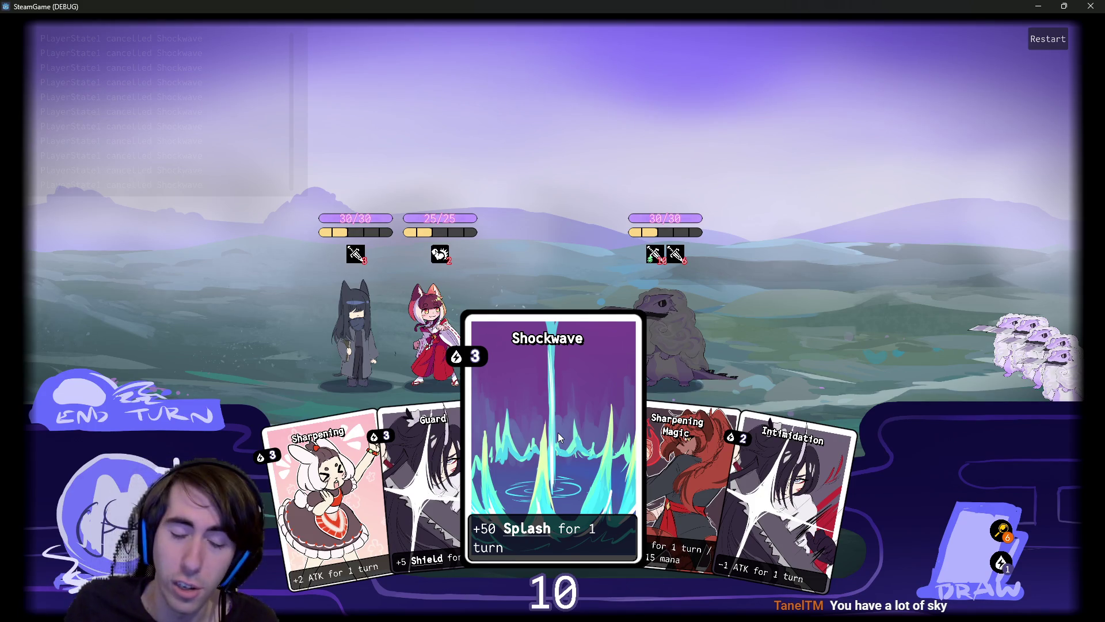
Play the enlarged Shockwave card several times, firing its splash attack and watching it return to the hand.
{"action": "left_click", "coordinate": [558, 433]}
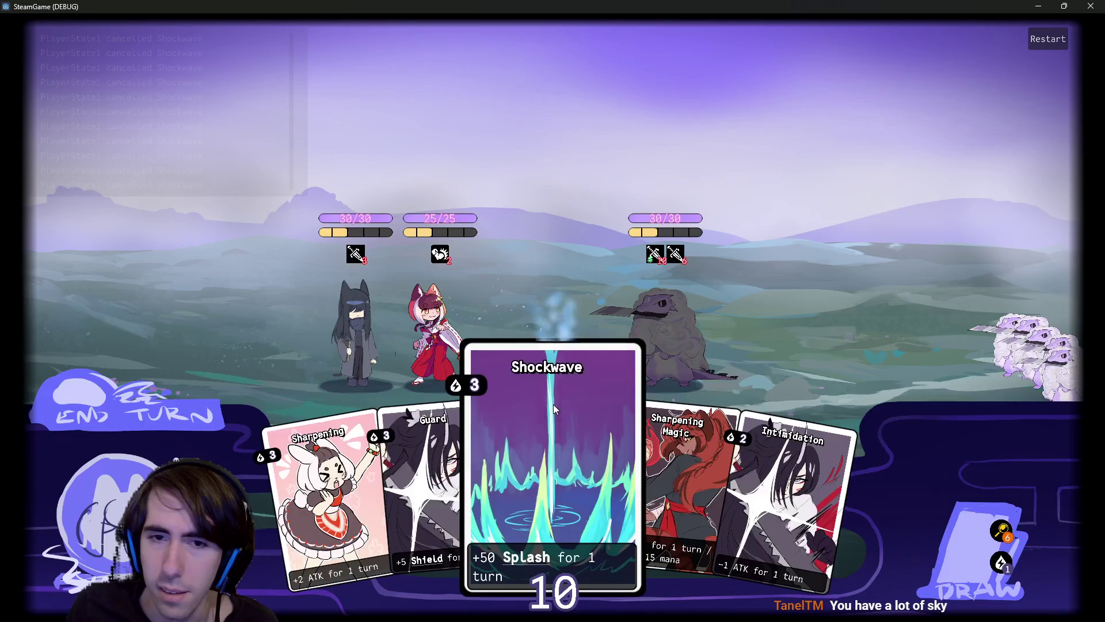
{"action": "left_click", "coordinate": [535, 372]}
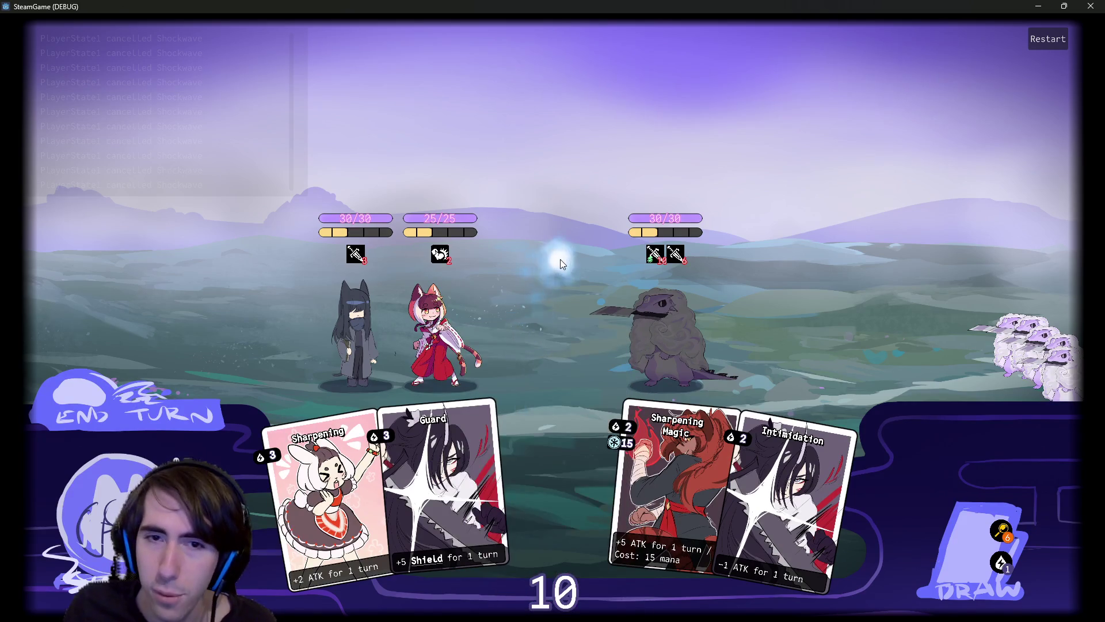
{"action": "left_click", "coordinate": [564, 409]}
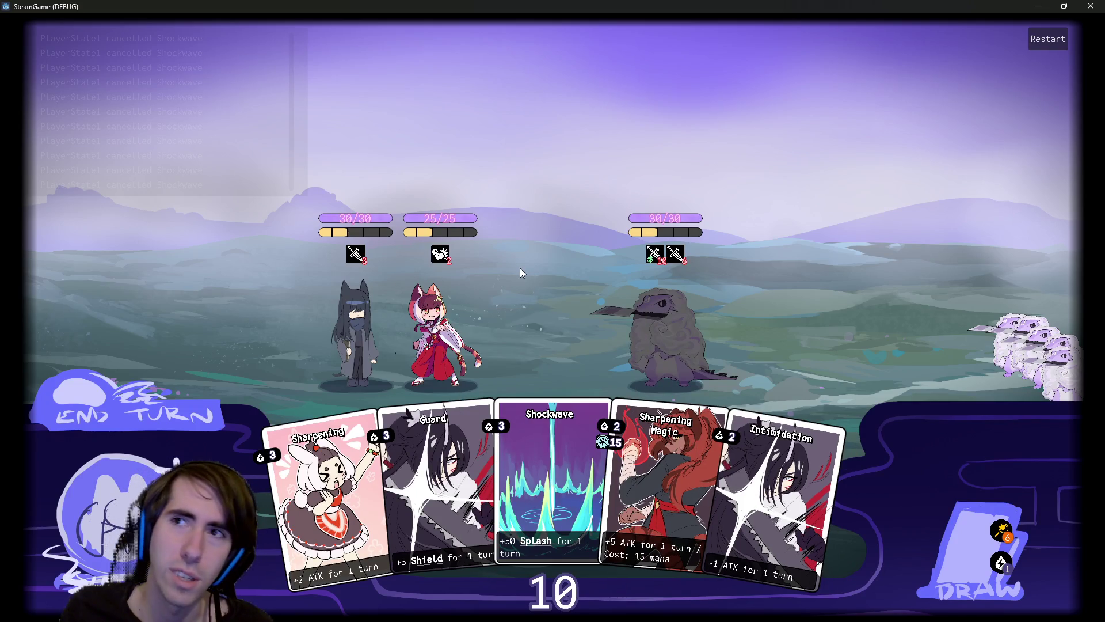
{"action": "mouse_move", "coordinate": [537, 413]}
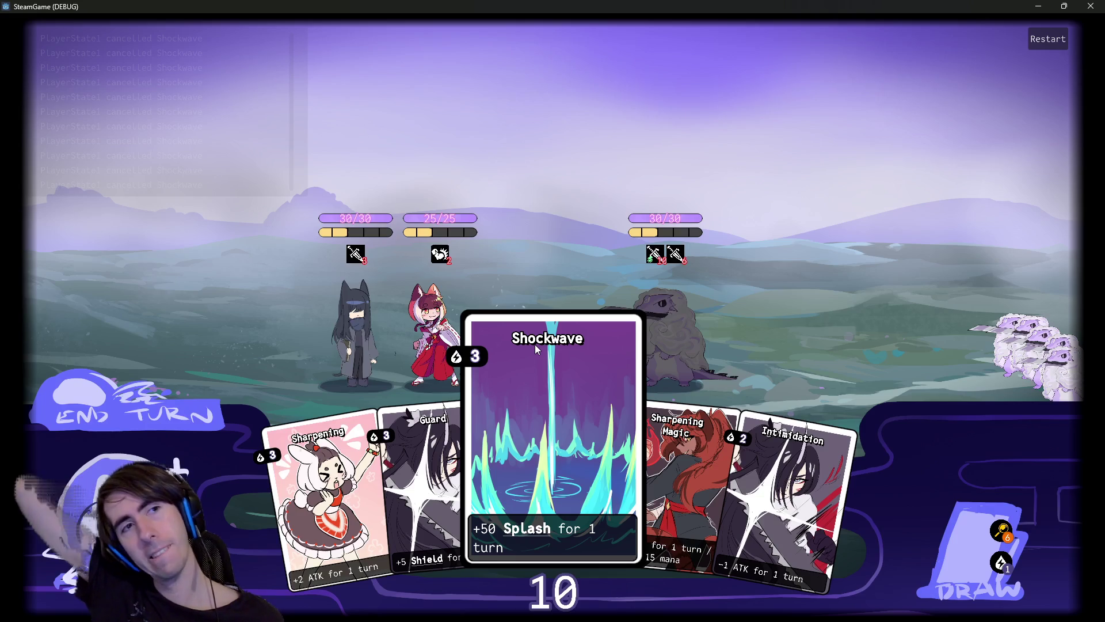
{"action": "mouse_move", "coordinate": [534, 344]}
{"action": "left_mouse_down"}
{"action": "mouse_move", "coordinate": [529, 259]}
{"action": "mouse_move", "coordinate": [418, 316]}
{"action": "mouse_move", "coordinate": [579, 305]}
{"action": "mouse_move", "coordinate": [400, 324]}
{"action": "mouse_move", "coordinate": [297, 314]}
{"action": "mouse_move", "coordinate": [364, 336]}
{"action": "mouse_move", "coordinate": [655, 317]}
{"action": "mouse_move", "coordinate": [450, 330]}
{"action": "mouse_move", "coordinate": [554, 436]}
{"action": "mouse_move", "coordinate": [579, 327]}
{"action": "mouse_move", "coordinate": [556, 430]}
{"action": "mouse_move", "coordinate": [551, 336]}
{"action": "mouse_move", "coordinate": [544, 478]}
{"action": "left_mouse_up"}
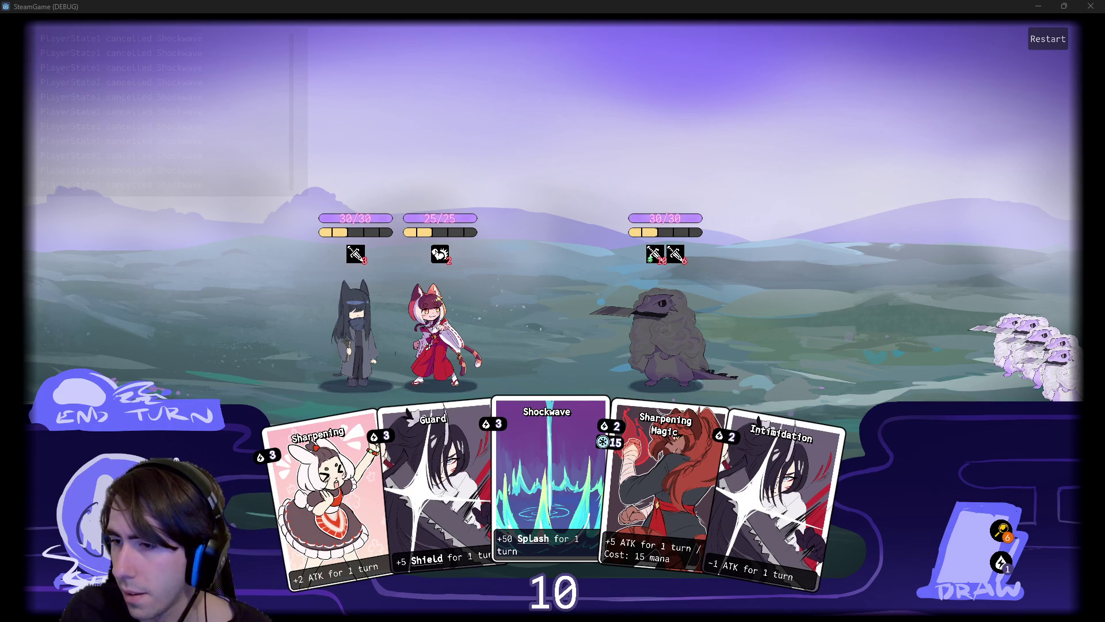
{"action": "key", "text": "alt+Tab"}
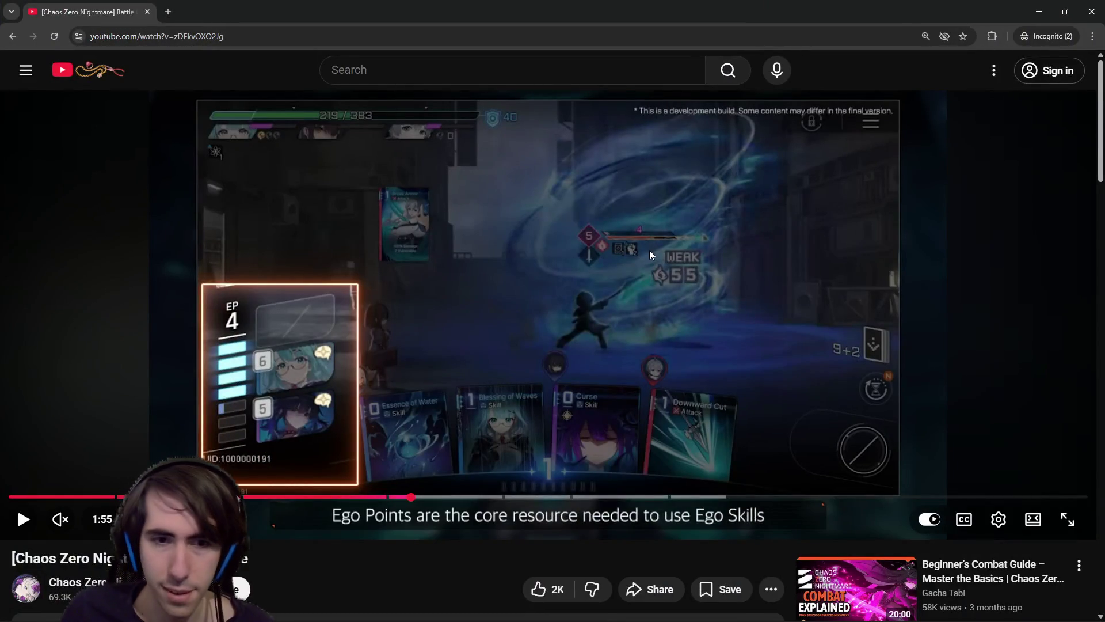
Seek the Chaos Zero Nightmare battle video back five seconds, from 1:55 to 1:50.
{"action": "key", "text": "Left"}
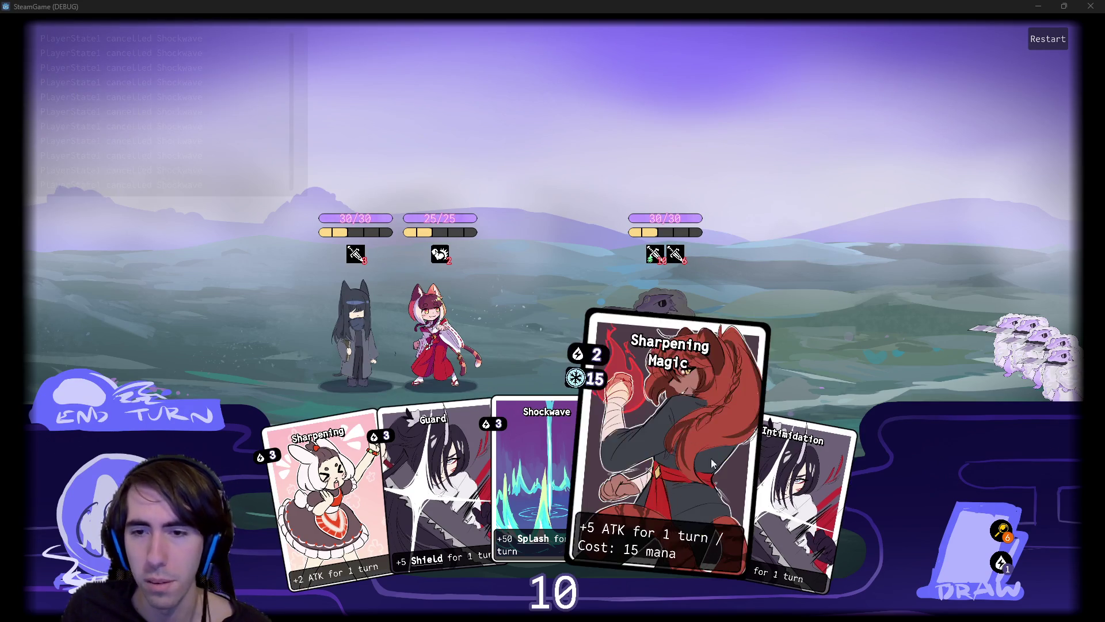
{"action": "left_click", "coordinate": [547, 461]}
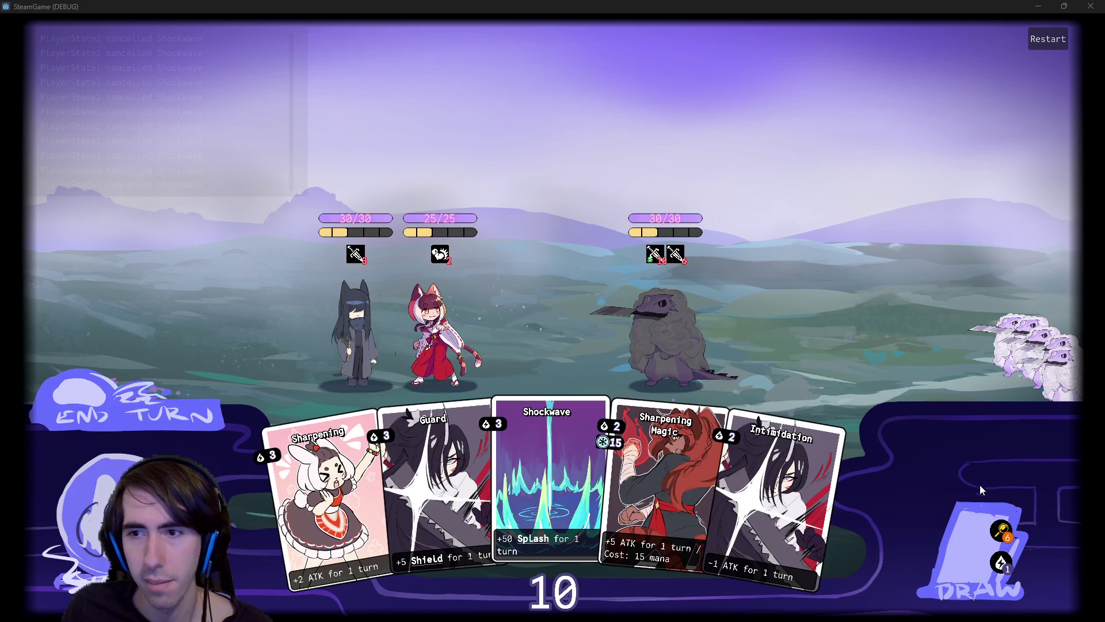
{"action": "left_click", "coordinate": [1001, 532]}
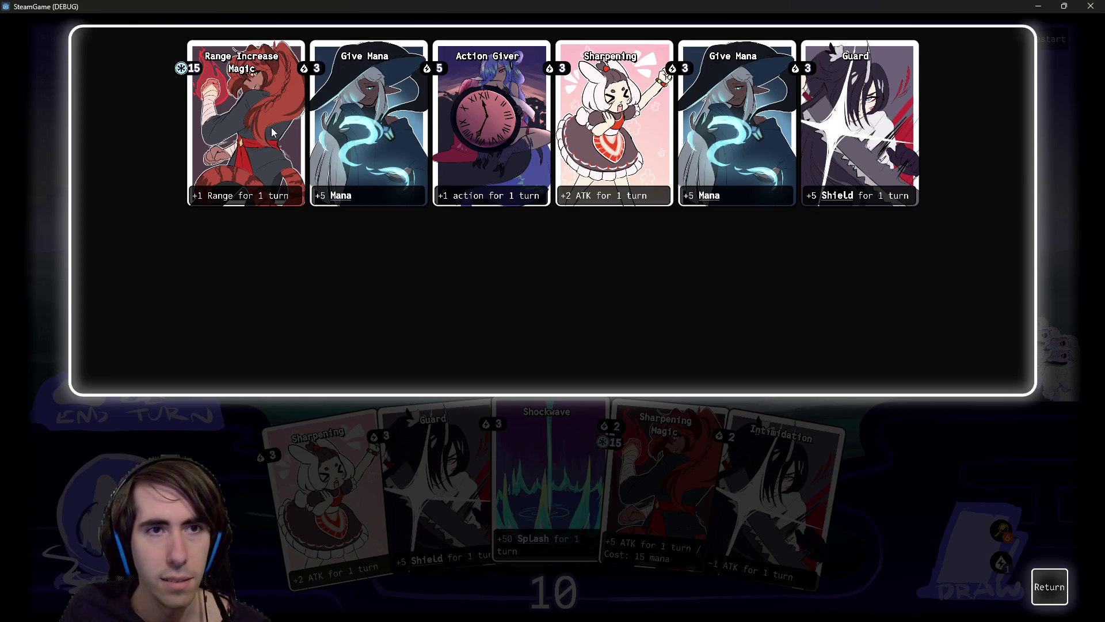
{"action": "left_click", "coordinate": [1046, 585]}
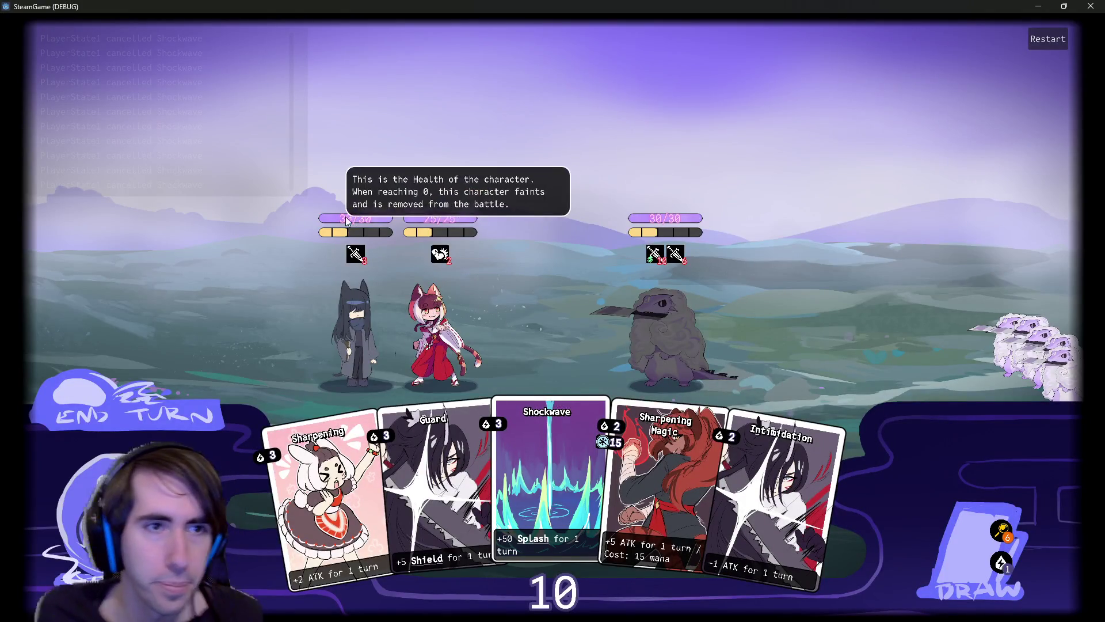
{"action": "mouse_move", "coordinate": [532, 431]}
{"action": "mouse_move", "coordinate": [532, 430]}
{"action": "left_mouse_down"}
{"action": "mouse_move", "coordinate": [521, 316]}
{"action": "mouse_move", "coordinate": [547, 392]}
{"action": "left_mouse_up"}
{"action": "mouse_move", "coordinate": [578, 447]}
{"action": "left_mouse_down"}
{"action": "mouse_move", "coordinate": [519, 379]}
{"action": "mouse_move", "coordinate": [470, 369]}
{"action": "mouse_move", "coordinate": [476, 380]}
{"action": "mouse_move", "coordinate": [436, 380]}
{"action": "mouse_move", "coordinate": [561, 445]}
{"action": "left_mouse_up"}
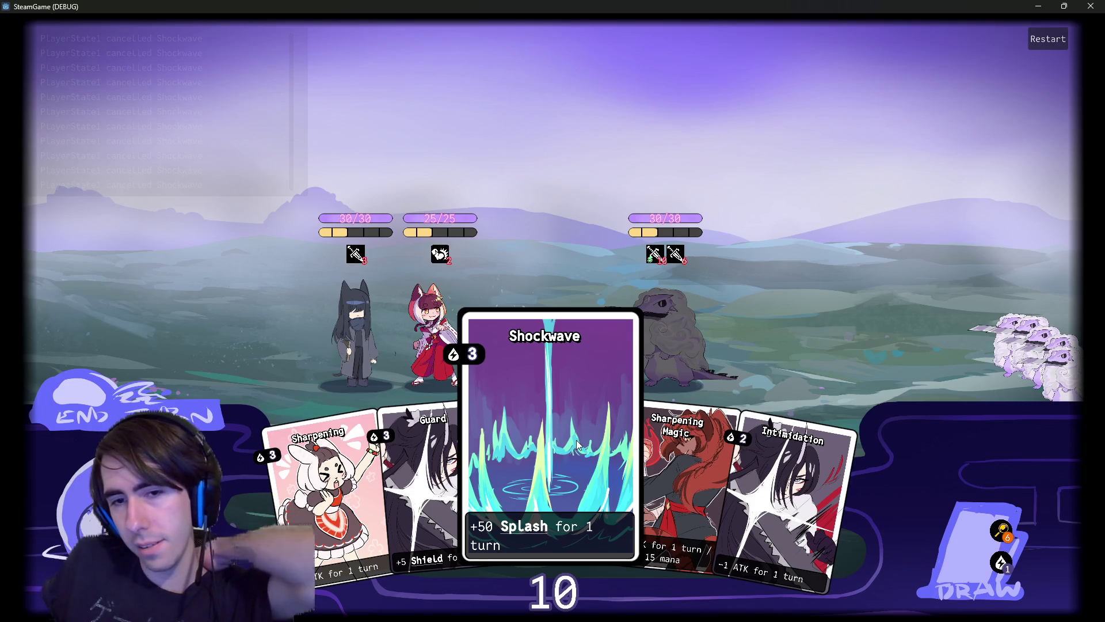
{"action": "left_click_drag", "start_coordinate": [576, 440], "coordinate": [622, 348]}
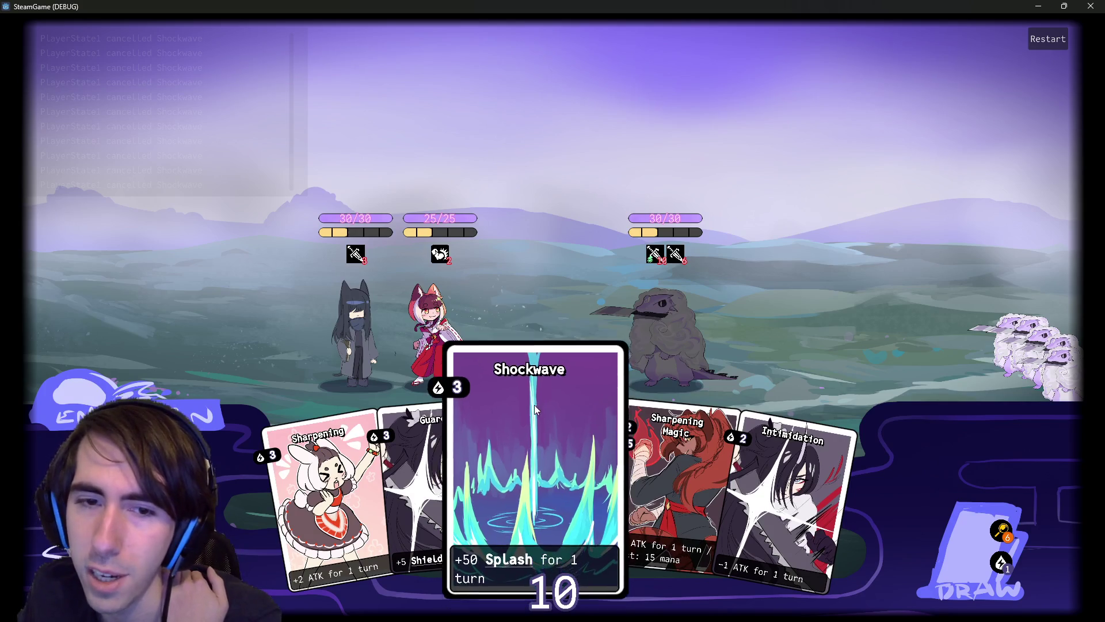
{"action": "left_click_drag", "start_coordinate": [537, 399], "coordinate": [555, 364]}
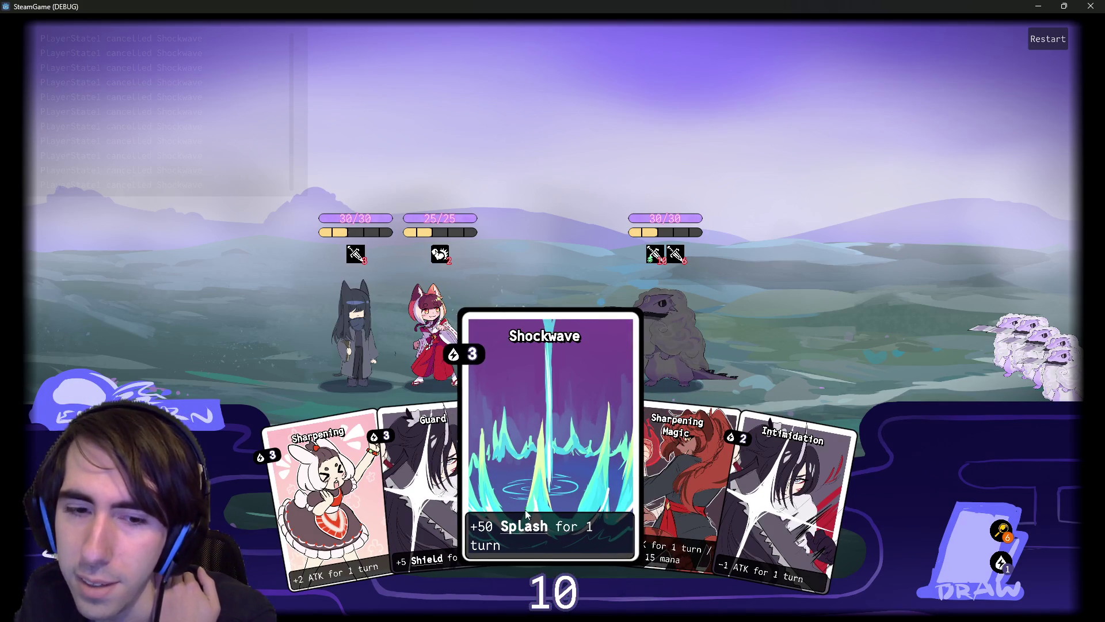
{"action": "mouse_move", "coordinate": [520, 526]}
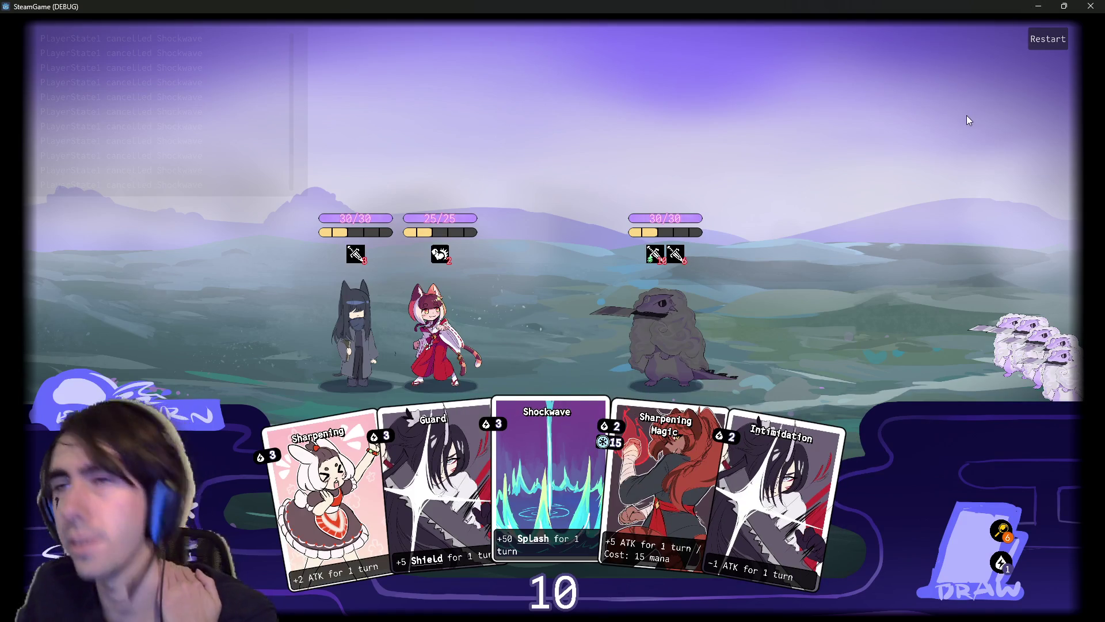
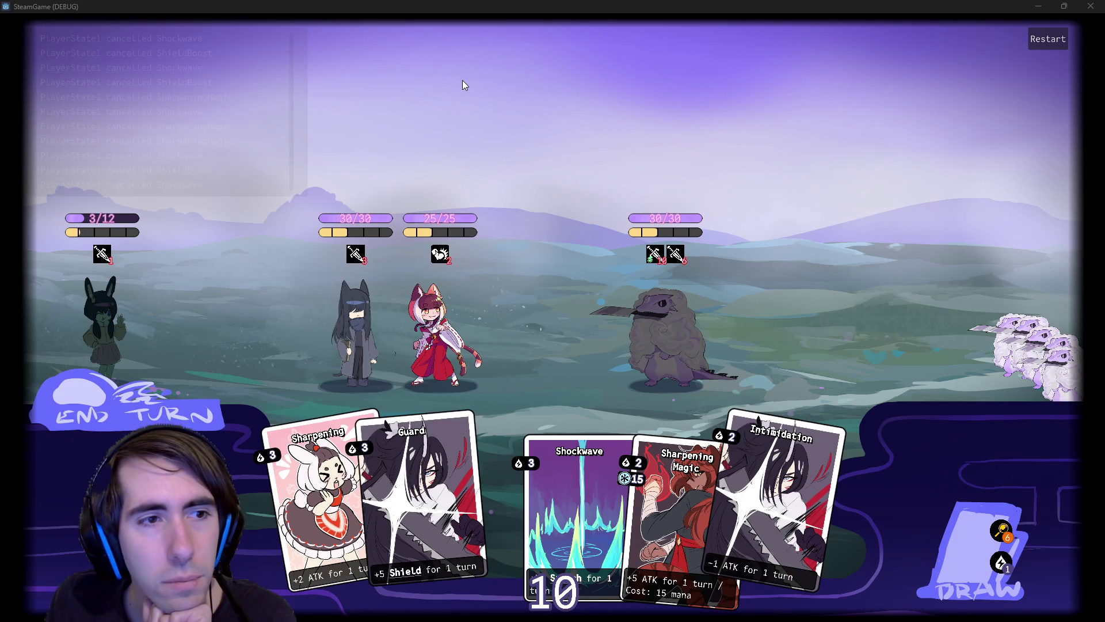
Add an 'if !isSuccess:' check on line 11 of onCardPlayed and save the script.
{"action": "key", "text": "F8"}
{"action": "left_click", "coordinate": [738, 230]}
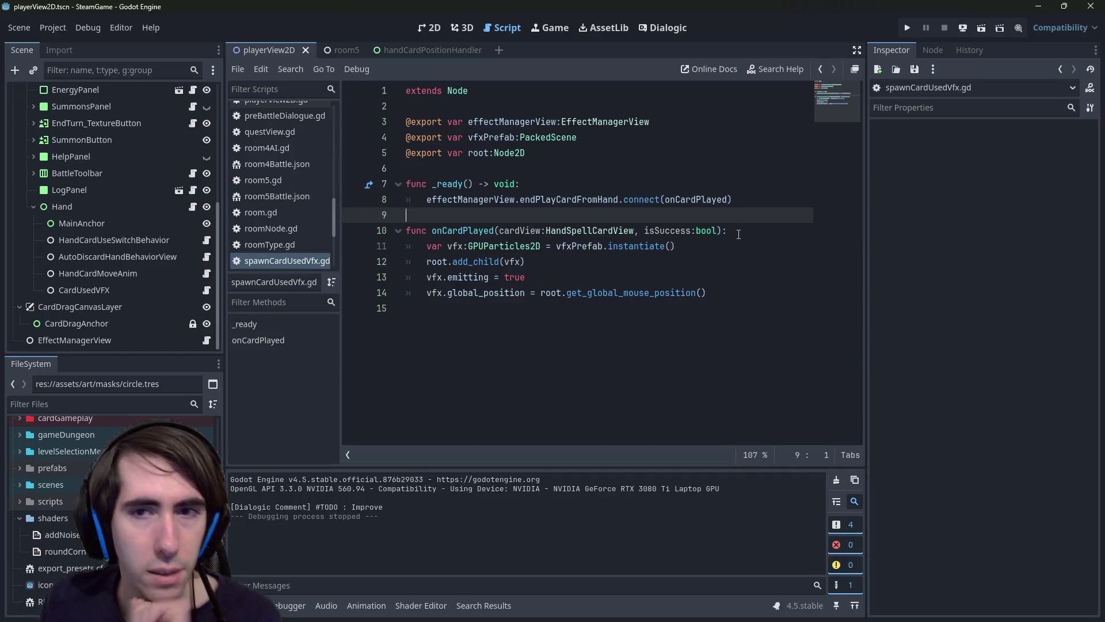
{"action": "key", "text": "Return"}
{"action": "type", "text": "if !isSuccess:"}
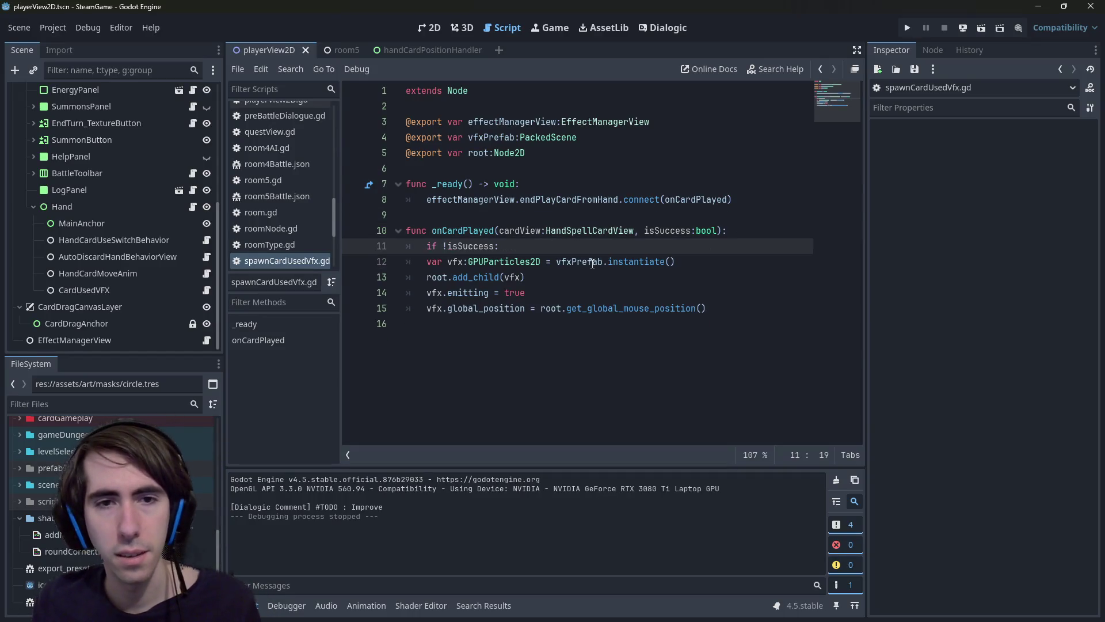
{"action": "left_click", "coordinate": [447, 246]}
{"action": "key", "text": "shift+Tab"}
{"action": "key", "text": "ctrl+s"}
Change the check to 'if isSuccess:' and indent the four VFX spawning lines under it.
{"action": "key", "text": "BackSpace"}
{"action": "left_click_drag", "start_coordinate": [426, 261], "coordinate": [708, 308]}
{"action": "key", "text": "Tab"}
{"action": "left_click", "coordinate": [557, 249]}
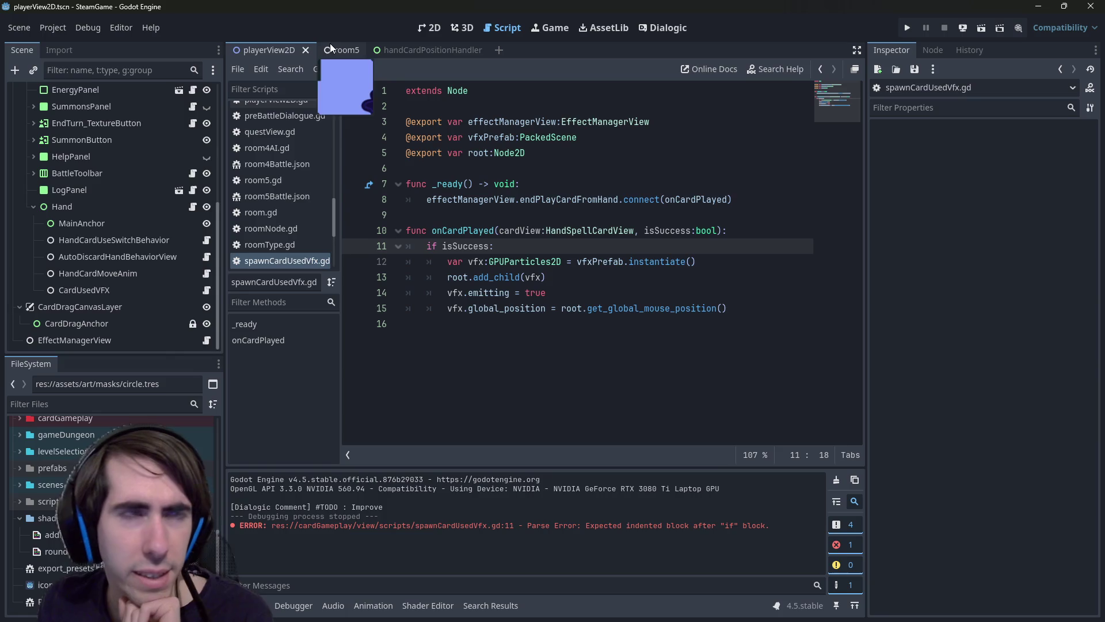
{"action": "left_click", "coordinate": [392, 50]}
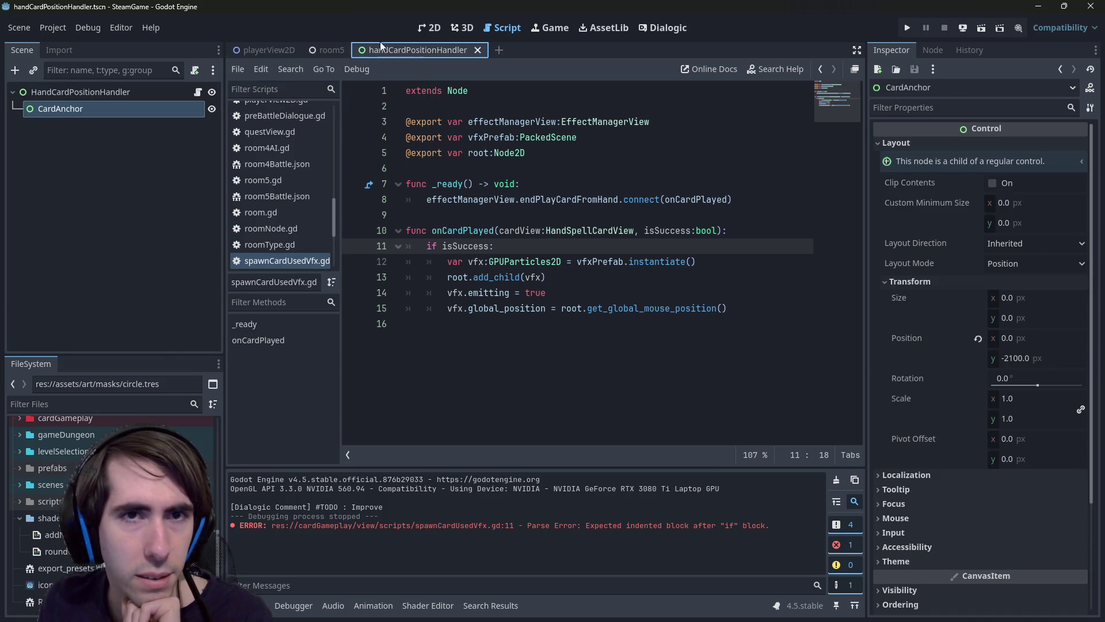
Open handSpellCardView.tscn through a quick file search for 'handcardview'.
{"action": "left_click", "coordinate": [328, 50]}
{"action": "left_click", "coordinate": [488, 166]}
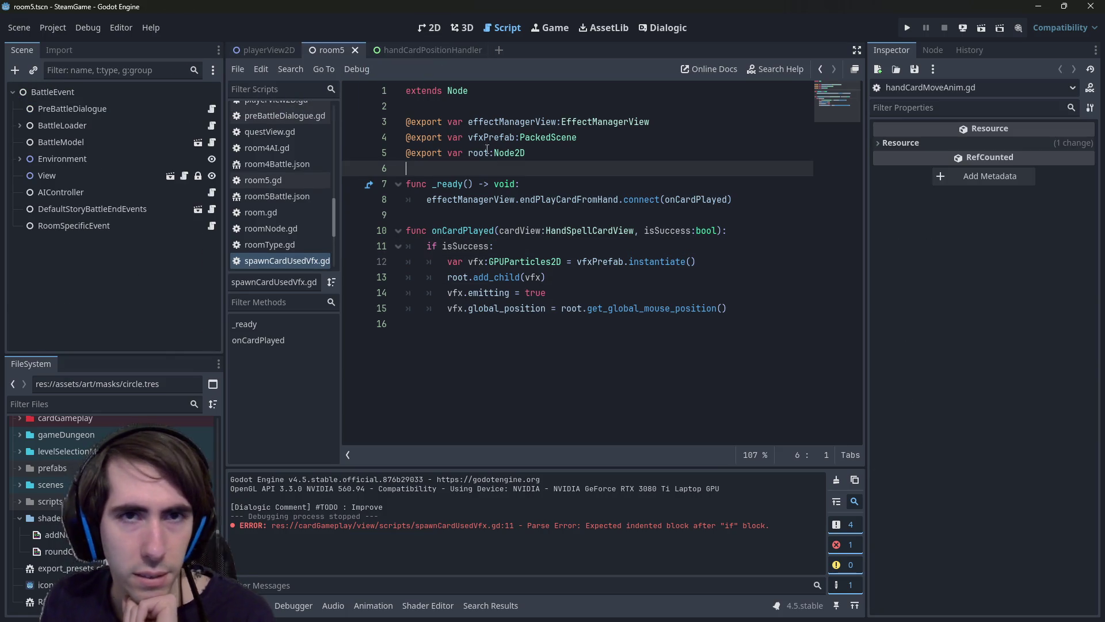
{"action": "key", "text": "shift+alt+o"}
{"action": "type", "text": "han"}
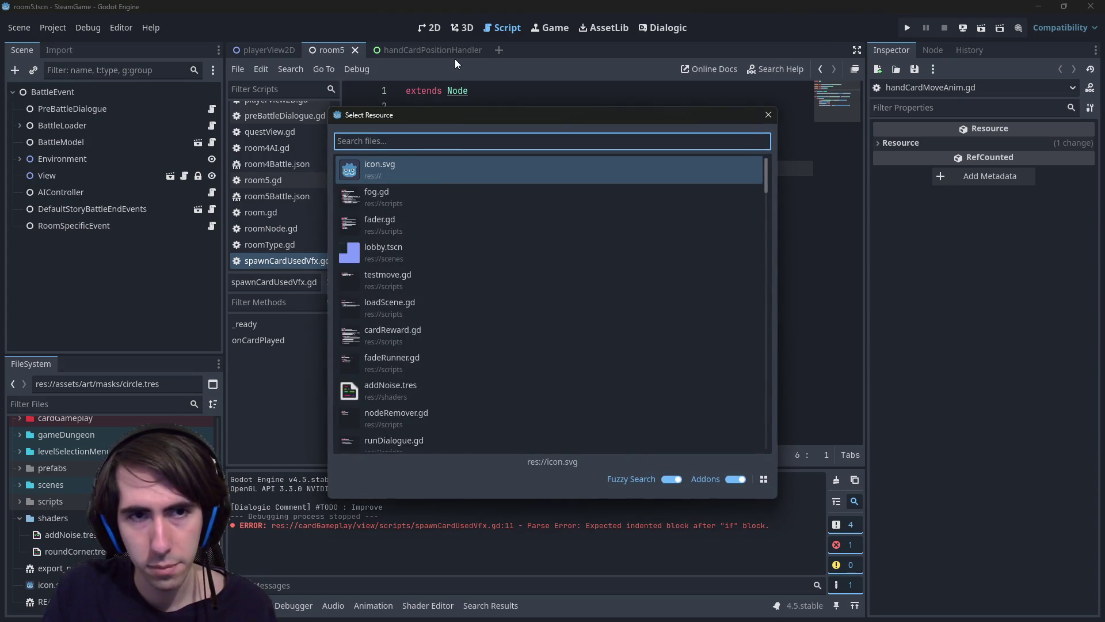
{"action": "type", "text": "dcardview"}
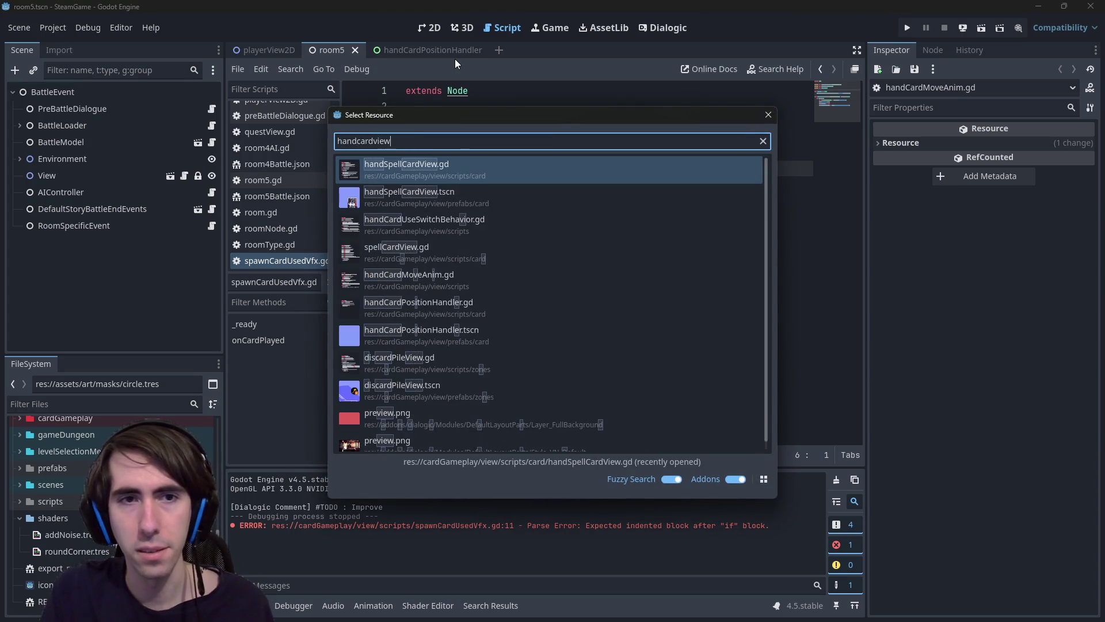
{"action": "key", "text": "Down"}
{"action": "key", "text": "Return"}
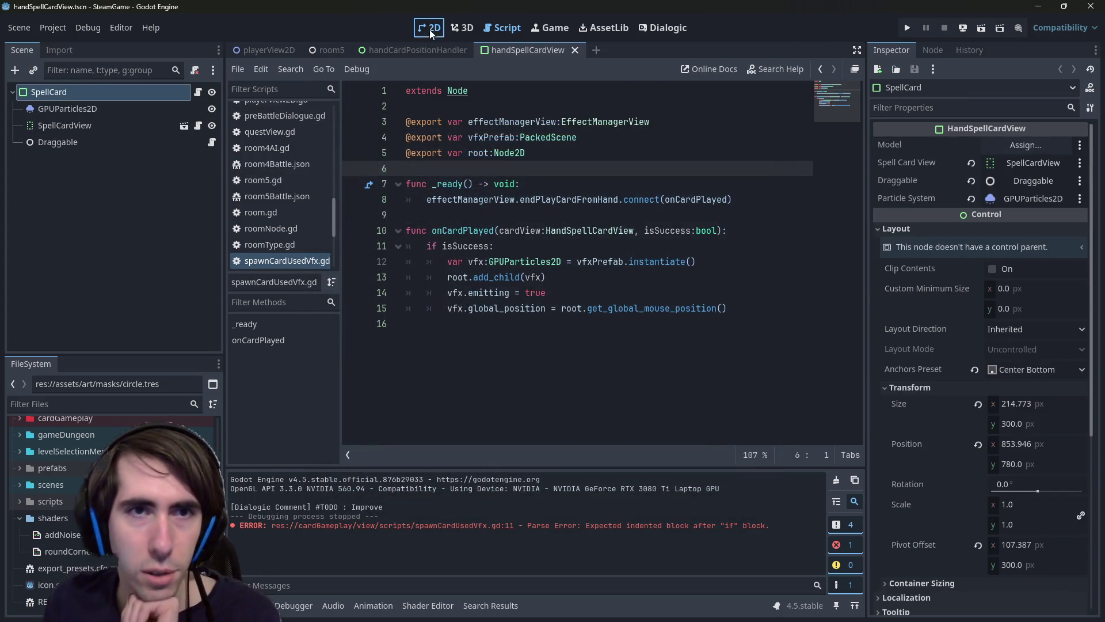
In the 2D view, select GPUParticles2D and bring up the SpellCard root's script.
{"action": "left_click", "coordinate": [430, 28]}
{"action": "left_click", "coordinate": [122, 104]}
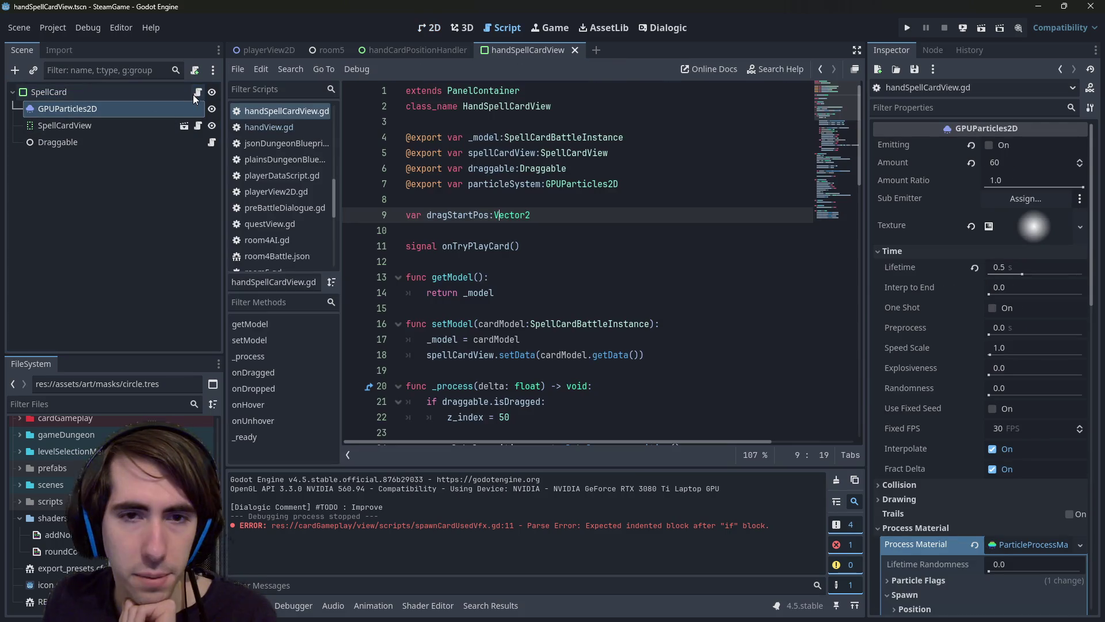
{"action": "left_click", "coordinate": [194, 96]}
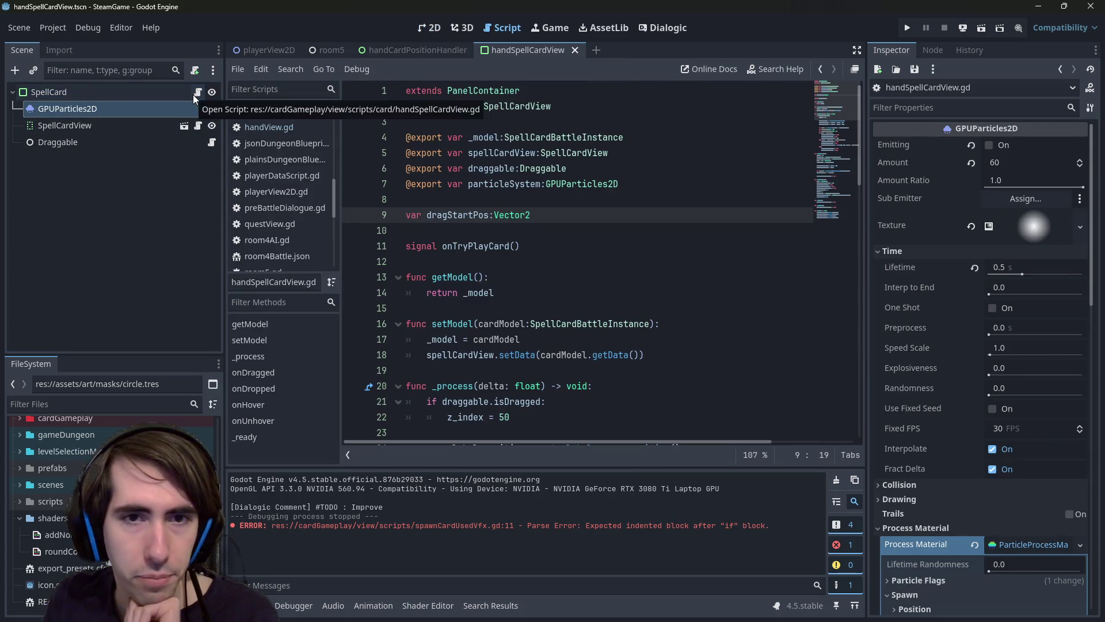
Search handSpellCardView.gd for the usages of particleSystem.
{"action": "double_click", "coordinate": [514, 169]}
{"action": "double_click", "coordinate": [496, 185]}
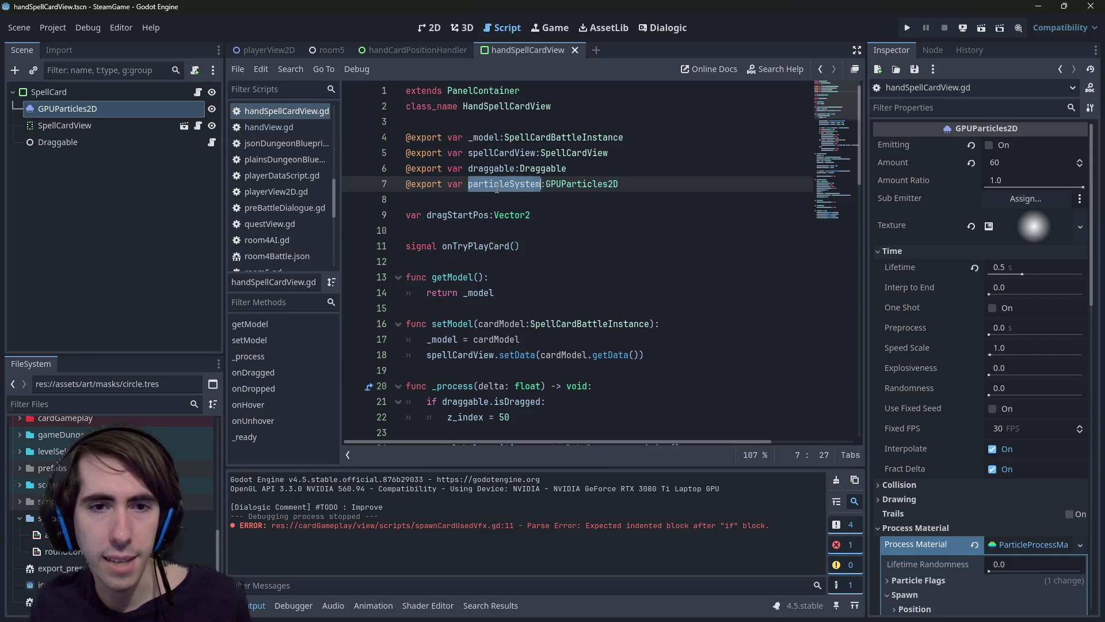
{"action": "key", "text": "ctrl+f"}
{"action": "key", "text": "Return"}
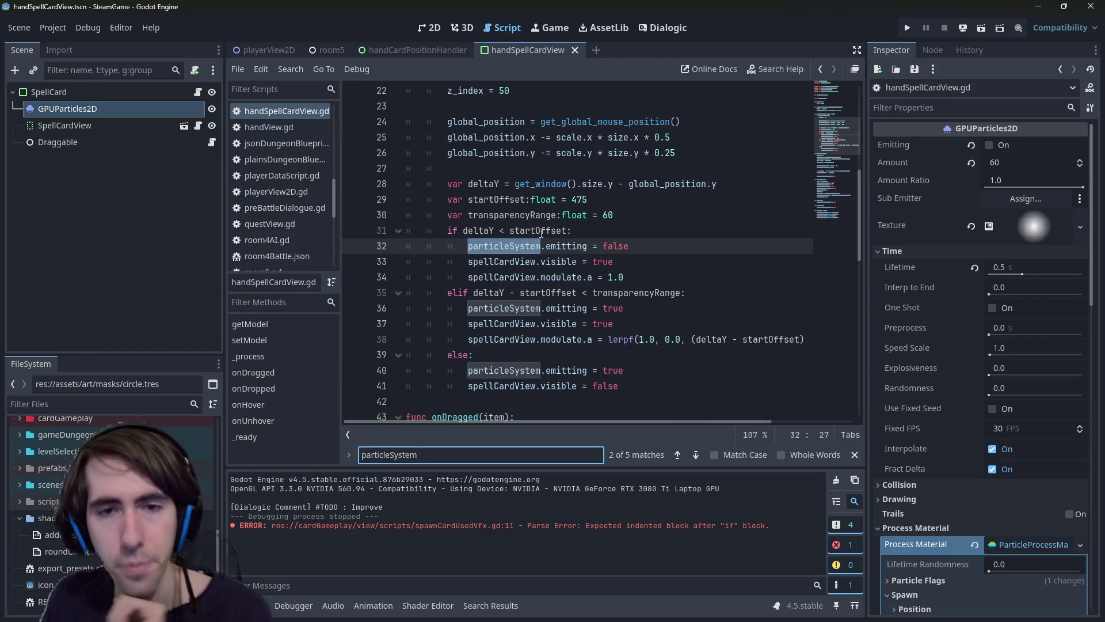
Inspect lines 32–33 and read the documentation for the particle system's emitting property.
{"action": "mouse_move", "coordinate": [630, 256]}
{"action": "left_mouse_down"}
{"action": "mouse_move", "coordinate": [437, 270]}
{"action": "mouse_move", "coordinate": [296, 247]}
{"action": "left_mouse_up"}
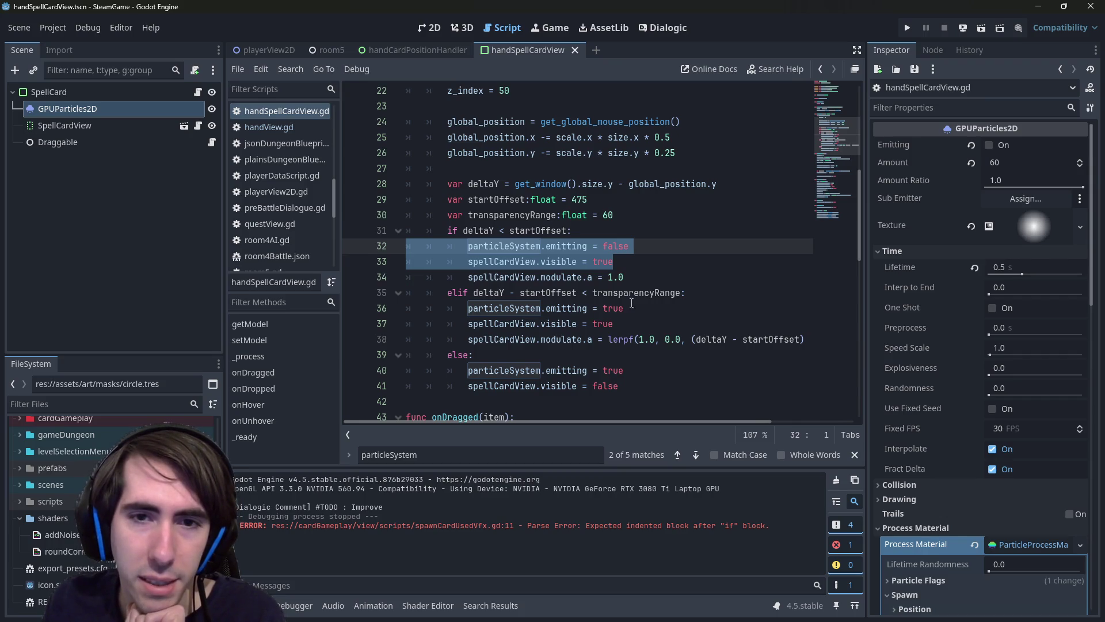
{"action": "mouse_move", "coordinate": [634, 262]}
{"action": "left_mouse_down"}
{"action": "mouse_move", "coordinate": [507, 248]}
{"action": "mouse_move", "coordinate": [295, 265]}
{"action": "left_mouse_up"}
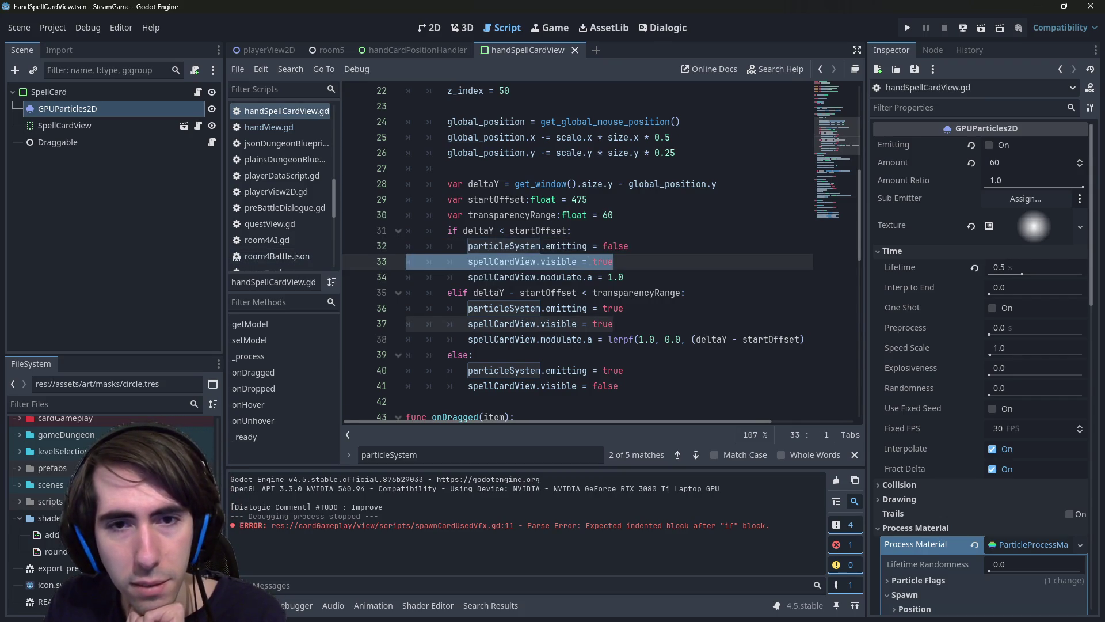
{"action": "left_click", "coordinate": [533, 246]}
{"action": "double_click", "coordinate": [567, 246]}
{"action": "mouse_move", "coordinate": [569, 248]}
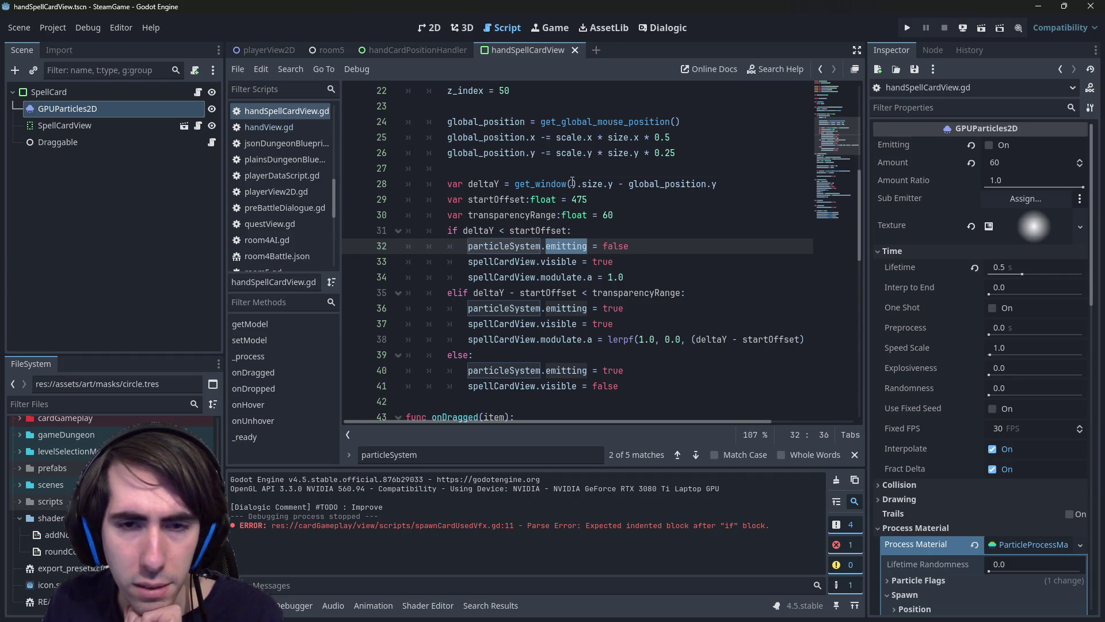
{"action": "scroll", "coordinate": [572, 182], "scroll_direction": "down", "scroll_amount": 2}
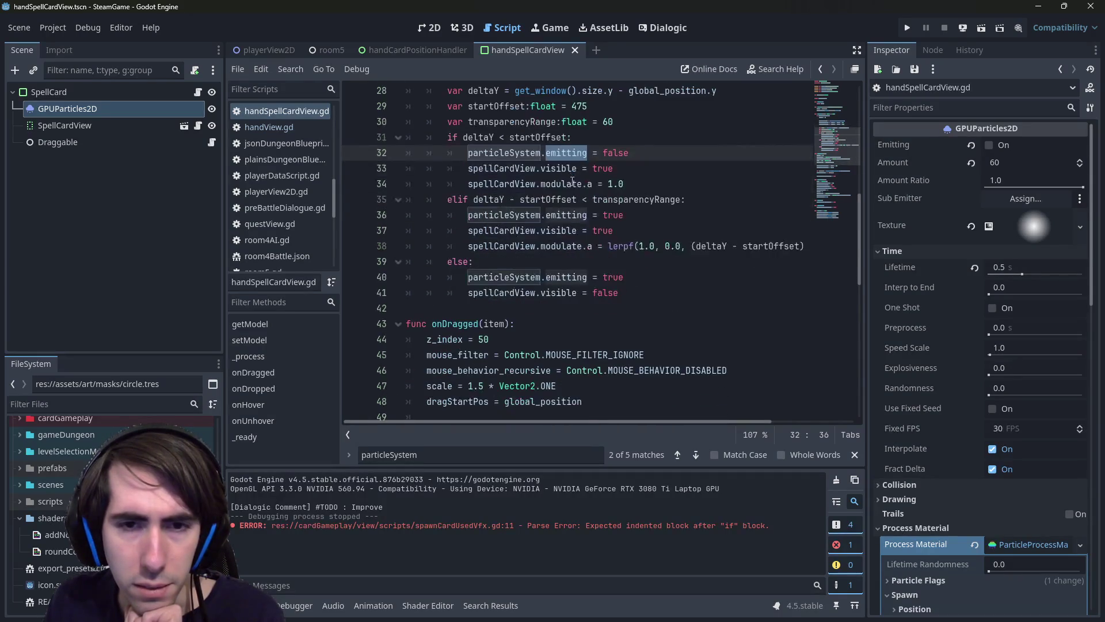
{"action": "scroll", "coordinate": [572, 182], "scroll_direction": "down", "scroll_amount": 9}
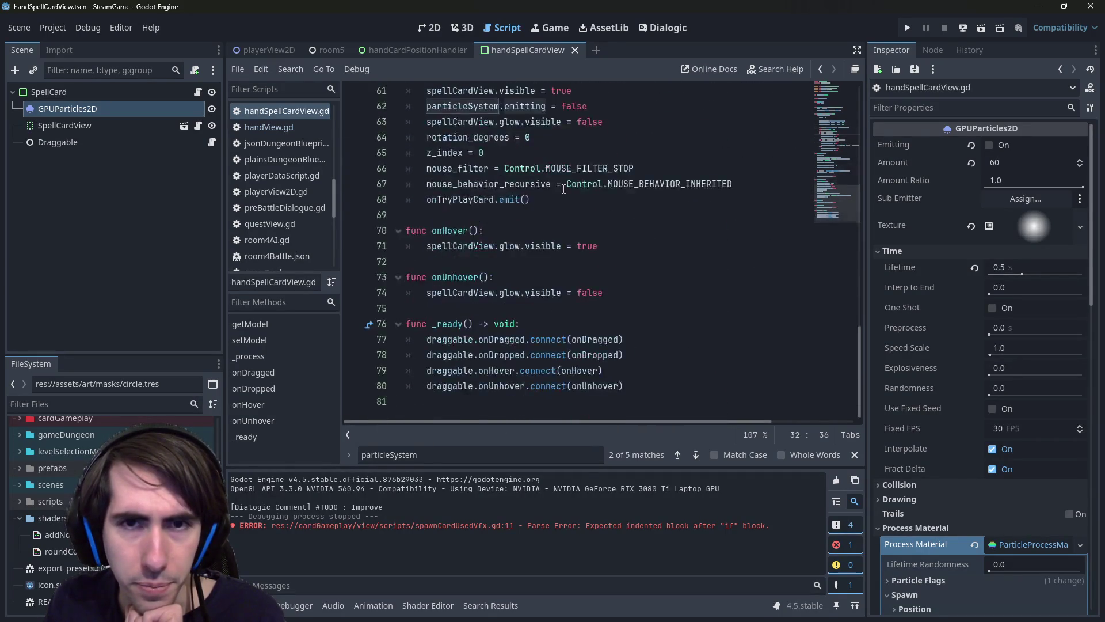
{"action": "scroll", "coordinate": [564, 189], "scroll_direction": "down", "scroll_amount": 2}
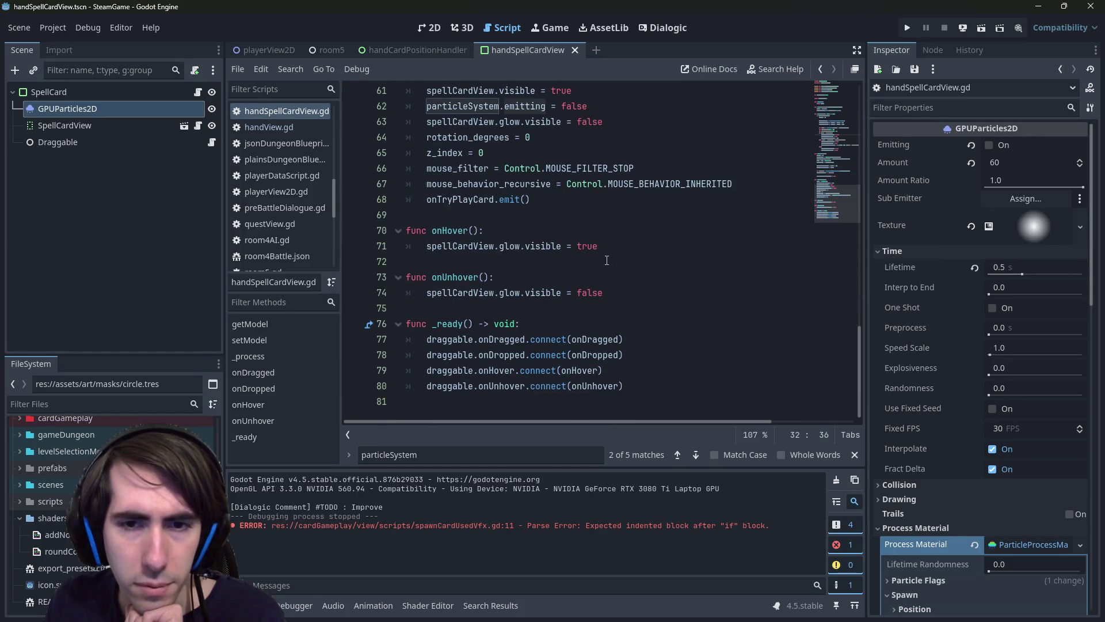
{"action": "scroll", "coordinate": [607, 260], "scroll_direction": "up", "scroll_amount": 7}
{"action": "scroll", "coordinate": [606, 261], "scroll_direction": "up", "scroll_amount": 13}
{"action": "scroll", "coordinate": [556, 320], "scroll_direction": "down", "scroll_amount": 5}
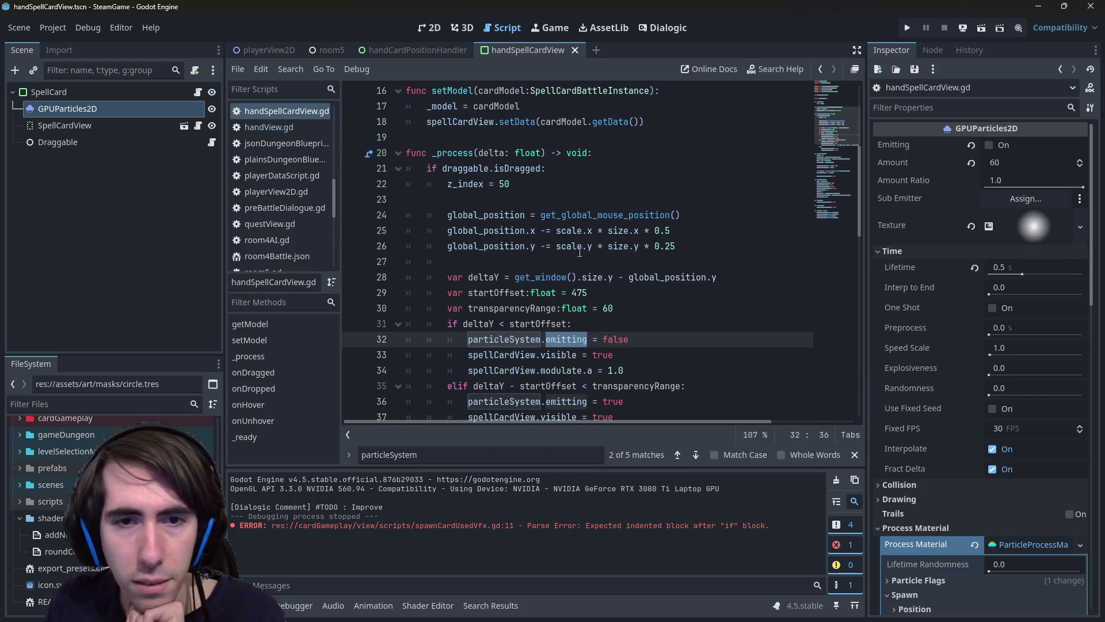
{"action": "scroll", "coordinate": [588, 232], "scroll_direction": "up", "scroll_amount": 5}
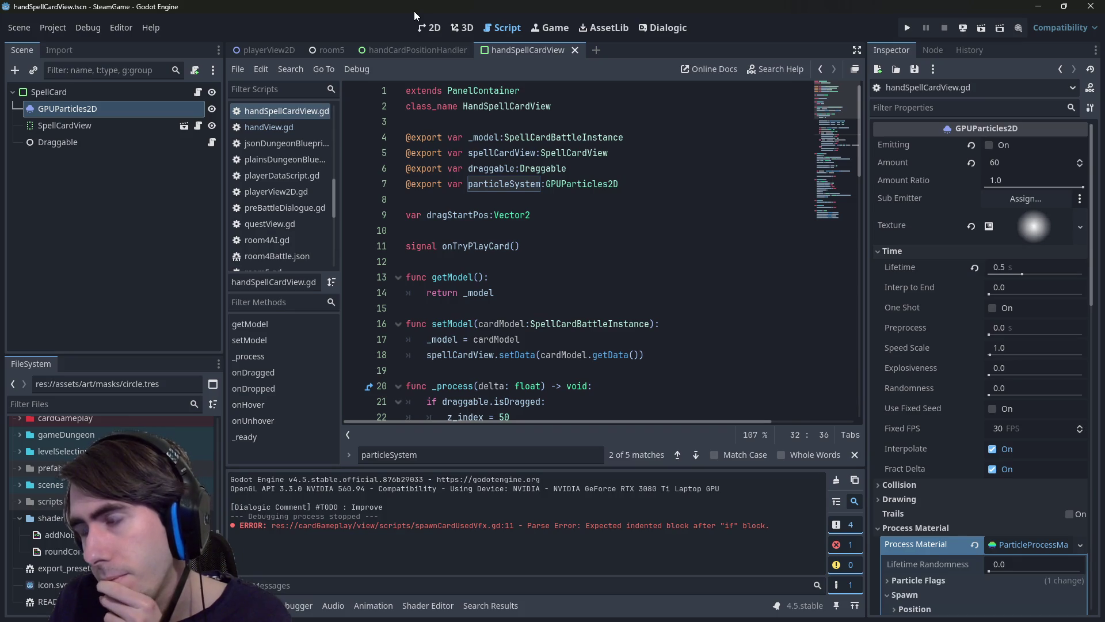
Review the SpellCardView and GPUParticles2D nodes alongside the script around line 54.
{"action": "left_click", "coordinate": [113, 123]}
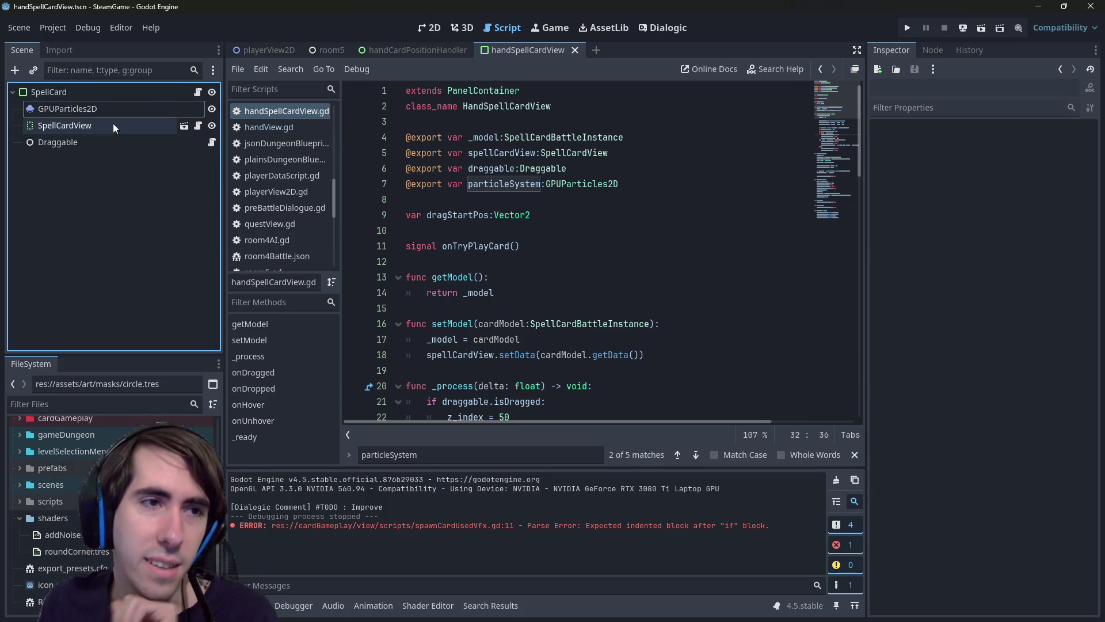
{"action": "left_click", "coordinate": [101, 109]}
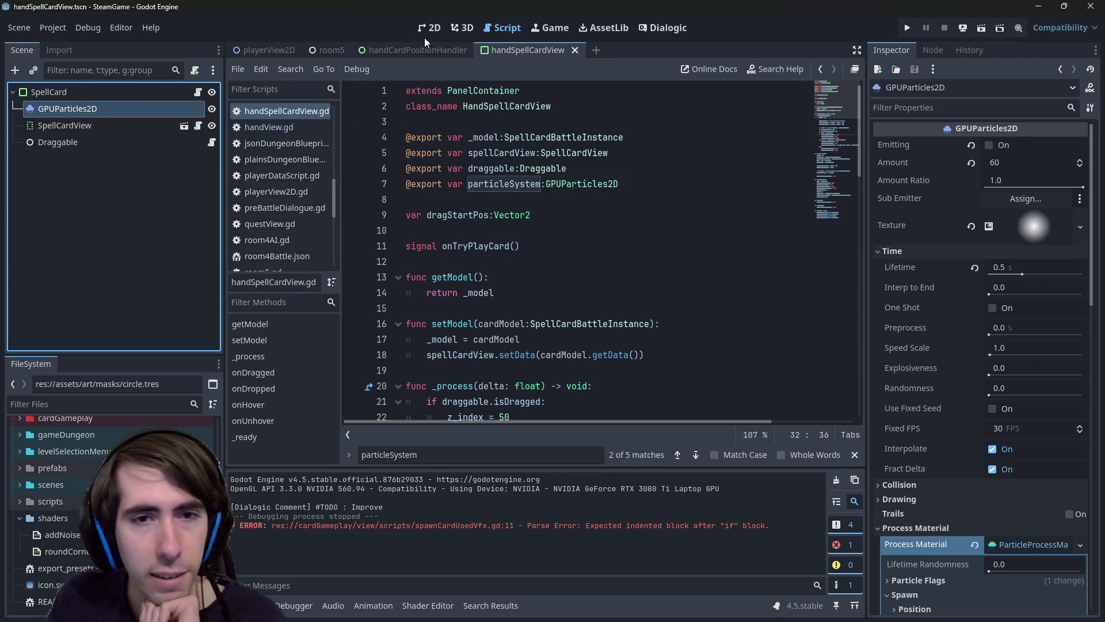
{"action": "scroll", "coordinate": [486, 192], "scroll_direction": "down", "scroll_amount": 16}
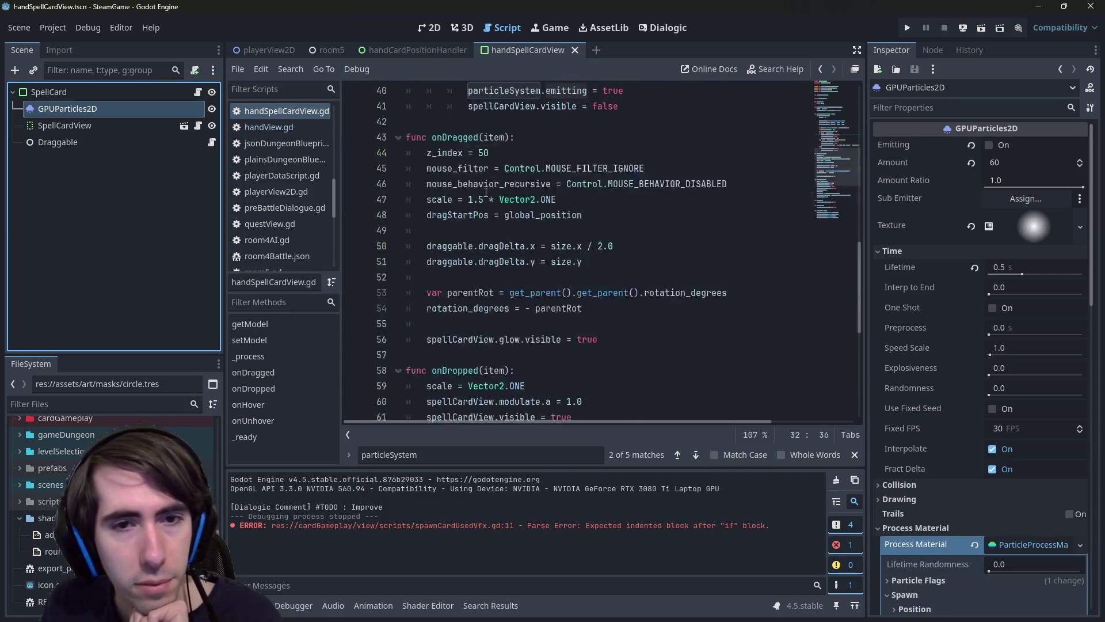
{"action": "scroll", "coordinate": [486, 193], "scroll_direction": "down", "scroll_amount": 4}
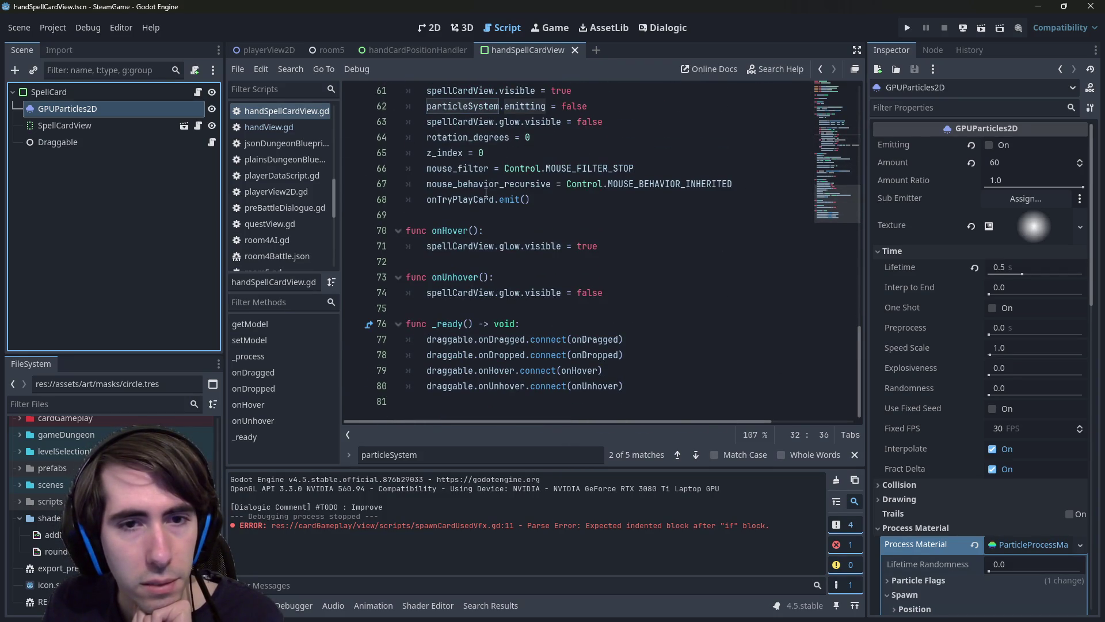
{"action": "scroll", "coordinate": [486, 193], "scroll_direction": "up", "scroll_amount": 4}
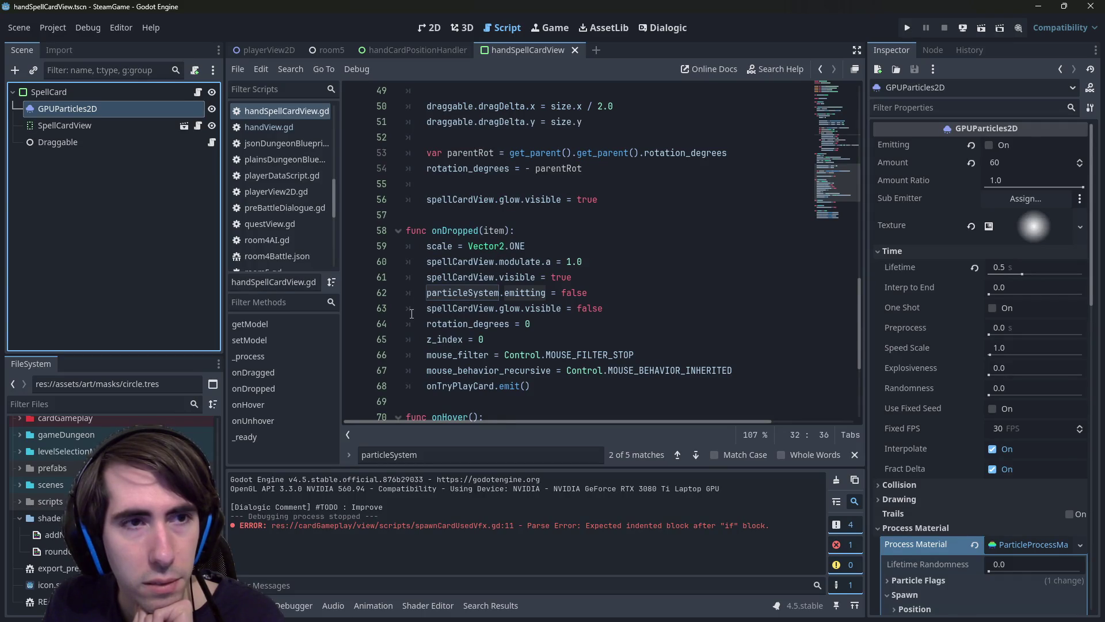
{"action": "left_click", "coordinate": [449, 168]}
{"action": "scroll", "coordinate": [452, 178], "scroll_direction": "up", "scroll_amount": 16}
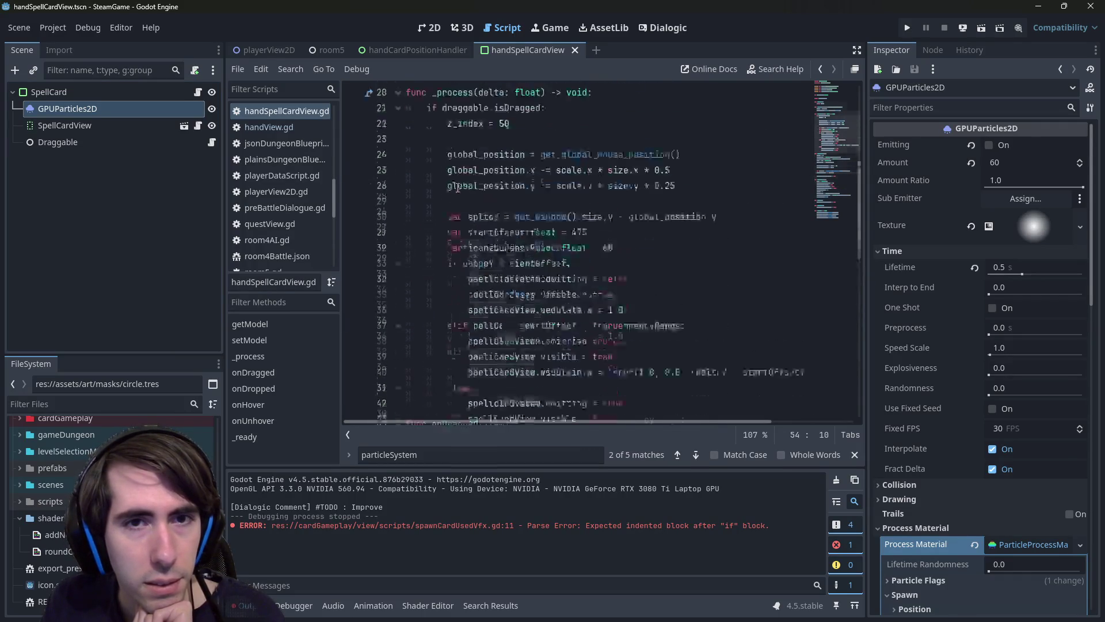
Glance at handView.gd, then move to the handCardPositionHandler and playerView2D scenes.
{"action": "left_click", "coordinate": [288, 128]}
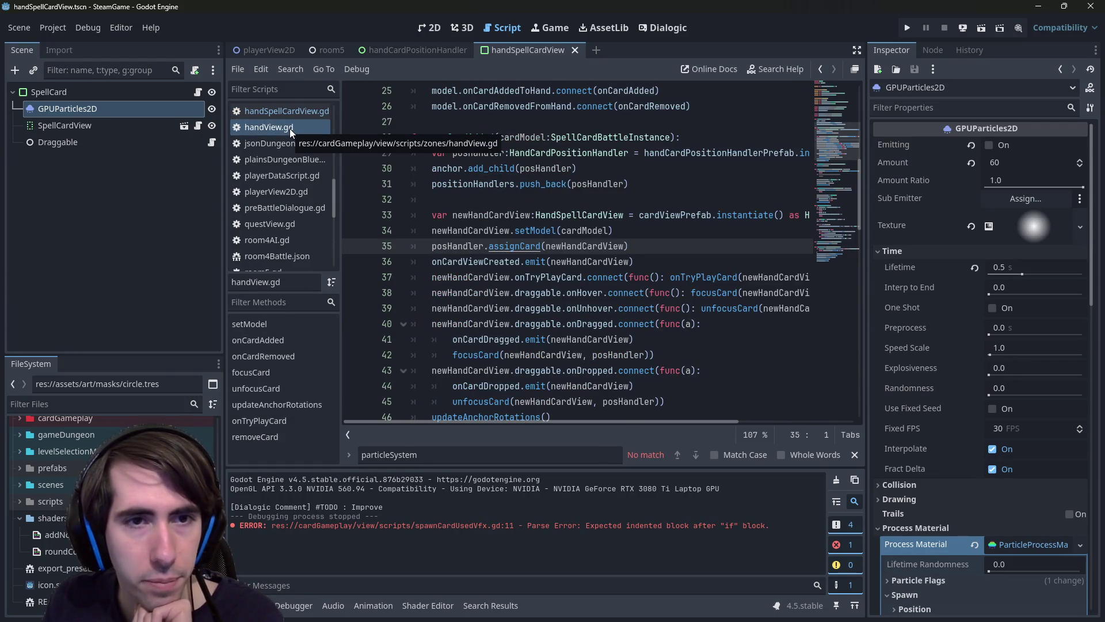
{"action": "left_click", "coordinate": [289, 110]}
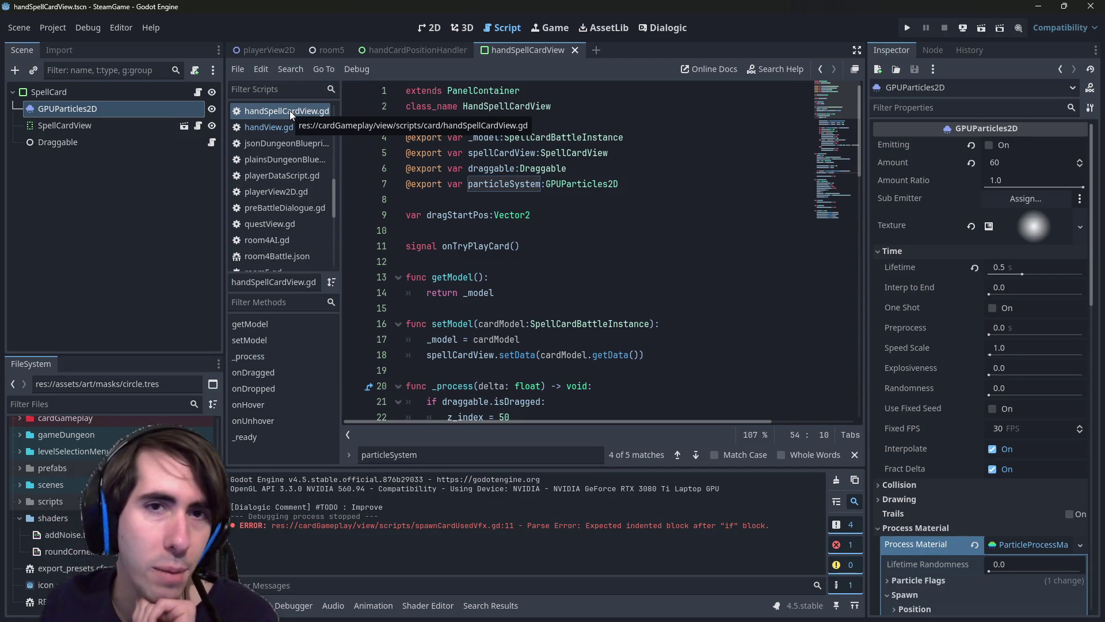
{"action": "left_click", "coordinate": [374, 49]}
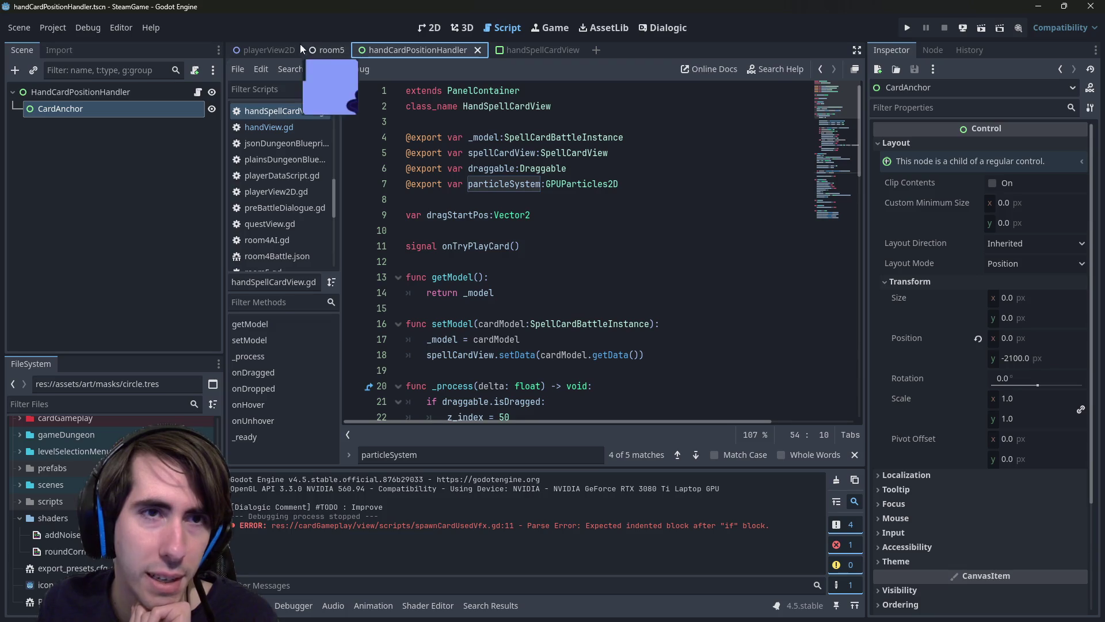
{"action": "left_click", "coordinate": [271, 49]}
Open the spawnCardUsedVfx script from the CardUsedVFX node and locate the vfx variable.
{"action": "left_click", "coordinate": [202, 292]}
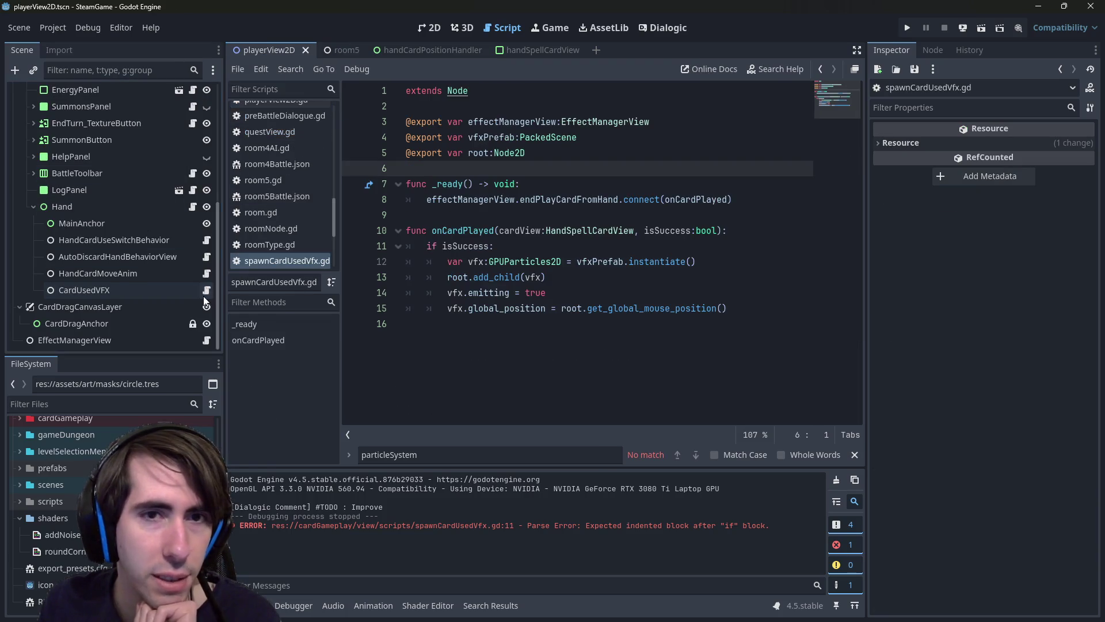
{"action": "left_click", "coordinate": [206, 277]}
{"action": "scroll", "coordinate": [582, 290], "scroll_direction": "up", "scroll_amount": 4}
{"action": "scroll", "coordinate": [583, 290], "scroll_direction": "up", "scroll_amount": 5}
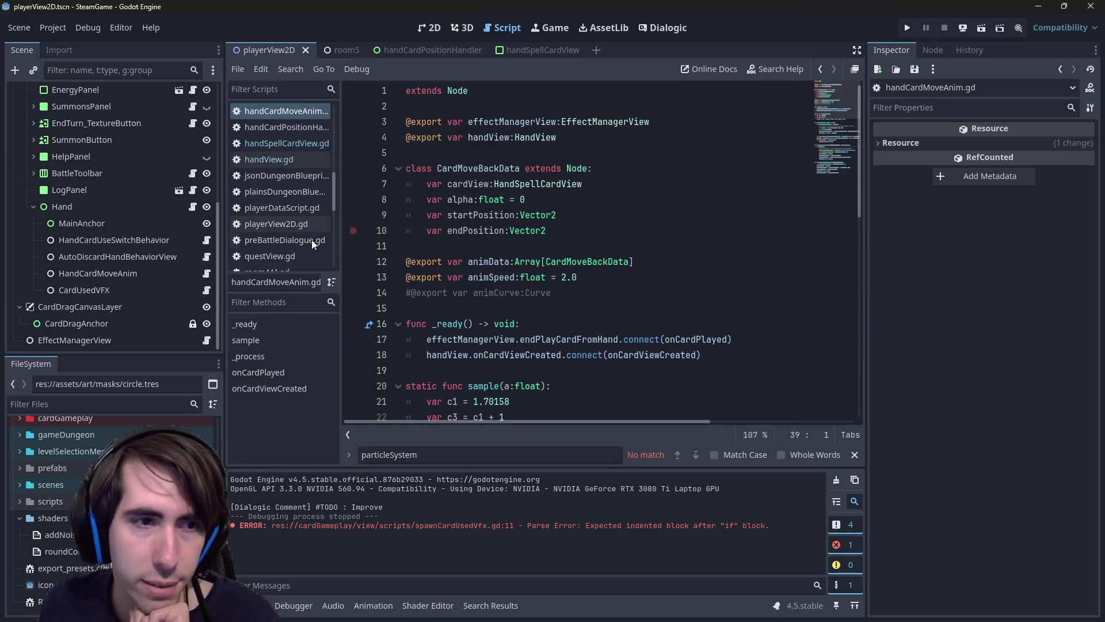
{"action": "left_click", "coordinate": [190, 291]}
{"action": "left_click", "coordinate": [207, 291]}
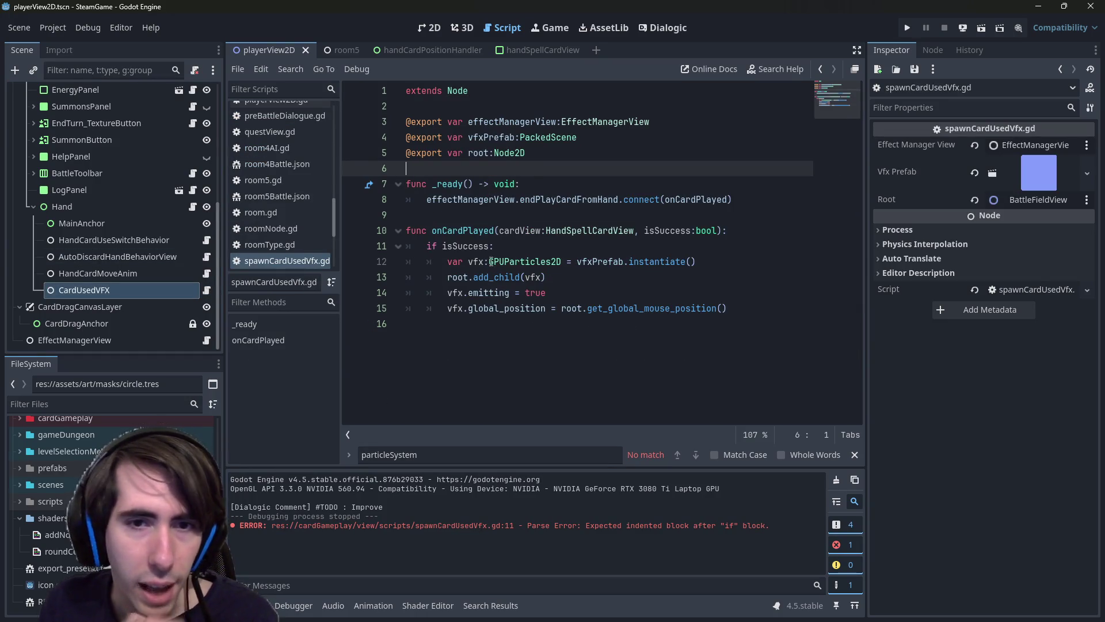
{"action": "double_click", "coordinate": [476, 261]}
Add line 16 'vfx.finished.connect(func(): vfx.queue_free())' inside the if block and save.
{"action": "left_click", "coordinate": [496, 322]}
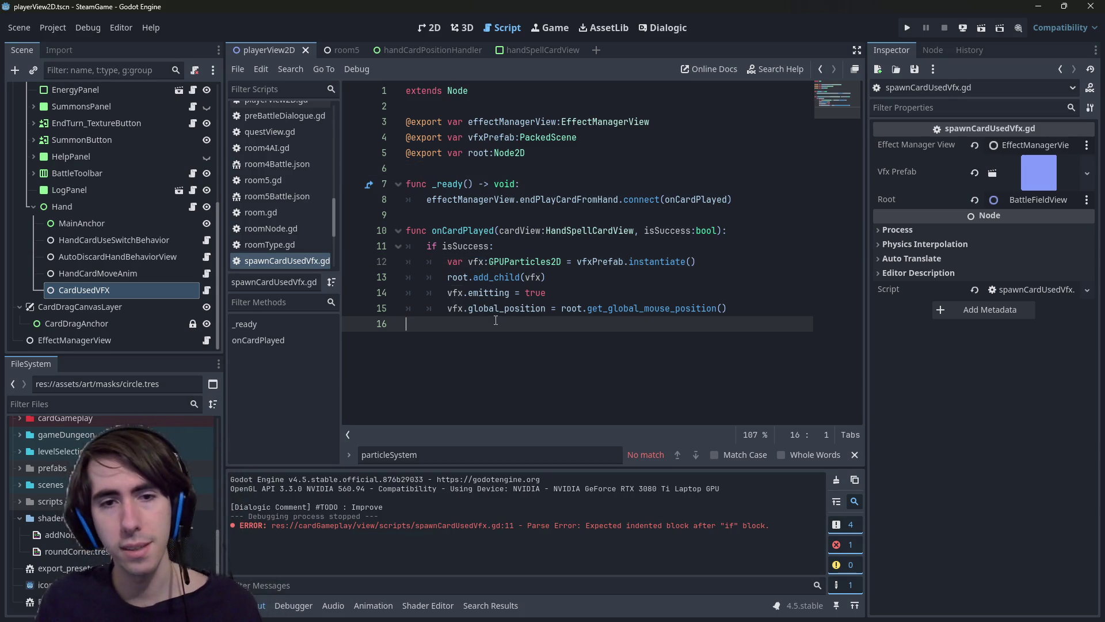
{"action": "key", "text": "Tab"}
{"action": "key", "text": "Tab"}
{"action": "type", "text": "vfx.finished.connect("}
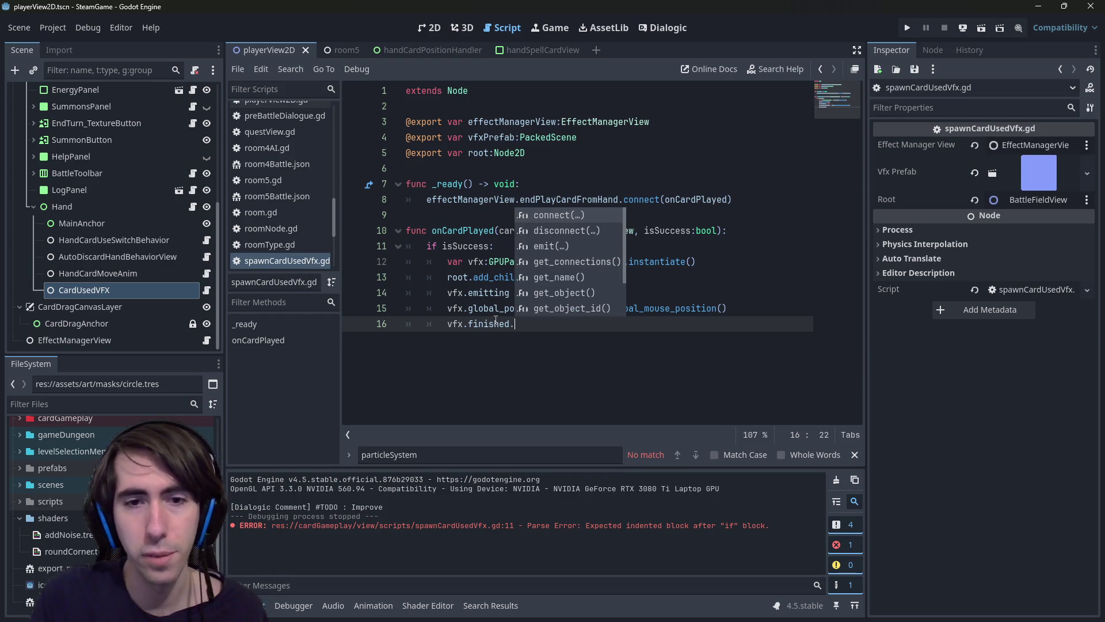
{"action": "type", "text": "func()"}
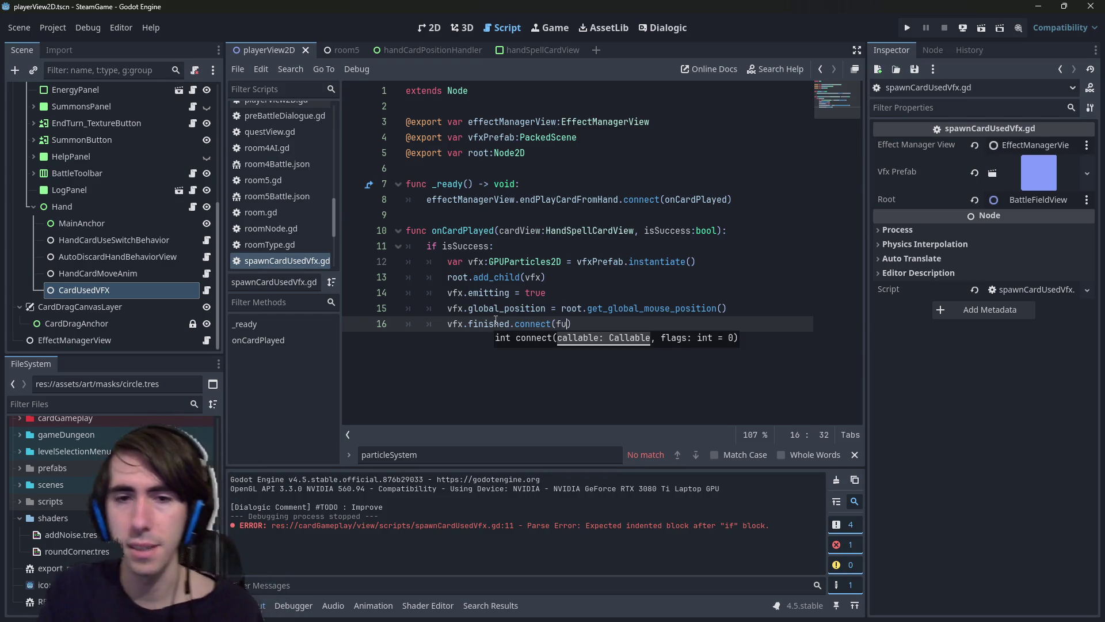
{"action": "type", "text": ":"}
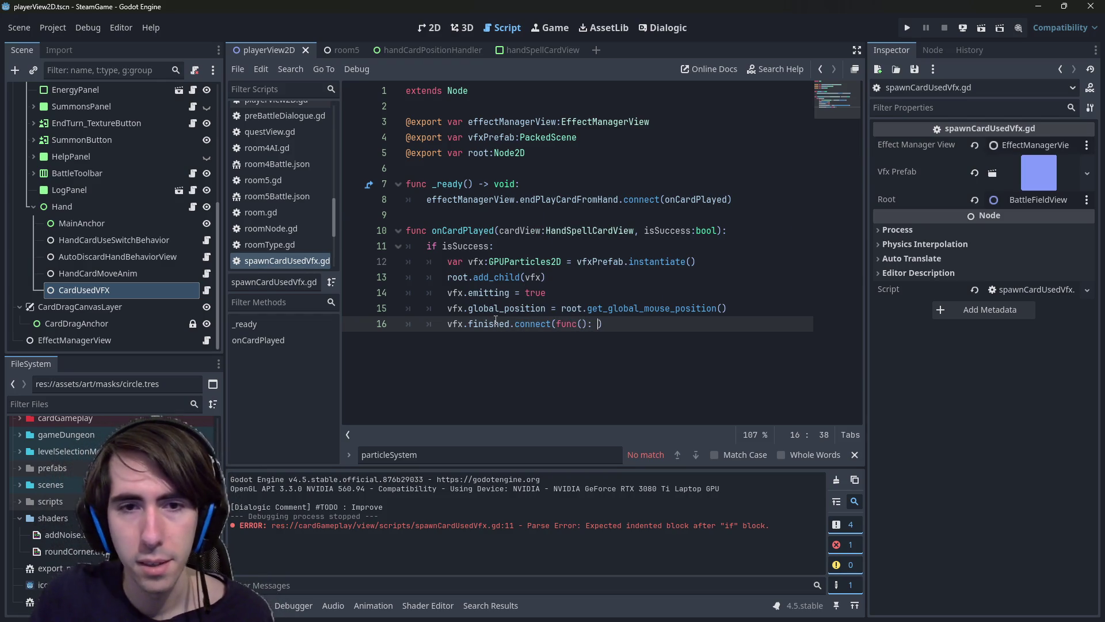
{"action": "left_click", "coordinate": [479, 262]}
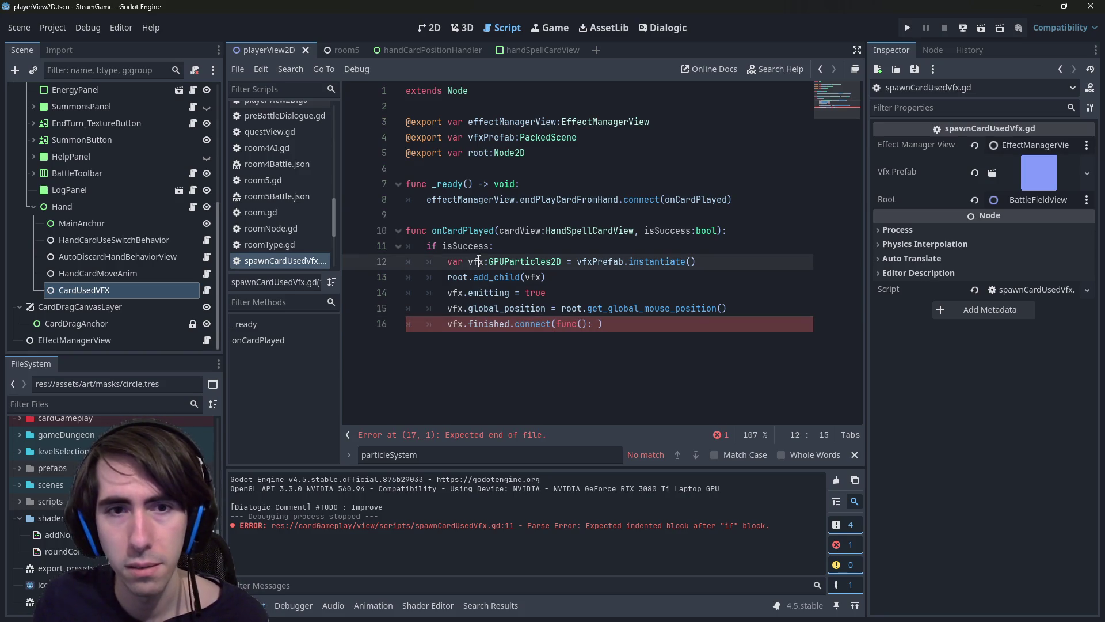
{"action": "double_click", "coordinate": [475, 261]}
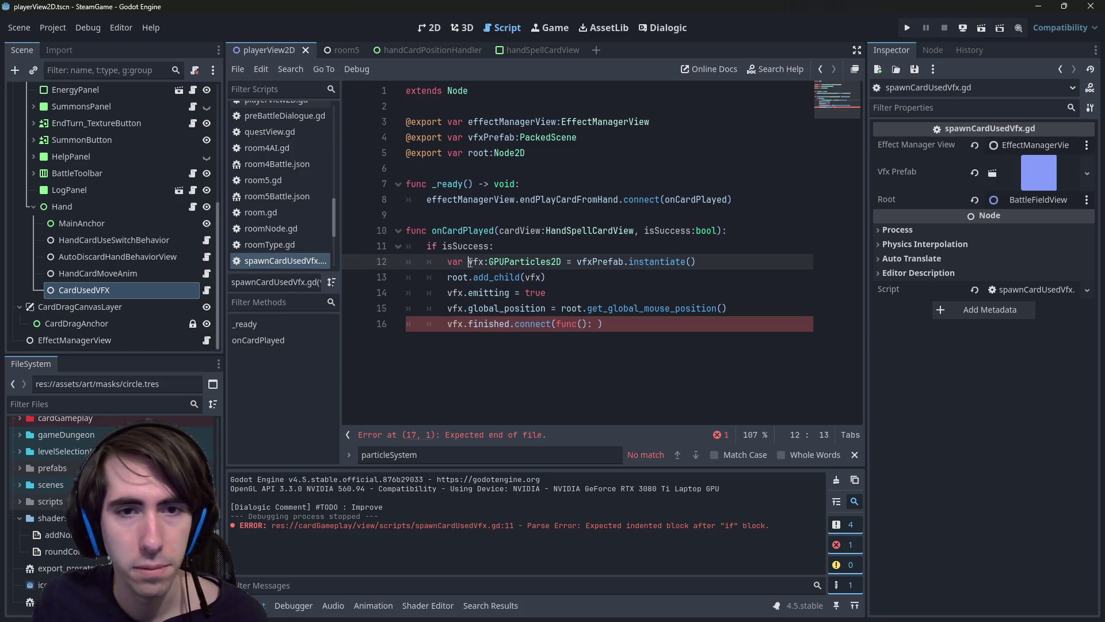
{"action": "left_click", "coordinate": [598, 323]}
{"action": "type", "text": "vfx.queue"}
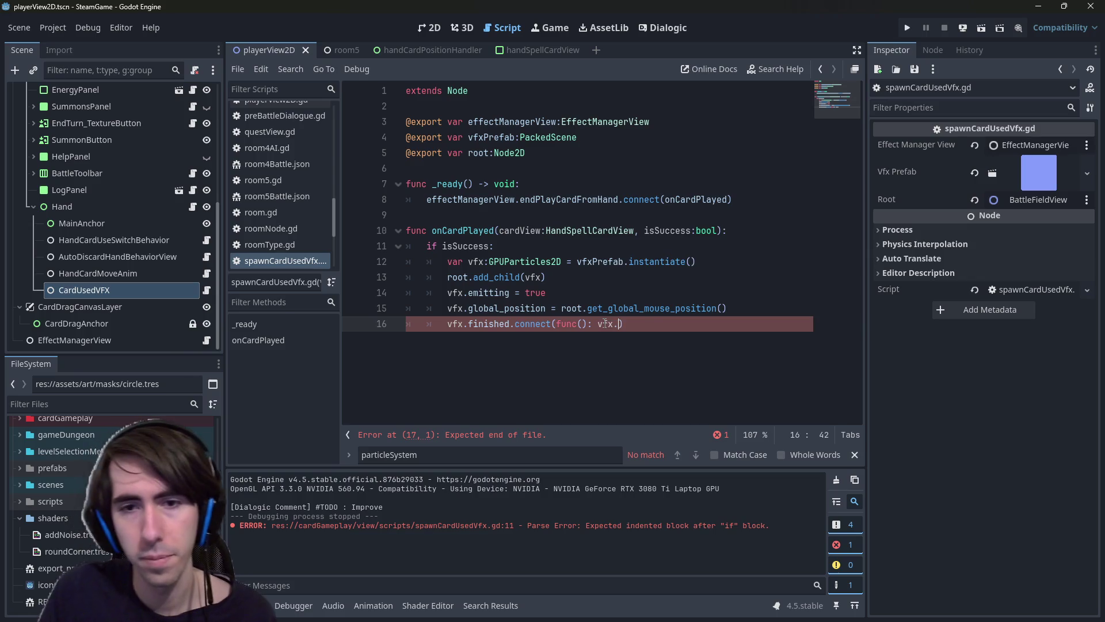
{"action": "key", "text": "Down"}
{"action": "key", "text": "Down"}
{"action": "key", "text": "Return"}
{"action": "key", "text": "ctrl+s"}
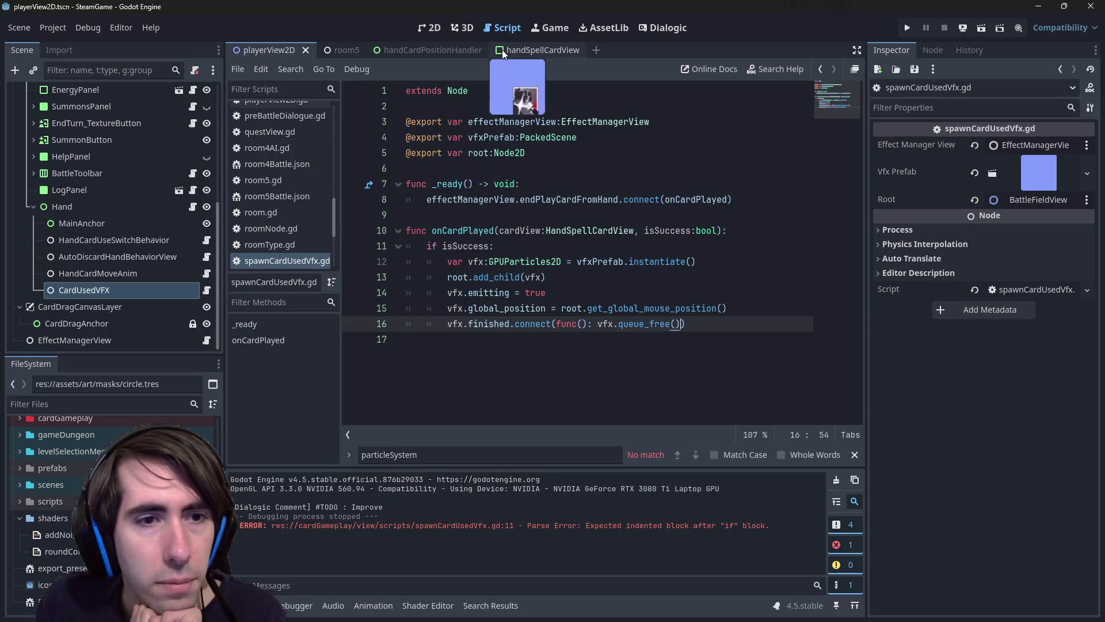
{"action": "left_click", "coordinate": [209, 280]}
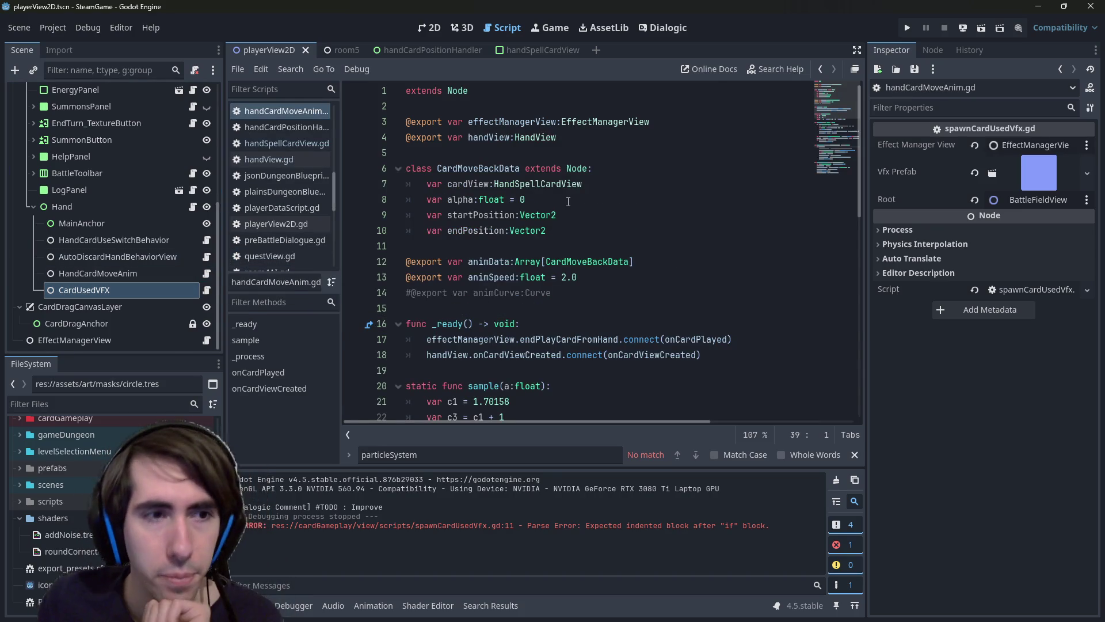
Review onCardViewCreated in handCardMoveAnim.gd and insert a blank line after onCardPlayed.
{"action": "scroll", "coordinate": [534, 206], "scroll_direction": "down", "scroll_amount": 10}
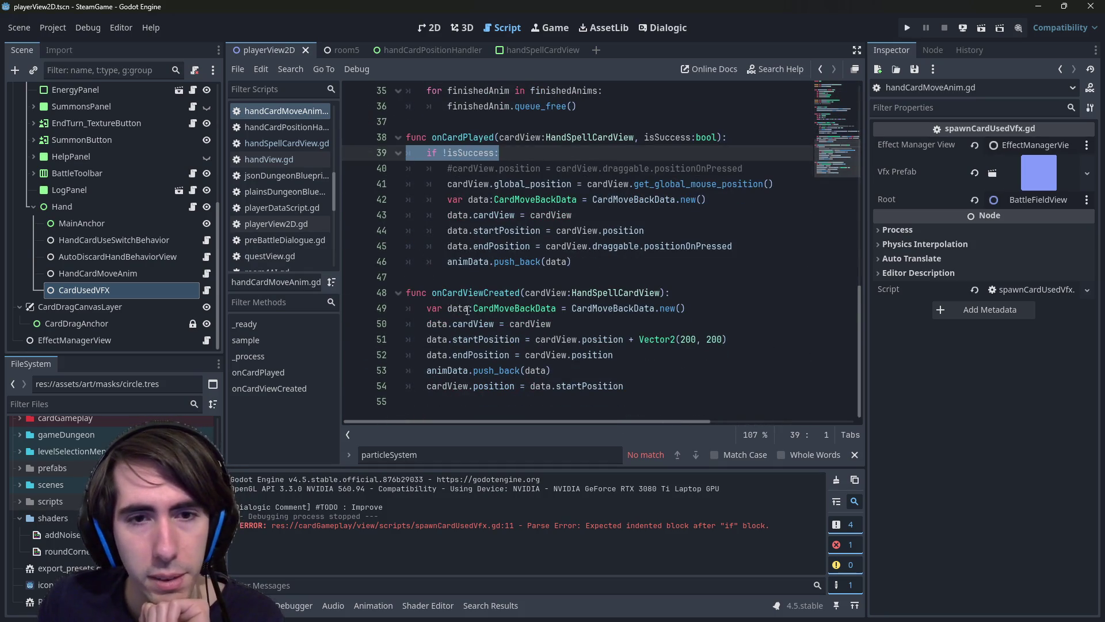
{"action": "double_click", "coordinate": [473, 292]}
{"action": "left_click", "coordinate": [535, 370]}
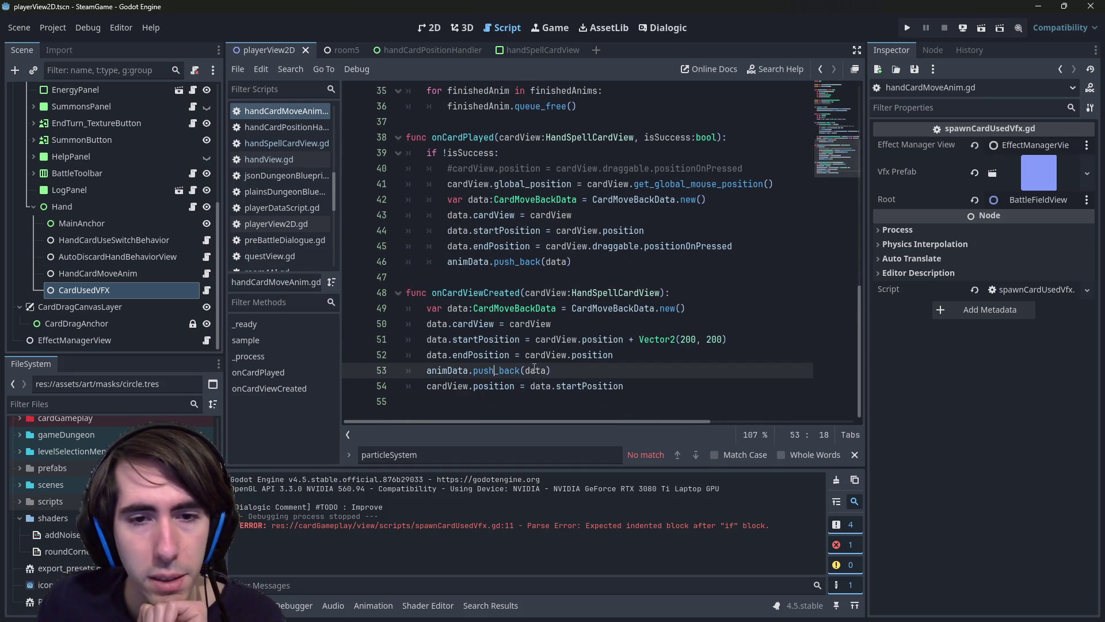
{"action": "key", "text": "End"}
{"action": "scroll", "coordinate": [589, 259], "scroll_direction": "up", "scroll_amount": 3}
{"action": "scroll", "coordinate": [589, 259], "scroll_direction": "down", "scroll_amount": 3}
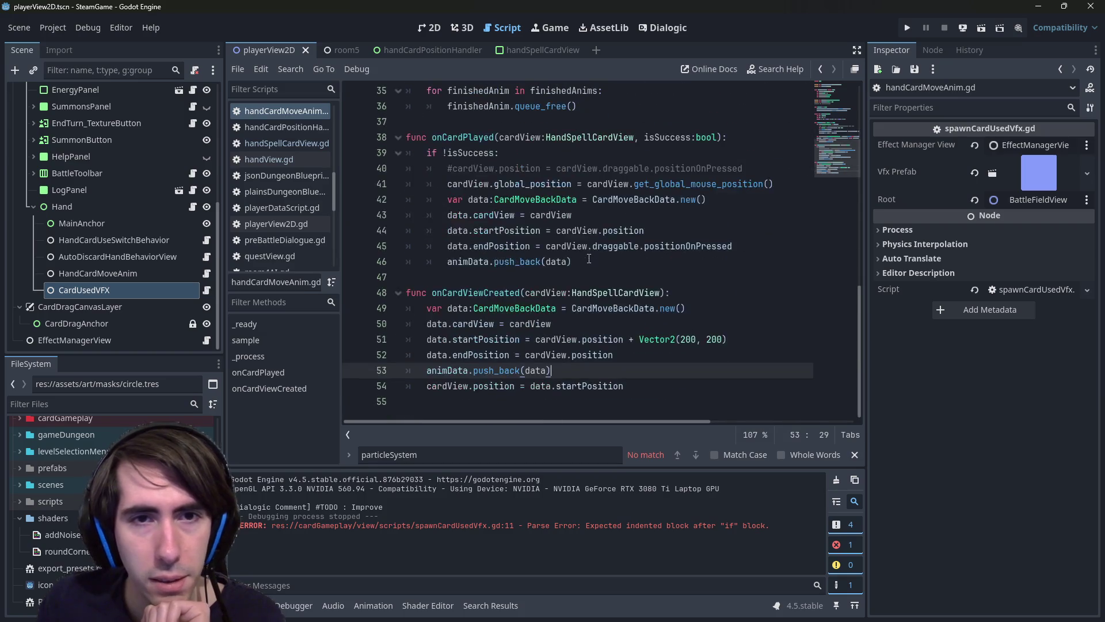
{"action": "left_click", "coordinate": [525, 278]}
{"action": "key", "text": "Return"}
{"action": "key", "text": "Return"}
{"action": "key", "text": "Up"}
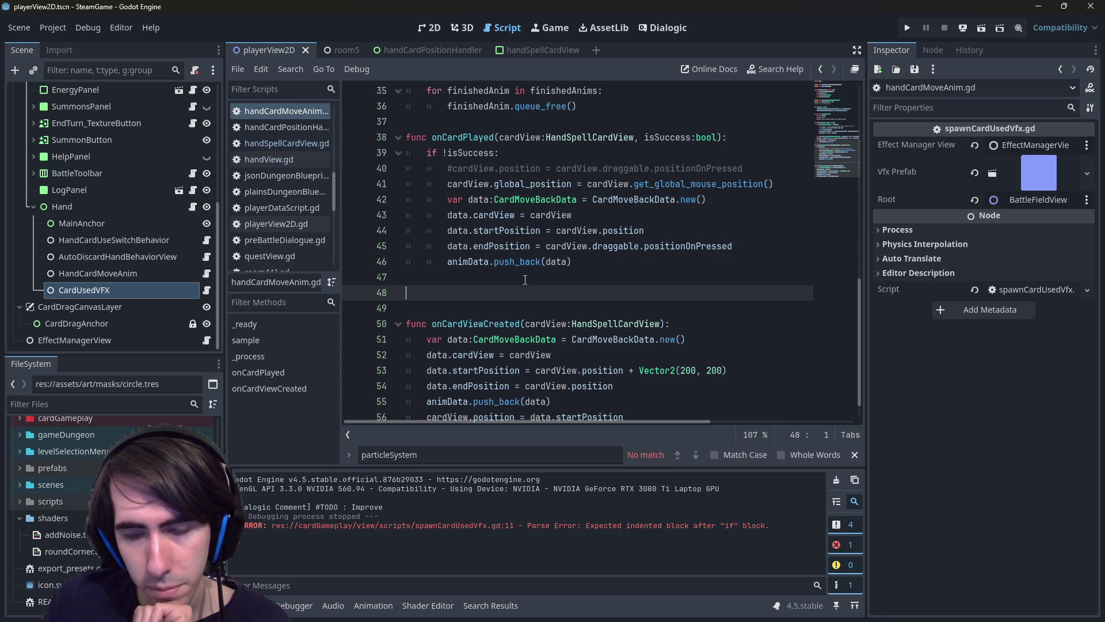
{"action": "key", "text": "BackSpace"}
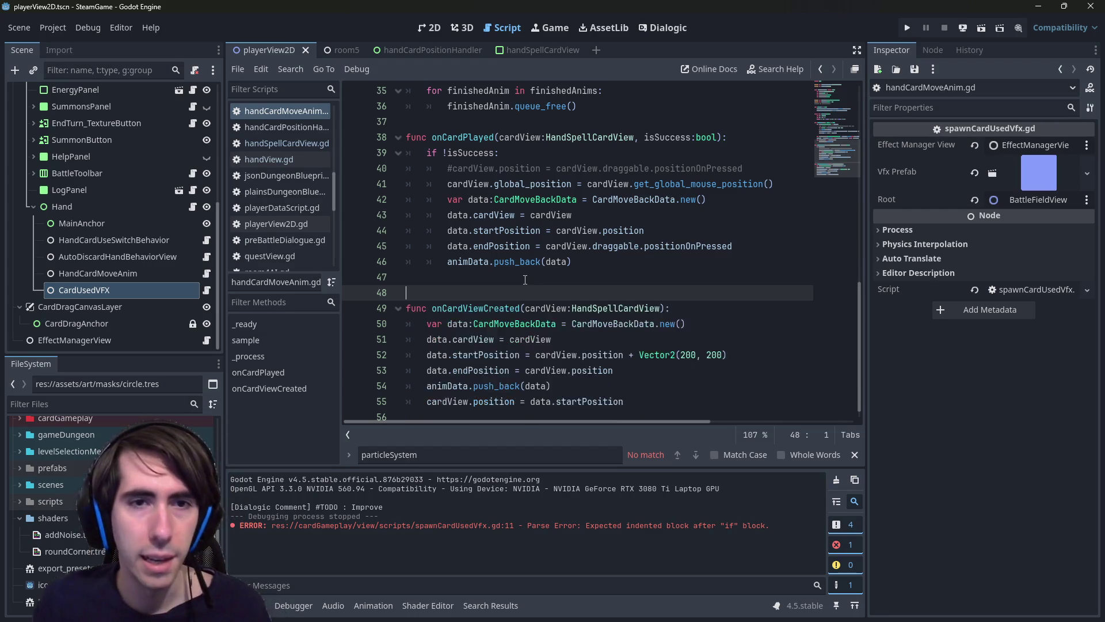
{"action": "scroll", "coordinate": [507, 268], "scroll_direction": "up", "scroll_amount": 4}
{"action": "scroll", "coordinate": [501, 260], "scroll_direction": "down", "scroll_amount": 3}
Declare a new 'func addUnique():' above onCardPlayed.
{"action": "left_click", "coordinate": [446, 262]}
{"action": "key", "text": "Return"}
{"action": "key", "text": "Return"}
{"action": "key", "text": "Up"}
{"action": "type", "text": "func addUnique"}
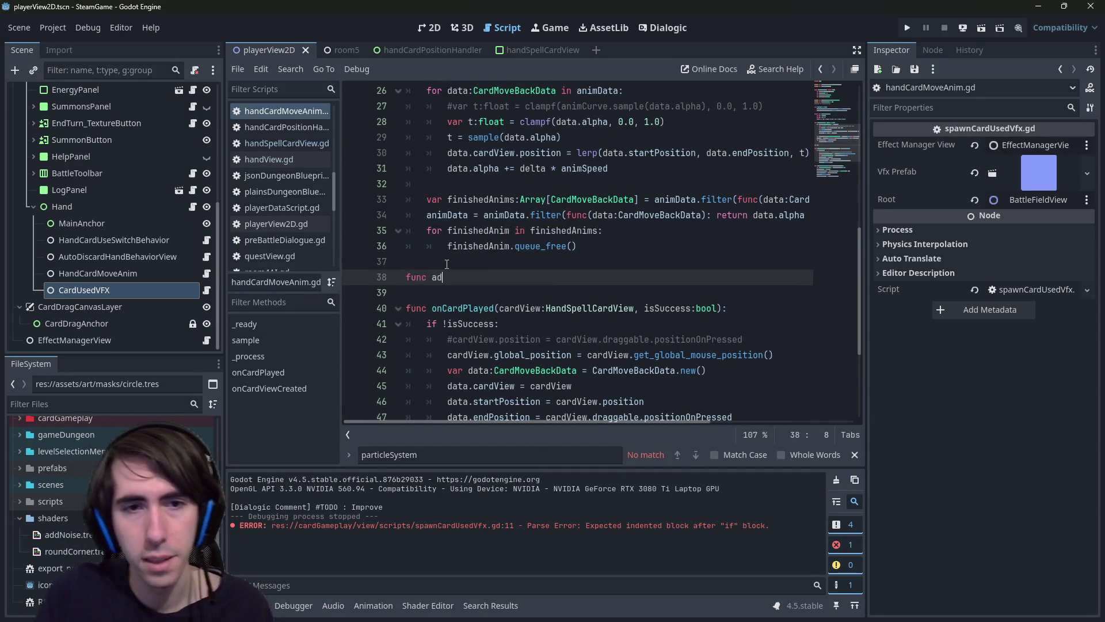
{"action": "type", "text": "():"}
{"action": "key", "text": "Return"}
Paste the data:CardMoveBackData parameter into addUnique and select the animData.push_back(data) line.
{"action": "scroll", "coordinate": [447, 263], "scroll_direction": "down", "scroll_amount": 1}
{"action": "scroll", "coordinate": [447, 264], "scroll_direction": "down", "scroll_amount": 4}
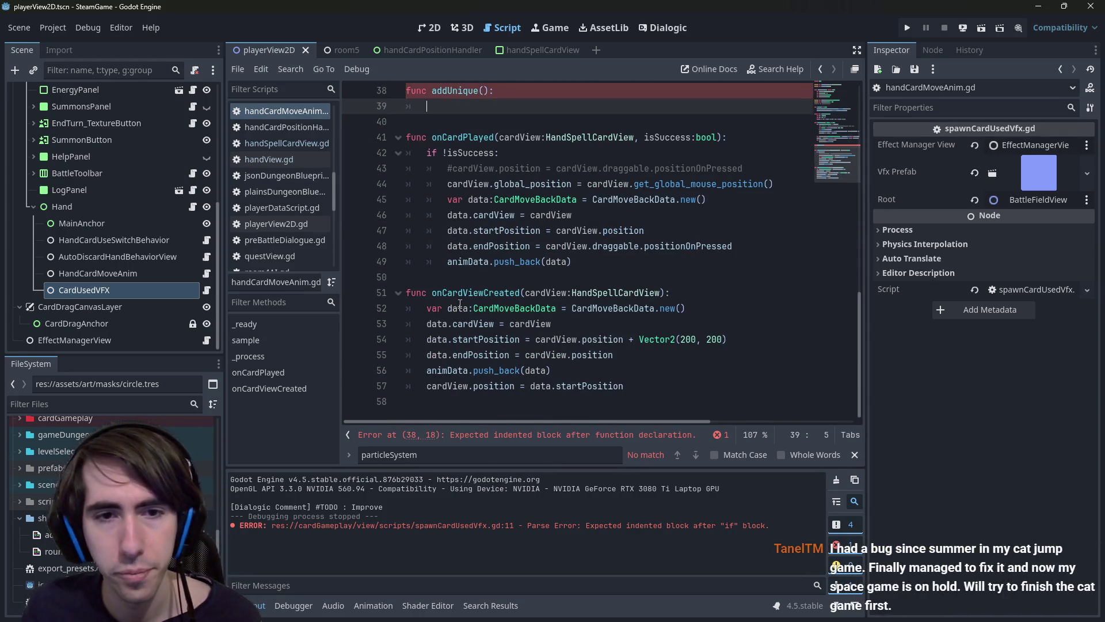
{"action": "left_click_drag", "start_coordinate": [448, 309], "coordinate": [557, 309]}
{"action": "key", "text": "ctrl+c"}
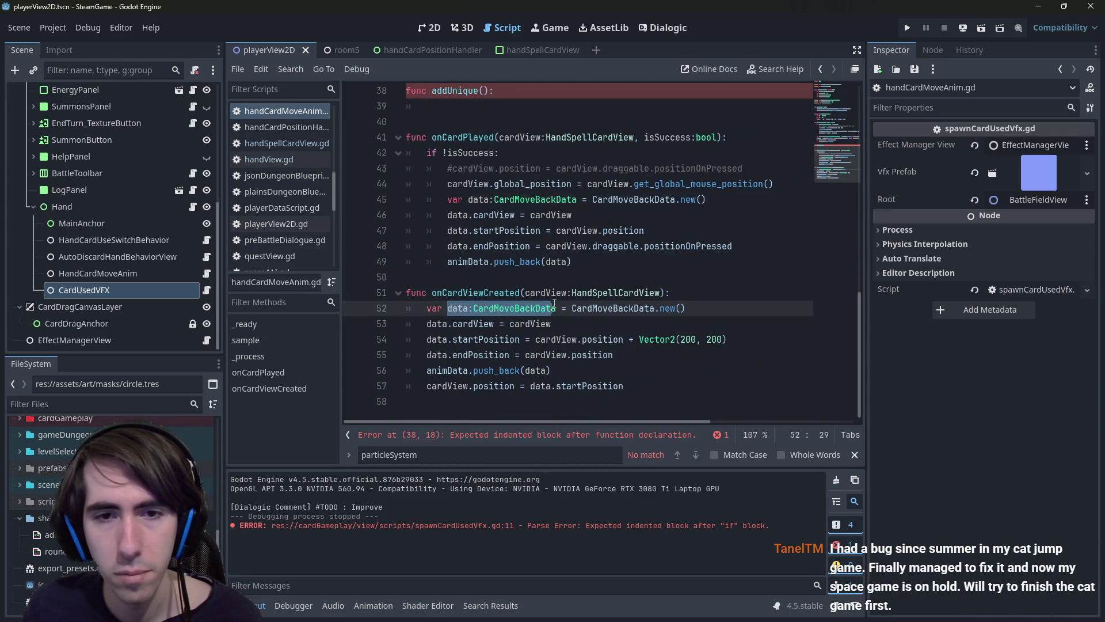
{"action": "scroll", "coordinate": [506, 177], "scroll_direction": "up", "scroll_amount": 1}
{"action": "left_click", "coordinate": [485, 137]}
{"action": "key", "text": "ctrl+v"}
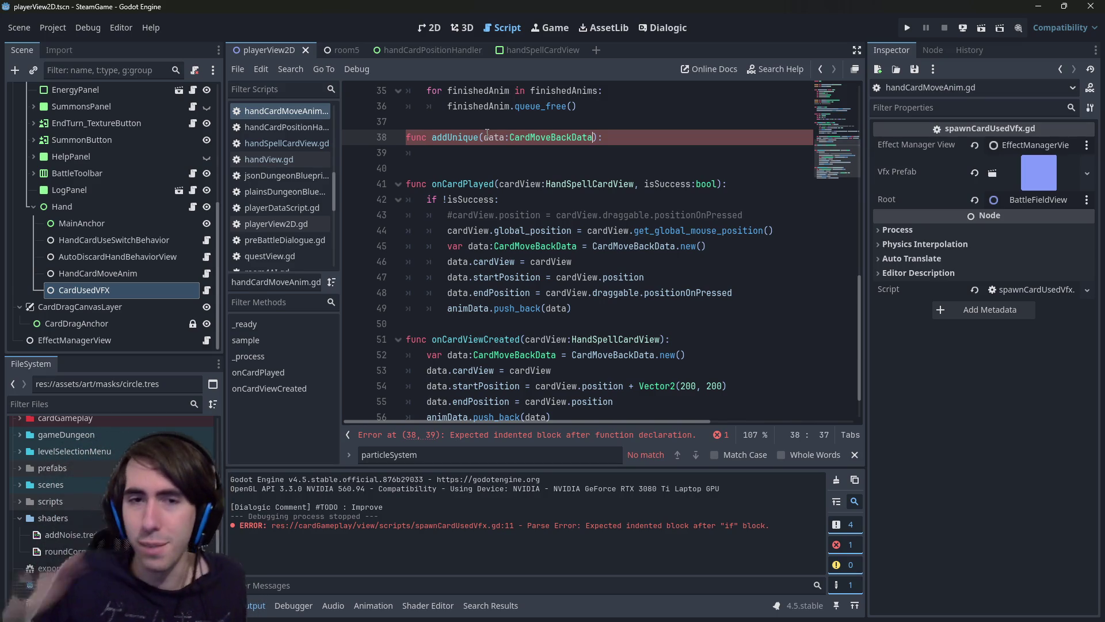
{"action": "left_click", "coordinate": [517, 151]}
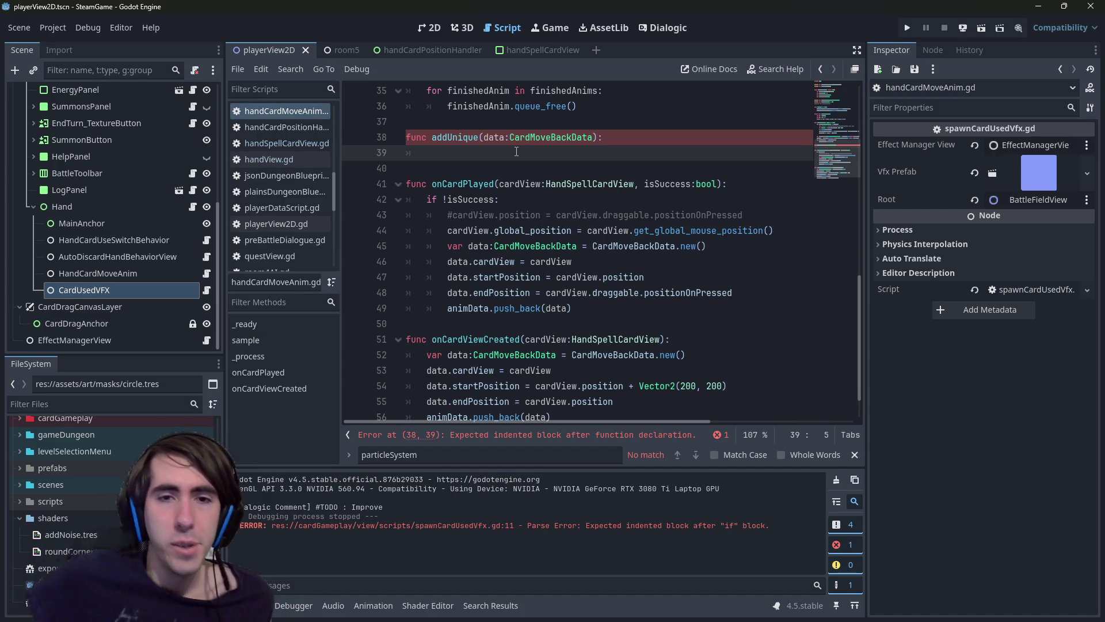
{"action": "left_click_drag", "start_coordinate": [571, 309], "coordinate": [448, 308]}
Copy the animData.push_back(data) line into addUnique's body and open a line above it.
{"action": "key", "text": "ctrl+c"}
{"action": "left_click", "coordinate": [629, 147]}
{"action": "key", "text": "ctrl+v"}
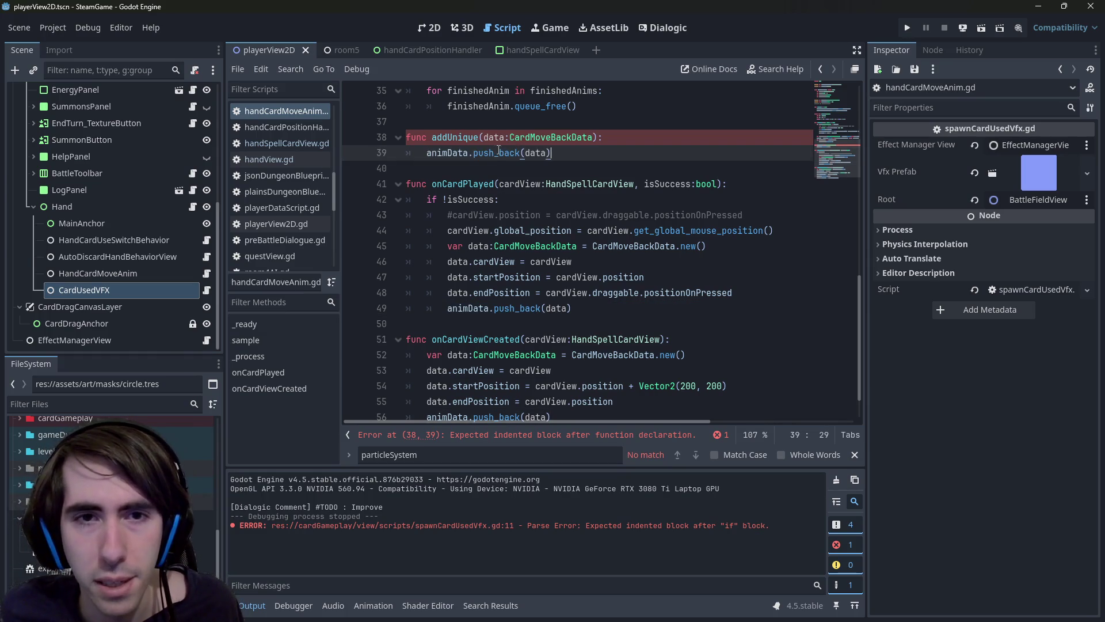
{"action": "key", "text": "ctrl+shift+Return"}
Write 'animData = animData.filter(func(d:CardMoveBackData): return d.cardView !=' on line 39.
{"action": "type", "text": "animData"}
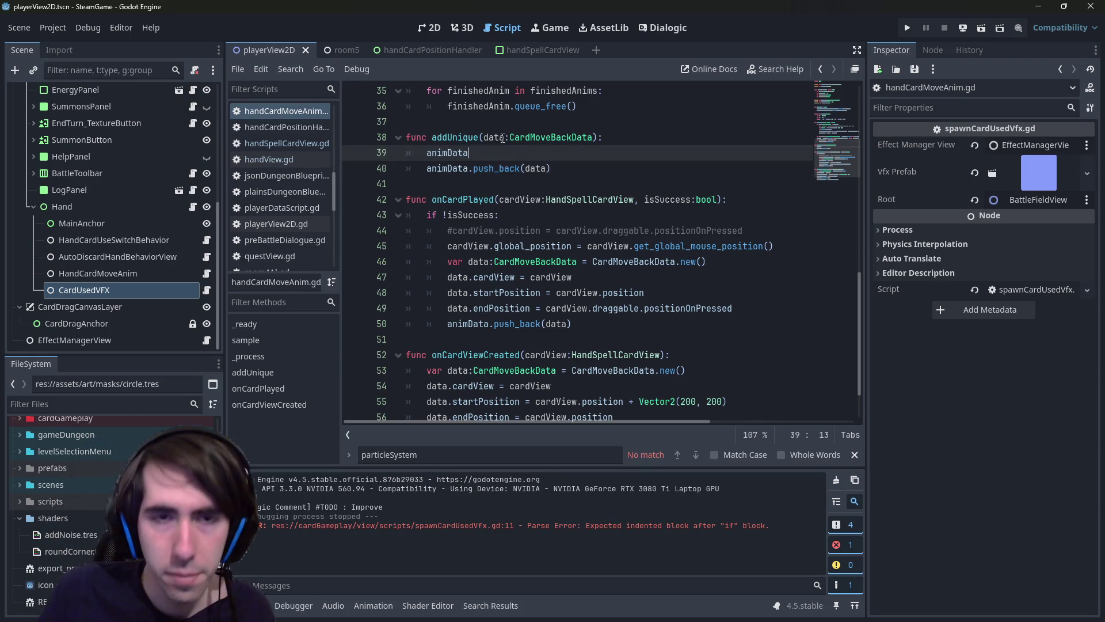
{"action": "type", "text": ".rea"}
{"action": "key", "text": "BackSpace"}
{"action": "key", "text": "BackSpace"}
{"action": "key", "text": "BackSpace"}
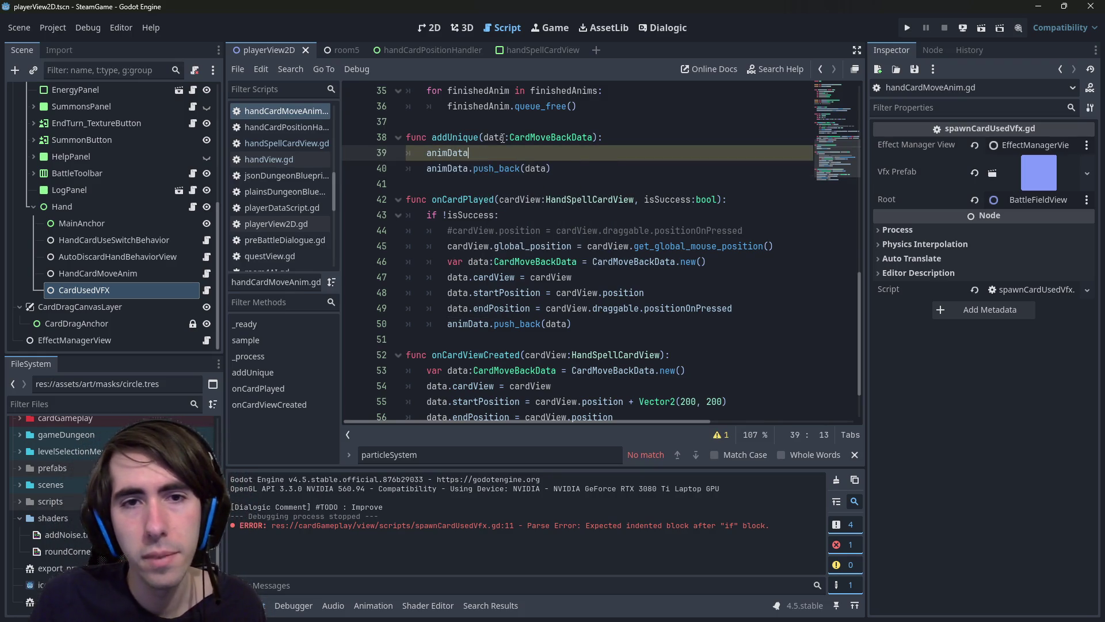
{"action": "type", "text": "= animData."}
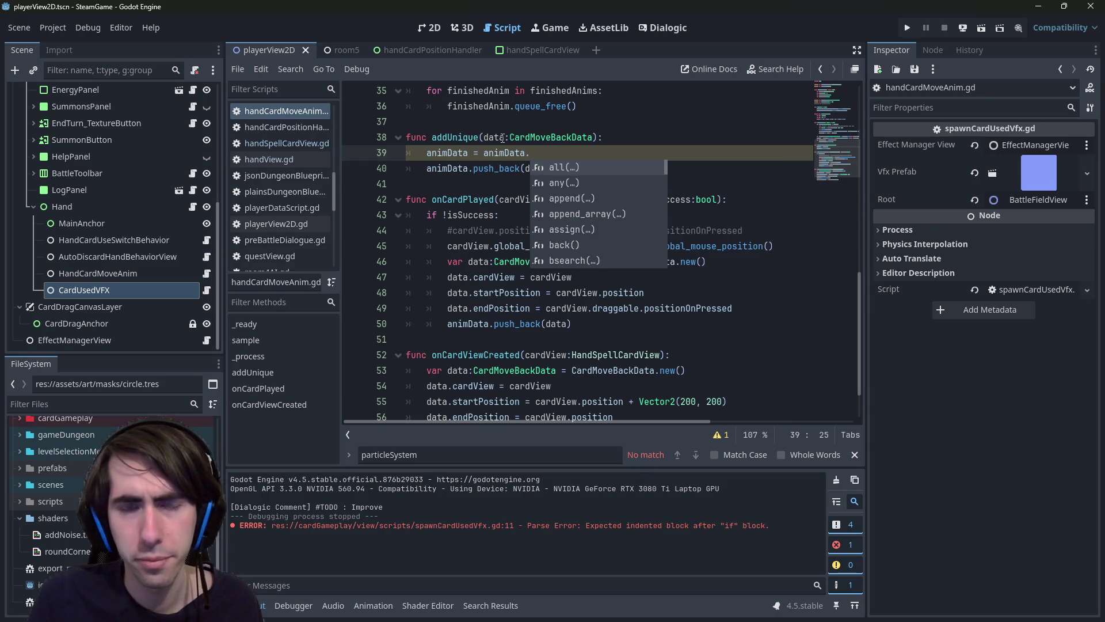
{"action": "type", "text": "filter"}
{"action": "key", "text": "Return"}
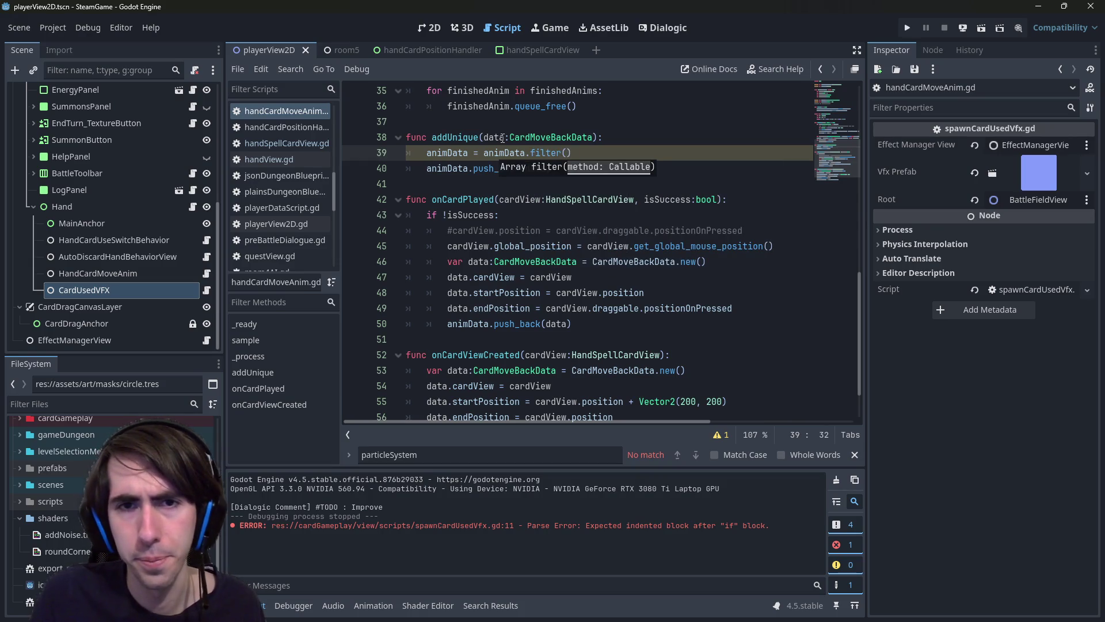
{"action": "type", "text": "func():"}
{"action": "key", "text": "Left"}
{"action": "key", "text": "Left"}
{"action": "key", "text": "Up"}
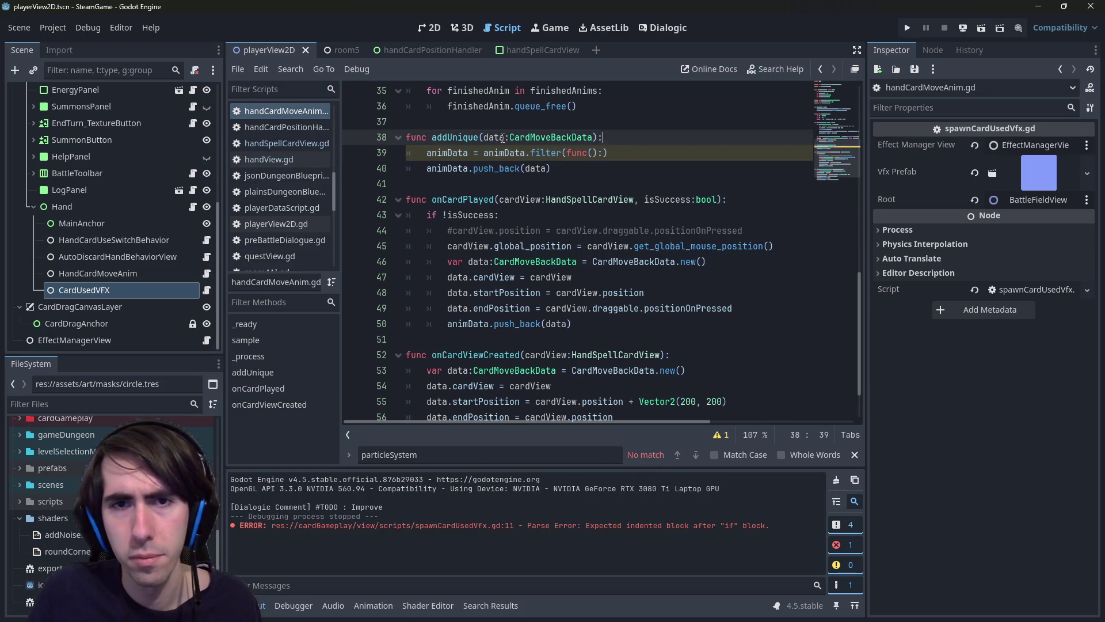
{"action": "key", "text": "Down"}
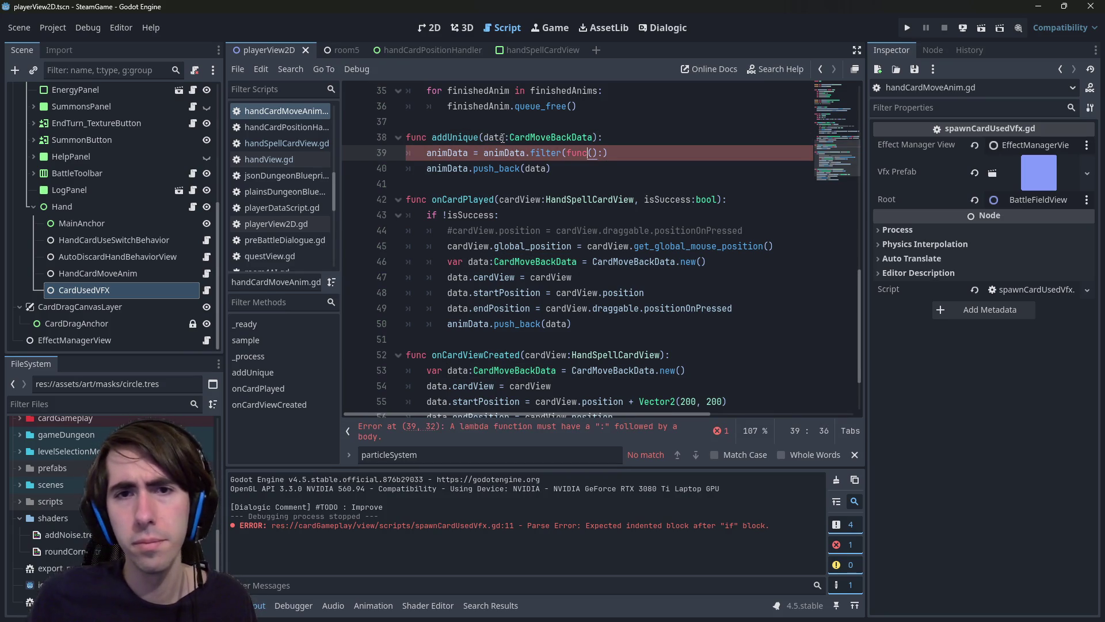
{"action": "key", "text": "ctrl+v"}
{"action": "key", "text": "ctrl+Left"}
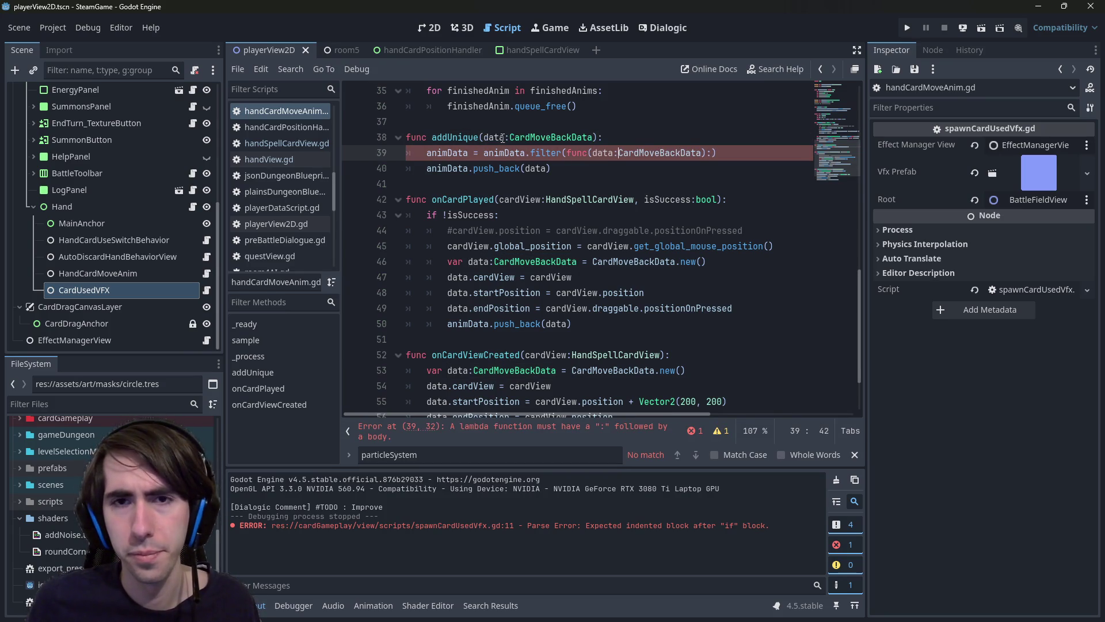
{"action": "key", "text": "BackSpace"}
{"action": "key", "text": "BackSpace"}
{"action": "key", "text": "BackSpace"}
{"action": "key", "text": "End"}
{"action": "key", "text": "Left"}
{"action": "type", "text": "re"}
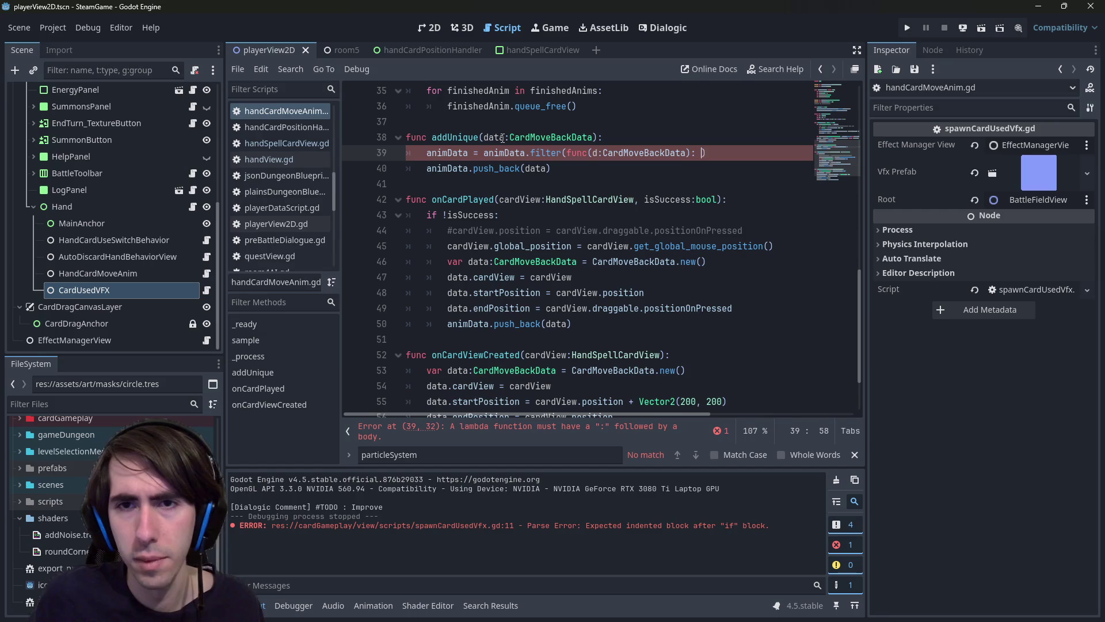
{"action": "type", "text": "turn "}
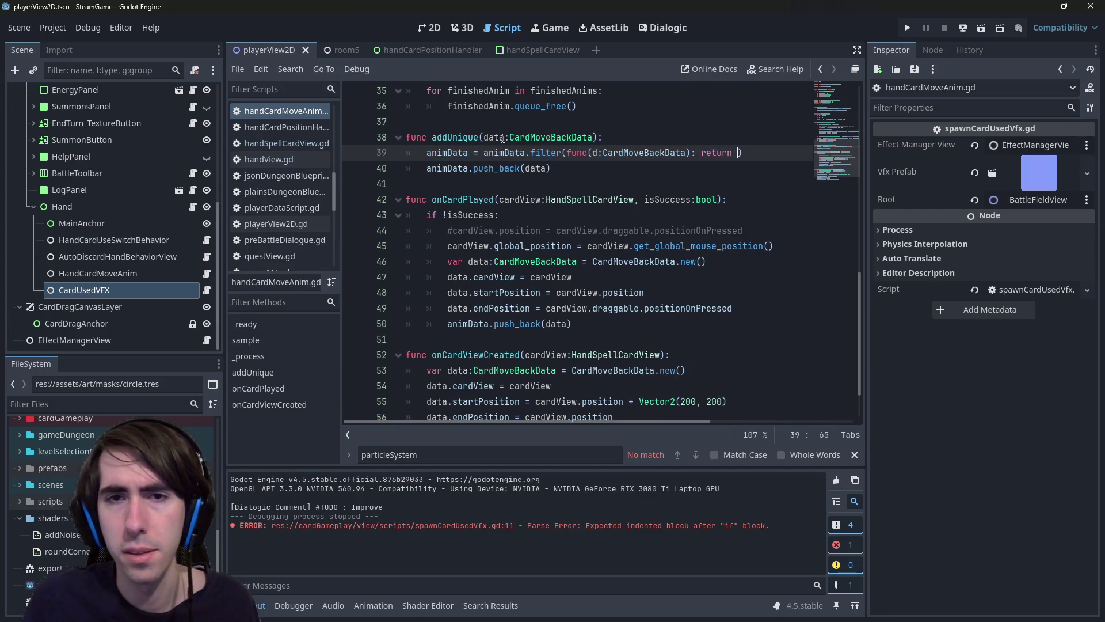
{"action": "type", "text": "d.cardView"}
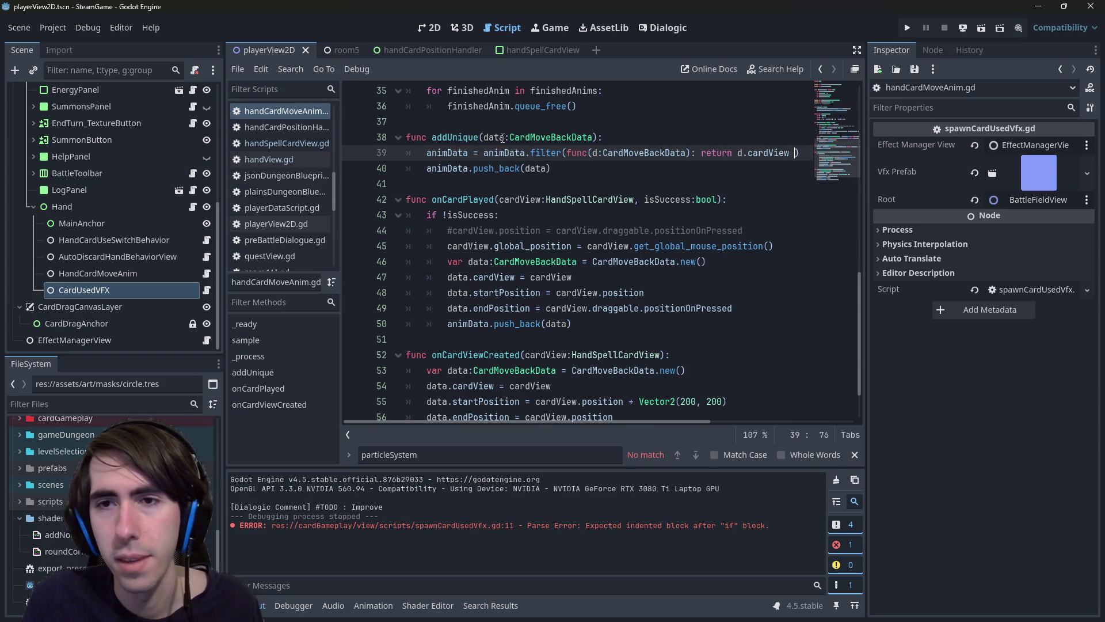
{"action": "type", "text": " !="}
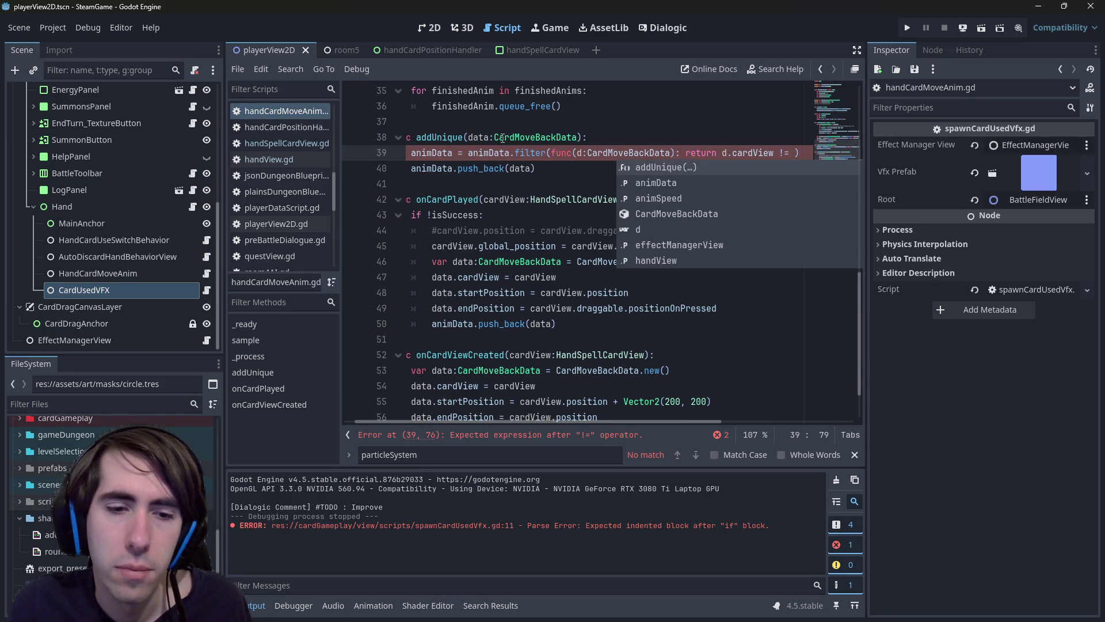
Replace the filter call with find.
{"action": "left_click_drag", "start_coordinate": [493, 184], "coordinate": [406, 153]}
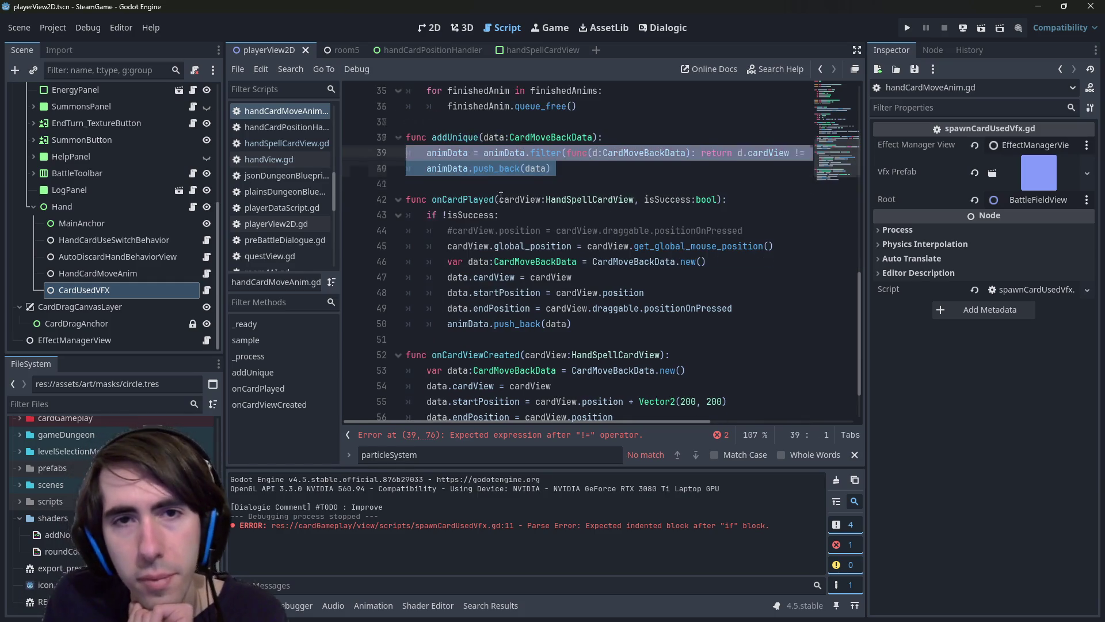
{"action": "scroll", "coordinate": [501, 197], "scroll_direction": "up", "scroll_amount": 4}
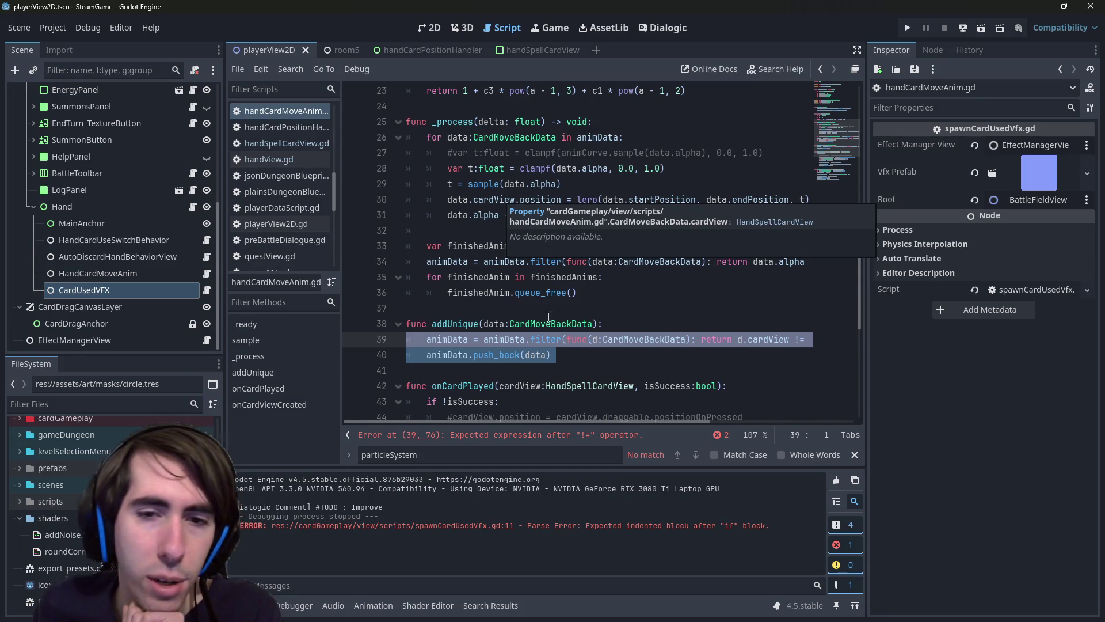
{"action": "double_click", "coordinate": [558, 339]}
{"action": "type", "text": "find"}
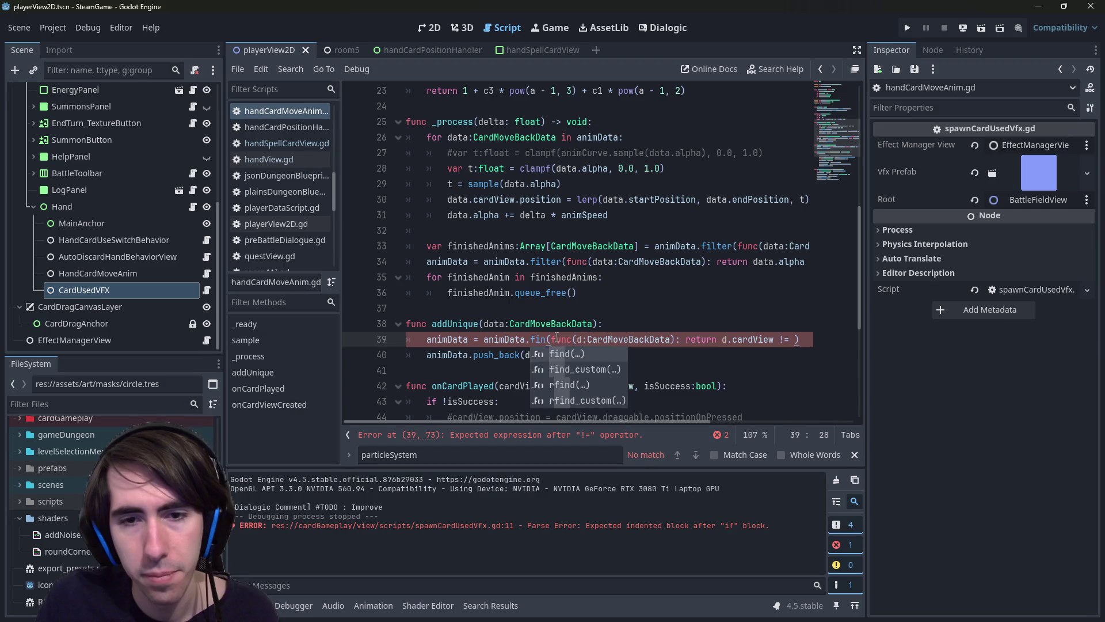
{"action": "key", "text": "Return"}
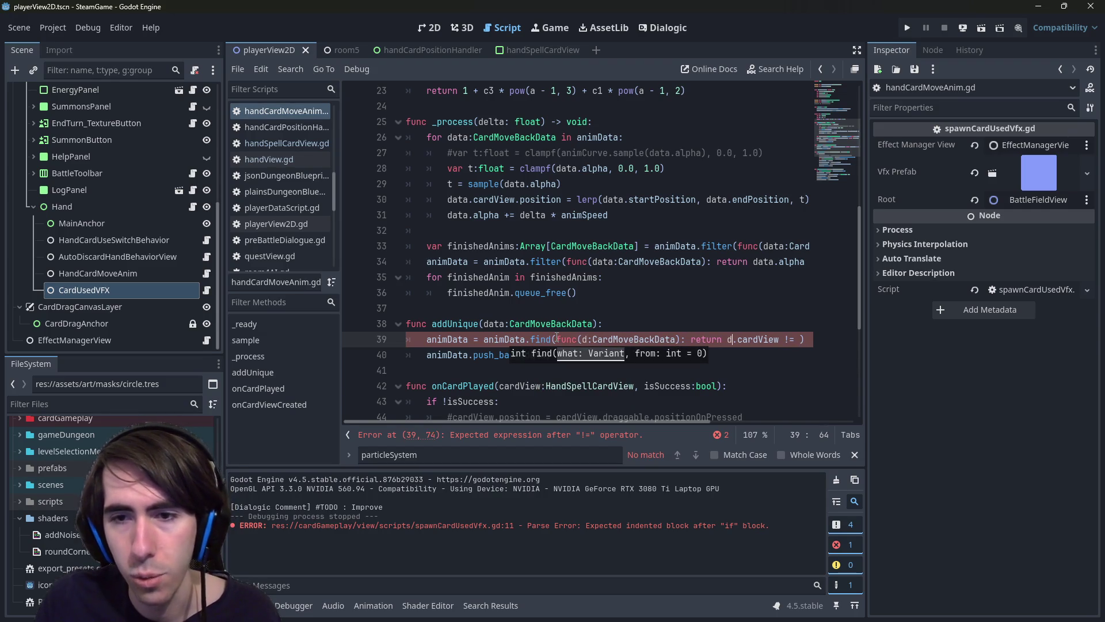
Finish the comparison as 'd.cardView == data.cardView'.
{"action": "key", "text": "End"}
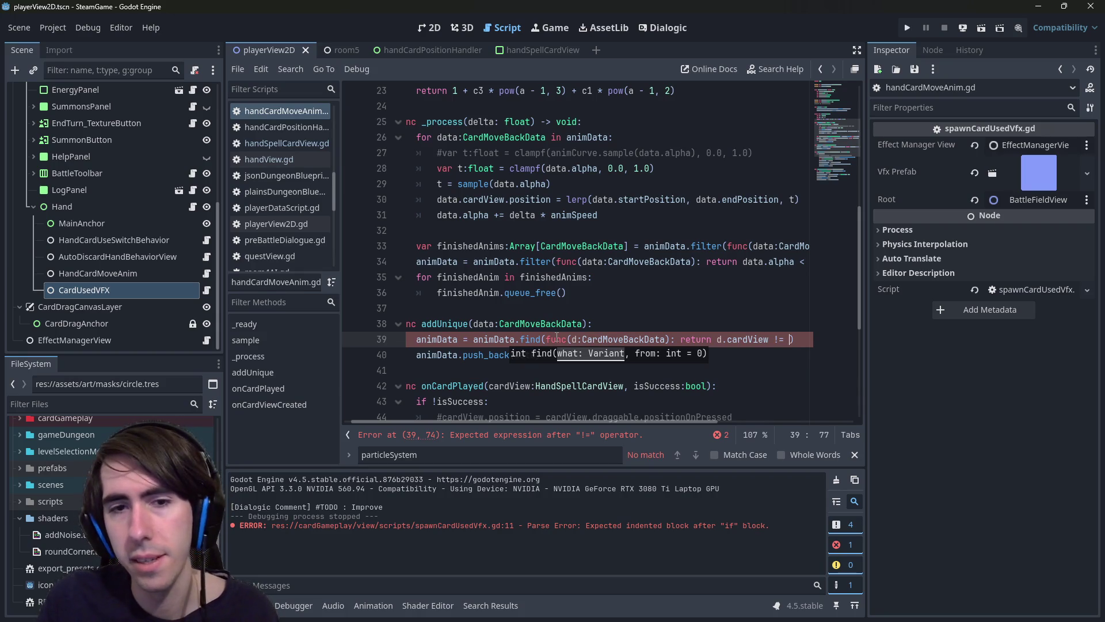
{"action": "type", "text": "data"}
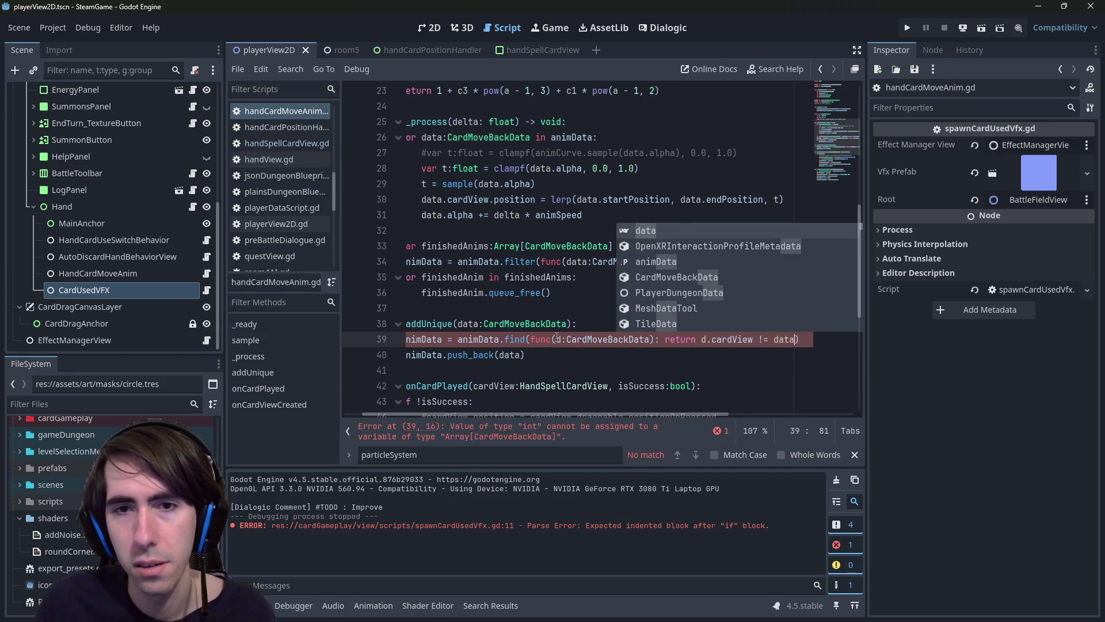
{"action": "type", "text": ".ca"}
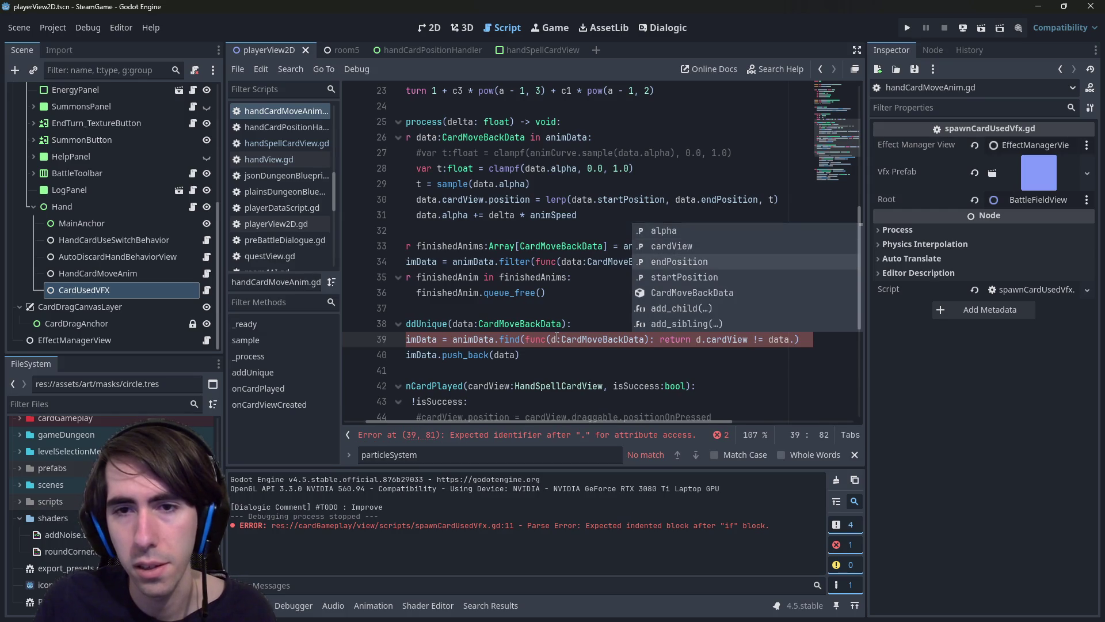
{"action": "type", "text": "rd"}
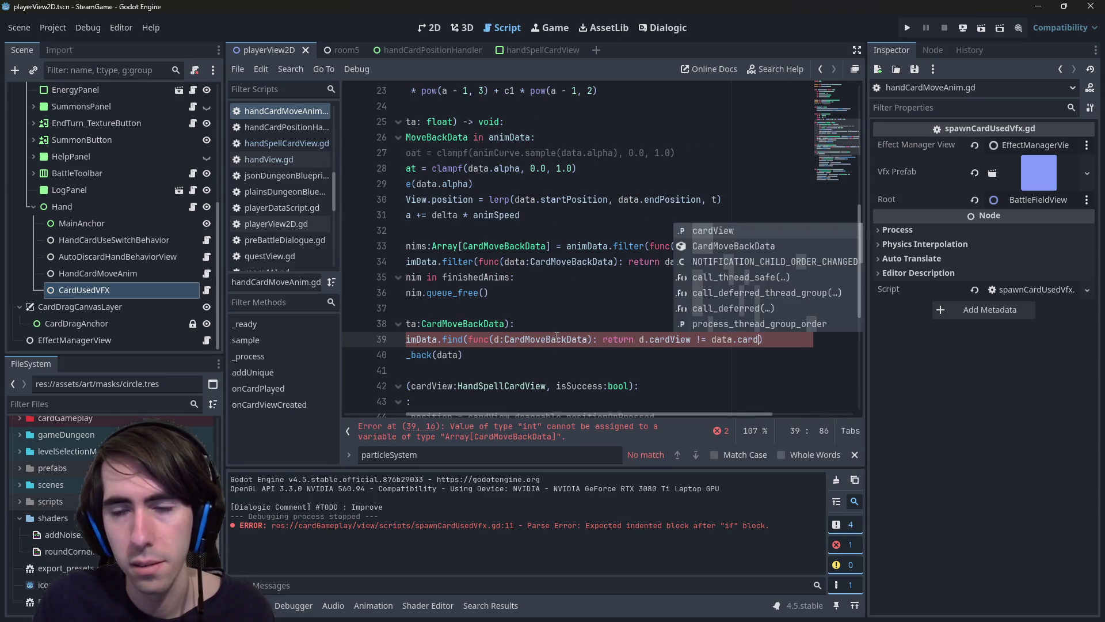
{"action": "key", "text": "Return"}
{"action": "key", "text": "ctrl+Left"}
{"action": "key", "text": "ctrl+Left"}
{"action": "key", "text": "ctrl+Left"}
{"action": "key", "text": "Left"}
{"action": "key", "text": "Left"}
{"action": "key", "text": "BackSpace"}
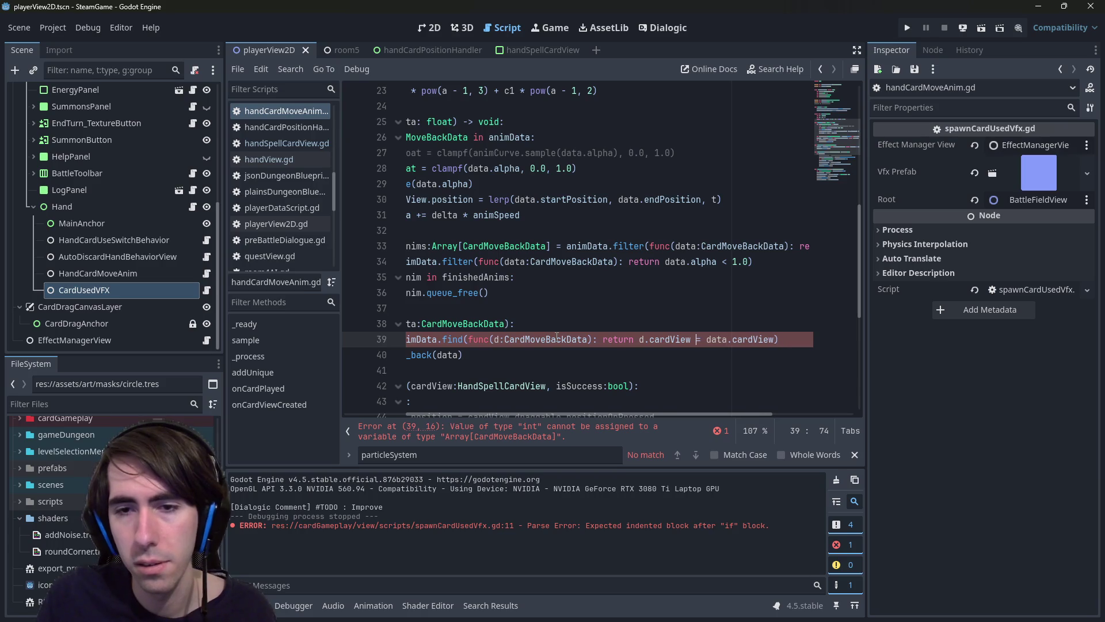
{"action": "type", "text": "="}
{"action": "key", "text": "shift+Home"}
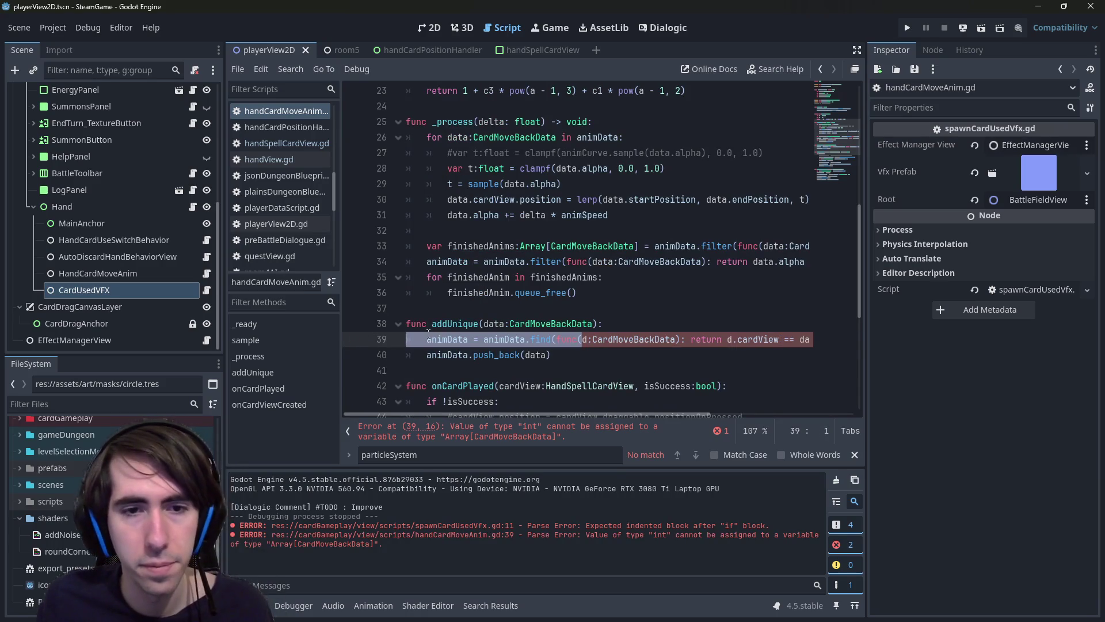
{"action": "key", "text": "Home"}
Store the find result in `var index:int` and begin an `if index == -1` check below it.
{"action": "double_click", "coordinate": [464, 339]}
{"action": "type", "text": "var index"}
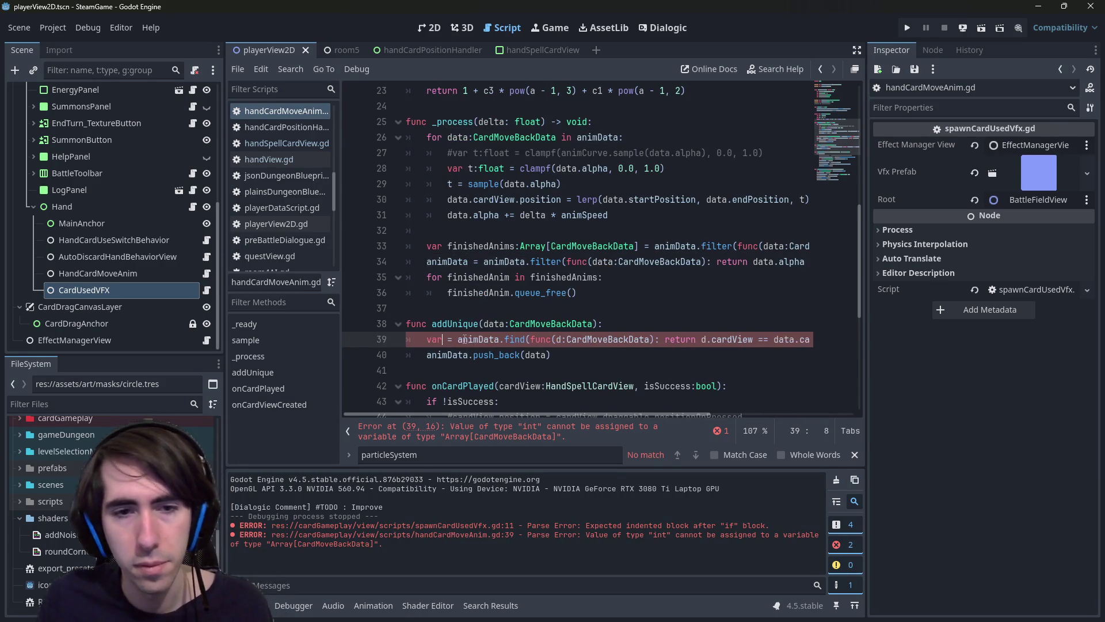
{"action": "type", "text": ":int"}
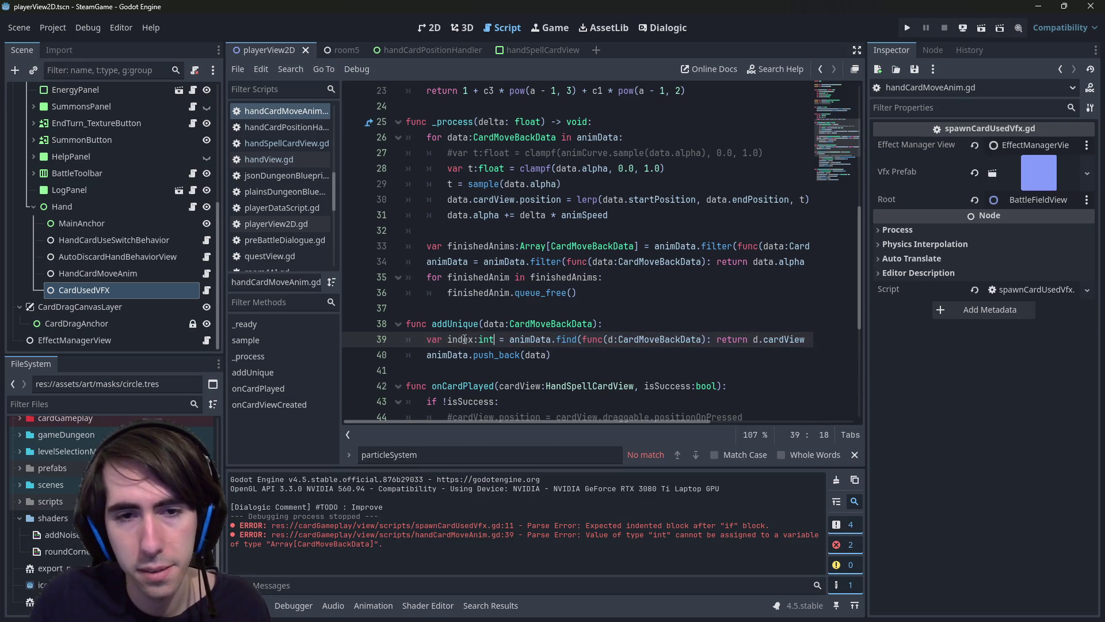
{"action": "double_click", "coordinate": [465, 339]}
{"action": "key", "text": "Down"}
{"action": "key", "text": "Home"}
{"action": "key", "text": "Return"}
{"action": "key", "text": "Up"}
{"action": "type", "text": "if index == -1"}
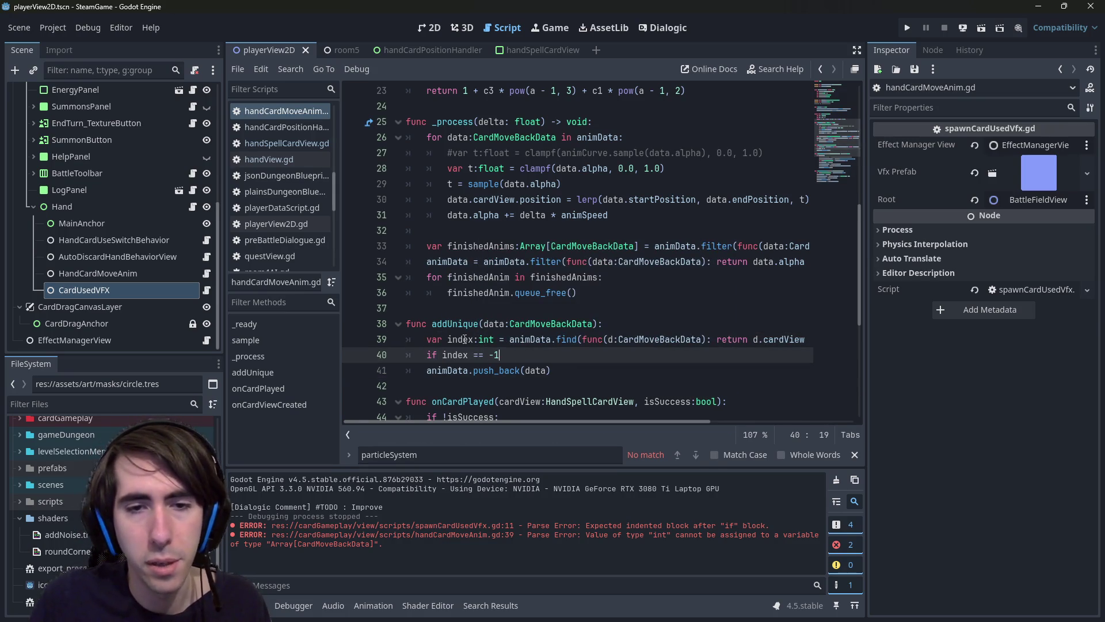
Indent the push_back line under the if and add an `else:` branch after it.
{"action": "key", "text": "Down"}
{"action": "key", "text": "Home"}
{"action": "key", "text": "Tab"}
{"action": "key", "text": "Down"}
{"action": "key", "text": "Return"}
{"action": "key", "text": "Up"}
{"action": "key", "text": "Tab"}
{"action": "type", "text": "index"}
{"action": "key", "text": "BackSpace"}
{"action": "key", "text": "BackSpace"}
{"action": "key", "text": "BackSpace"}
{"action": "type", "text": "else"}
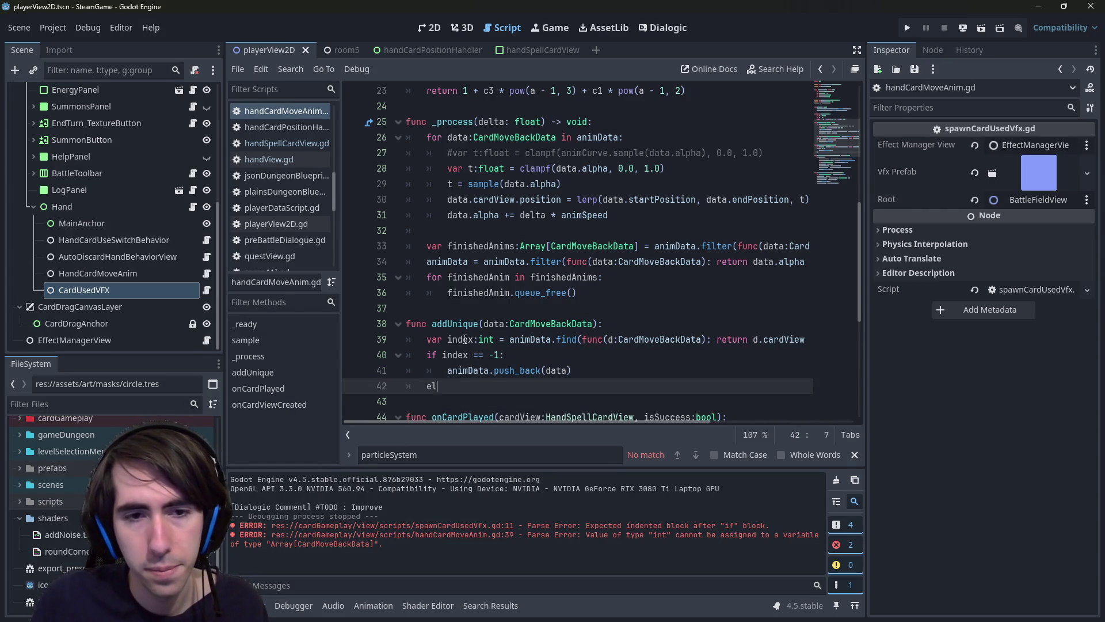
{"action": "type", "text": ":"}
{"action": "key", "text": "Return"}
In the else branch, write `animData[index] = data` to replace the existing entry.
{"action": "key", "text": "Up"}
{"action": "key", "text": "Up"}
{"action": "key", "text": "Up"}
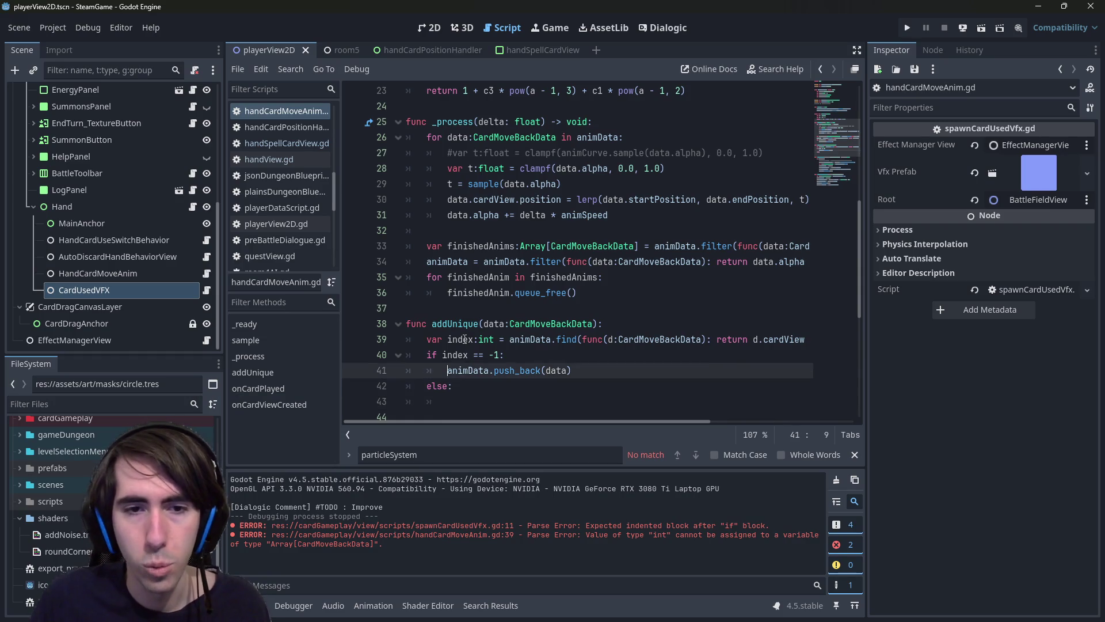
{"action": "key", "text": "ctrl+Right"}
{"action": "key", "text": "ctrl+Right"}
{"action": "key", "text": "ctrl+Right"}
{"action": "key", "text": "ctrl+shift+Left"}
{"action": "key", "text": "ctrl+c"}
{"action": "key", "text": "Down"}
{"action": "key", "text": "Down"}
{"action": "key", "text": "Down"}
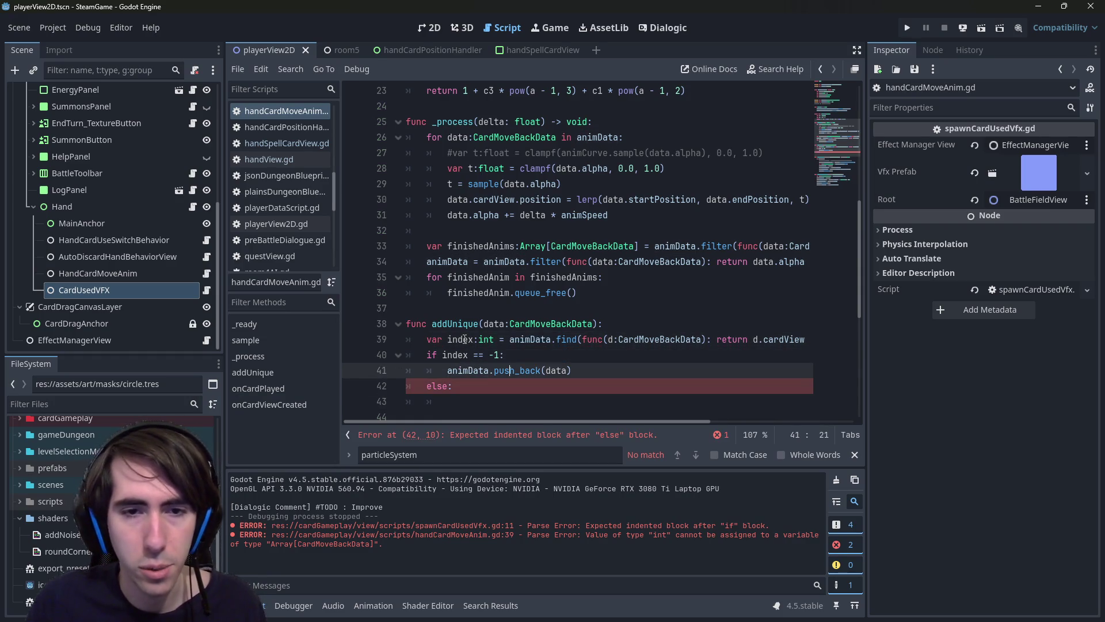
{"action": "key", "text": "ctrl+v"}
{"action": "type", "text": "[index"}
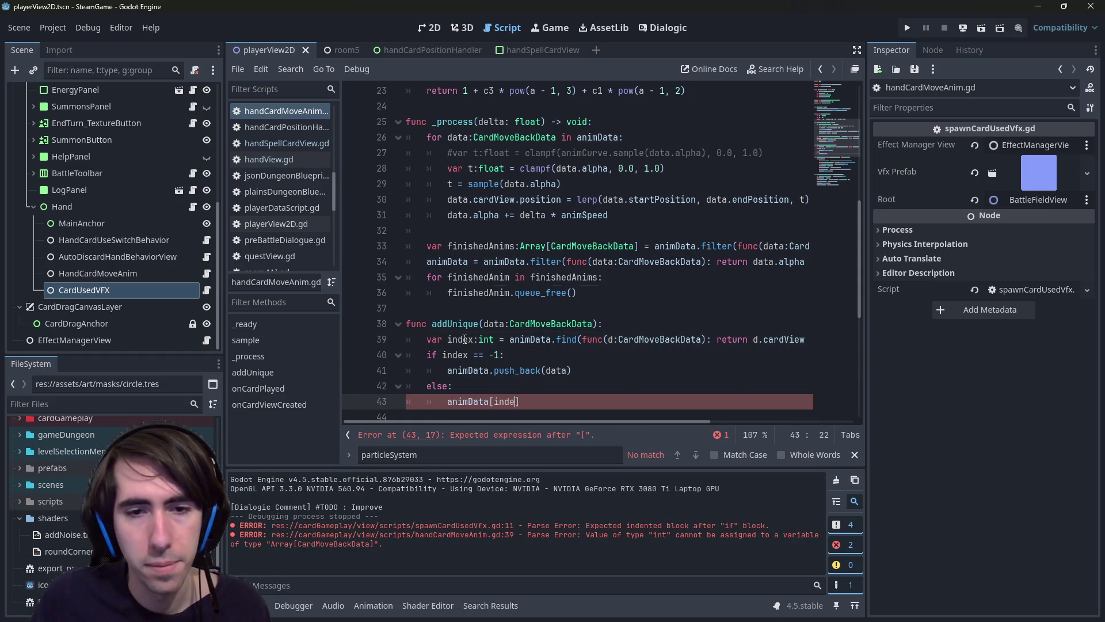
{"action": "scroll", "coordinate": [517, 304], "scroll_direction": "down", "scroll_amount": 2}
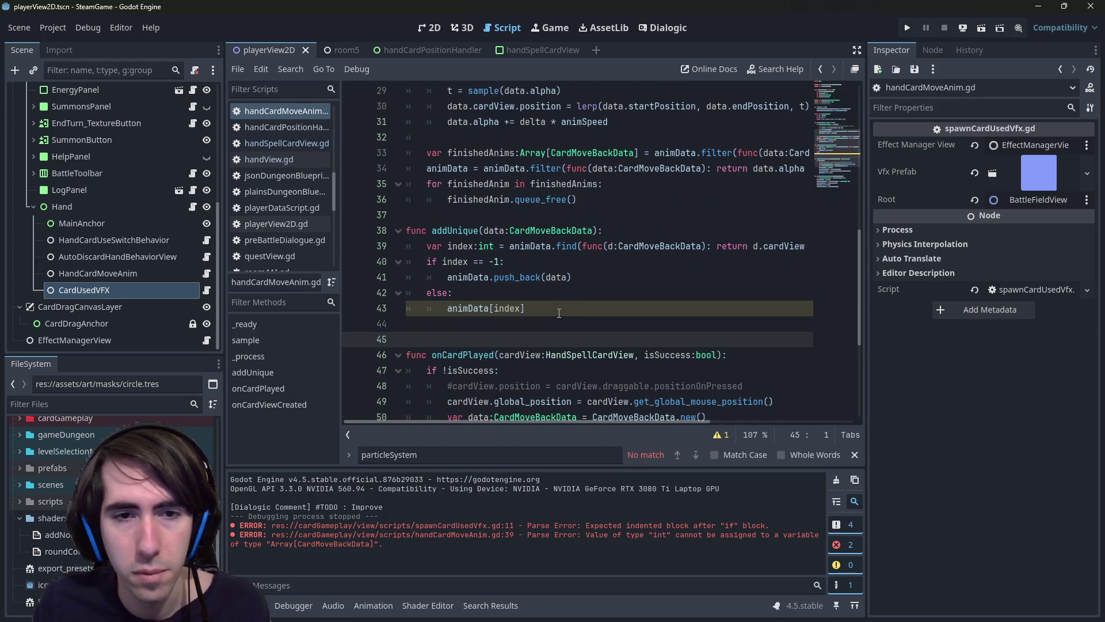
{"action": "type", "text": "= data"}
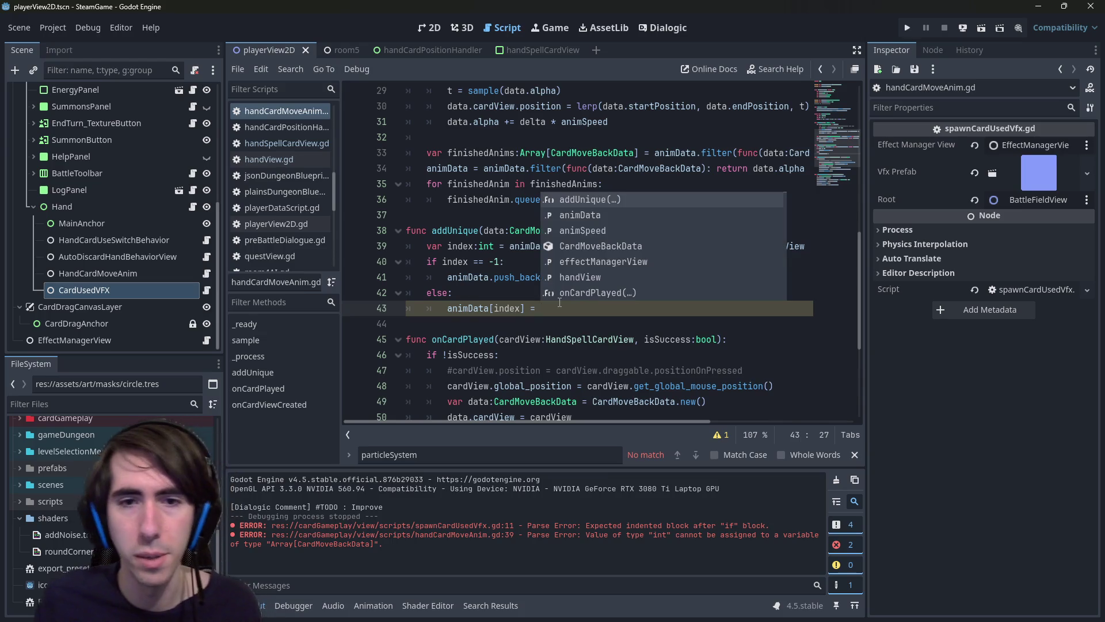
Save the handCardMoveAnim.gd script.
{"action": "left_click", "coordinate": [576, 324]}
{"action": "key", "text": "ctrl+s"}
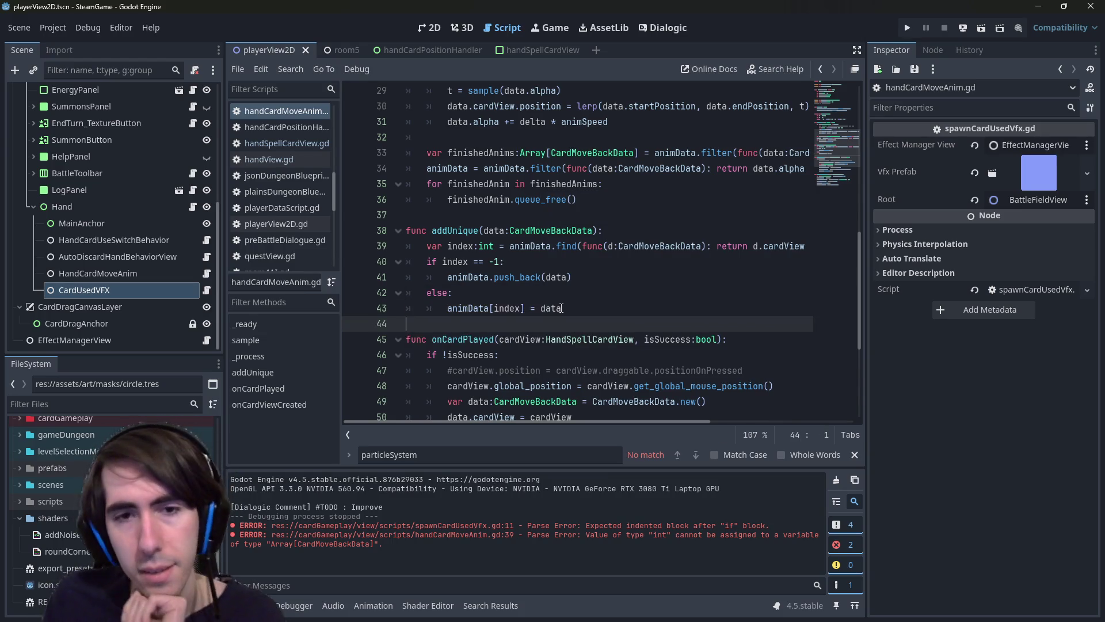
{"action": "left_click", "coordinate": [583, 308]}
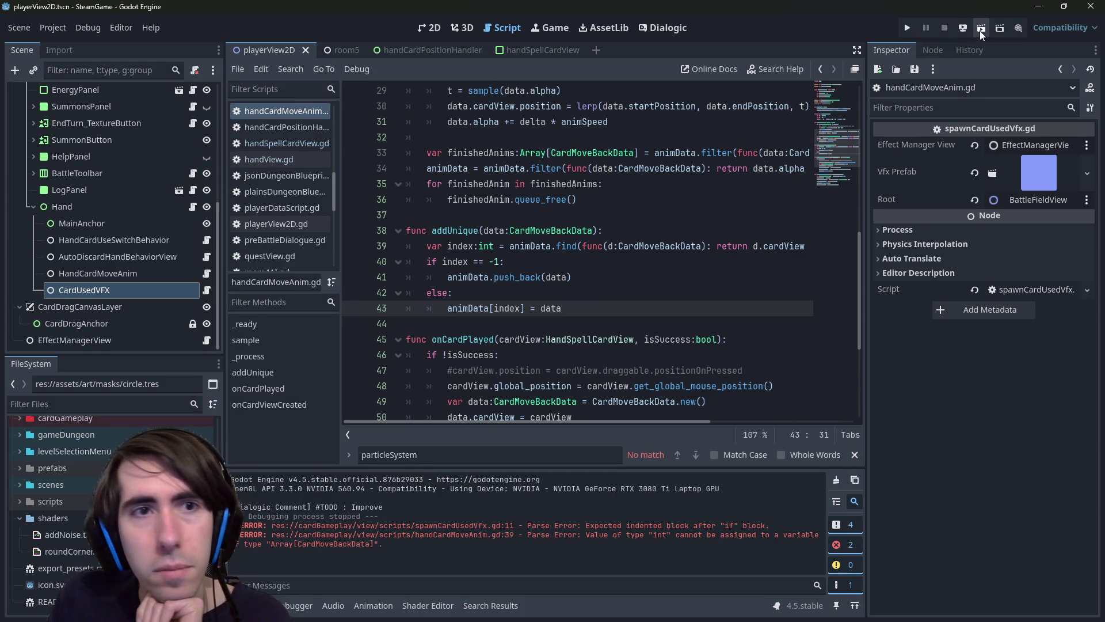
{"action": "left_click", "coordinate": [361, 51]}
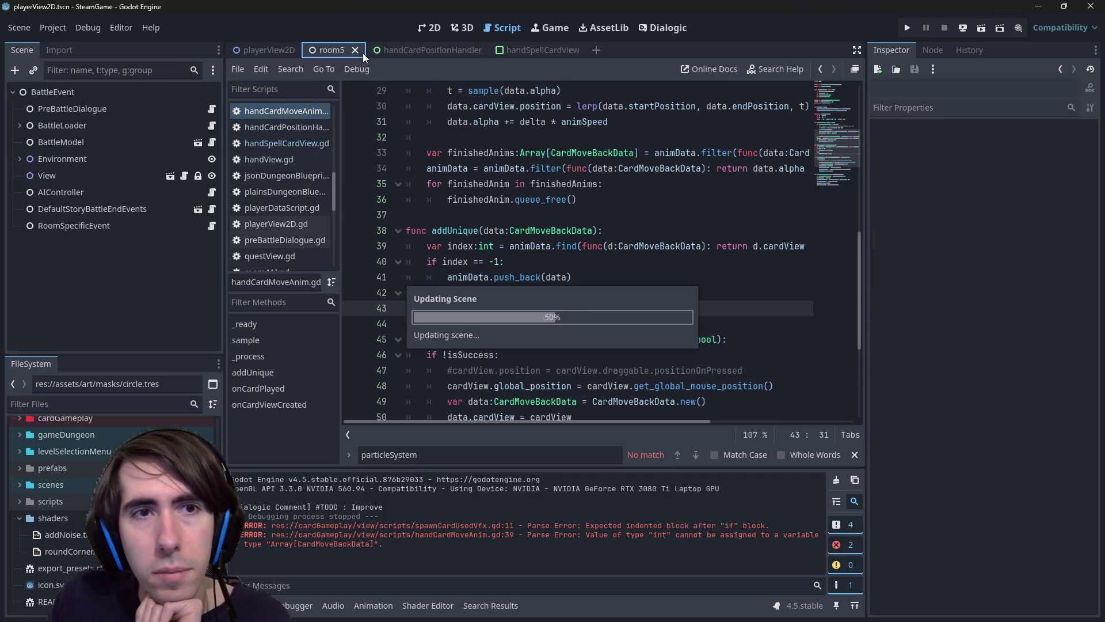
Run the room5 scene and advance the opening dialogue into the battle.
{"action": "left_click", "coordinate": [982, 30]}
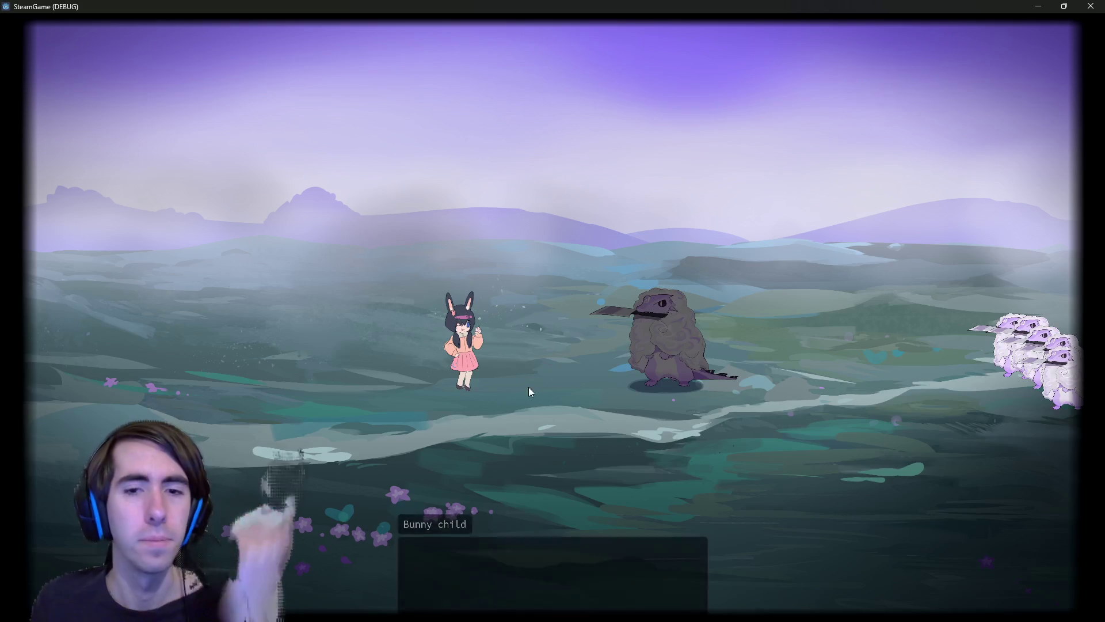
{"action": "left_click", "coordinate": [544, 392]}
{"action": "left_click", "coordinate": [551, 395]}
{"action": "left_click", "coordinate": [550, 395]}
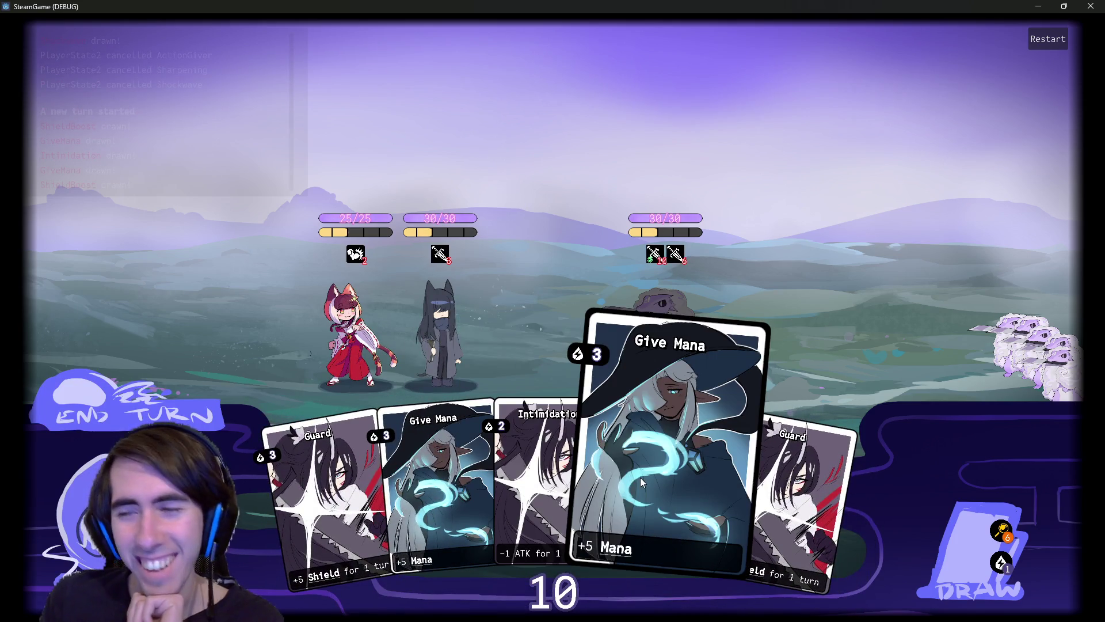
Drag the Give Mana and Guard cards out and back into the hand twice each, then minimize the game.
{"action": "mouse_move", "coordinate": [624, 461]}
{"action": "left_mouse_down"}
{"action": "mouse_move", "coordinate": [603, 420]}
{"action": "mouse_move", "coordinate": [668, 469]}
{"action": "left_mouse_up"}
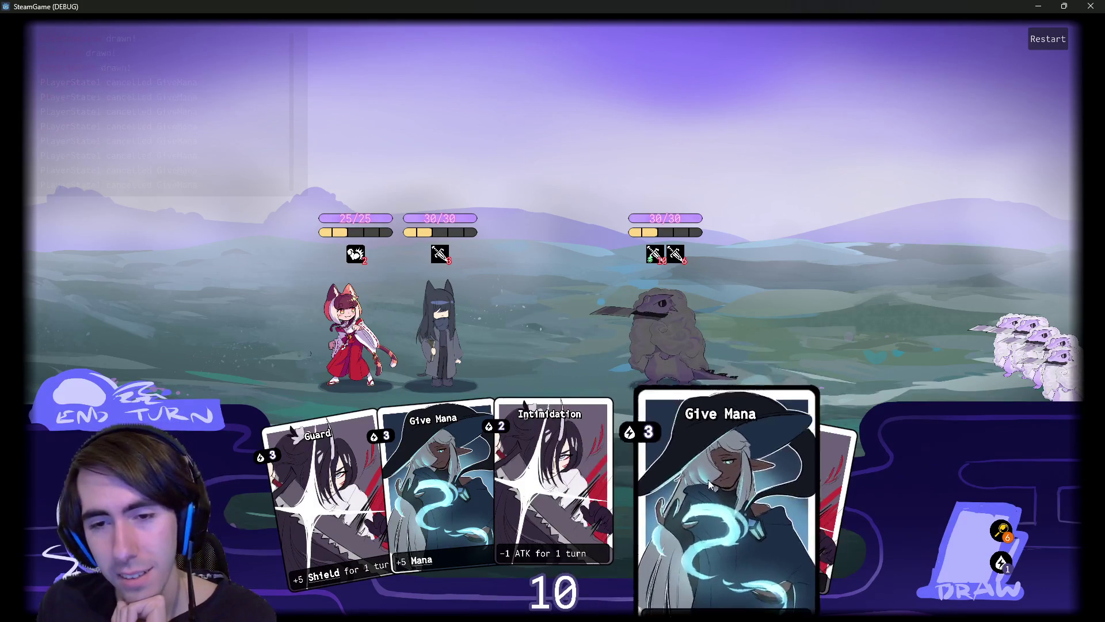
{"action": "mouse_move", "coordinate": [732, 489]}
{"action": "left_mouse_down"}
{"action": "mouse_move", "coordinate": [799, 458]}
{"action": "mouse_move", "coordinate": [775, 440]}
{"action": "mouse_move", "coordinate": [754, 484]}
{"action": "left_mouse_up"}
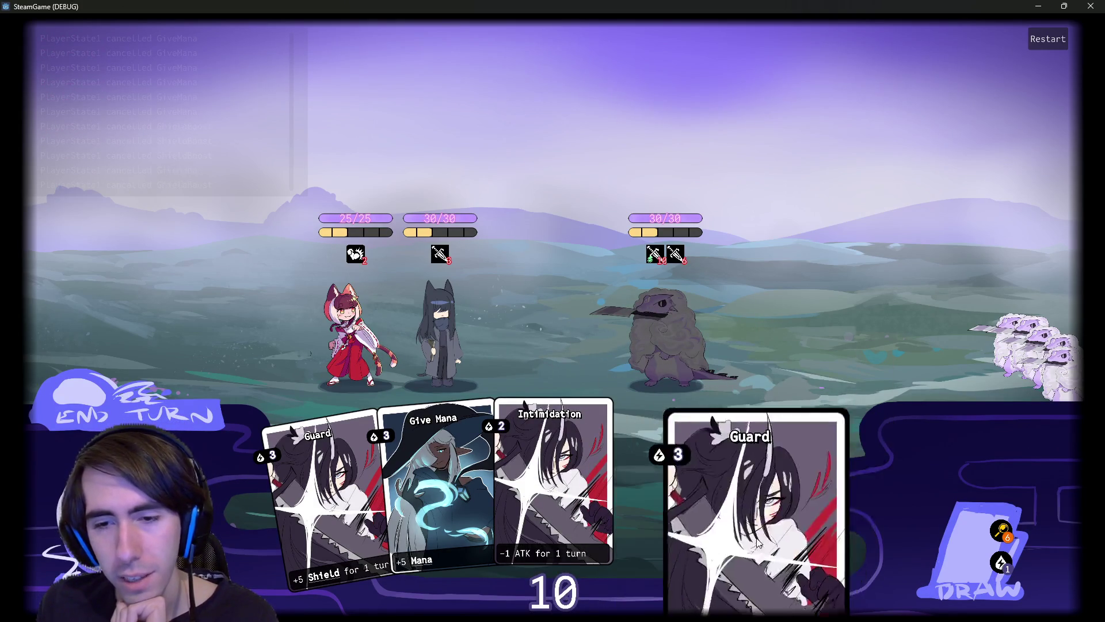
{"action": "mouse_move", "coordinate": [744, 575]}
{"action": "left_mouse_down"}
{"action": "mouse_move", "coordinate": [702, 575]}
{"action": "mouse_move", "coordinate": [748, 578]}
{"action": "left_mouse_up"}
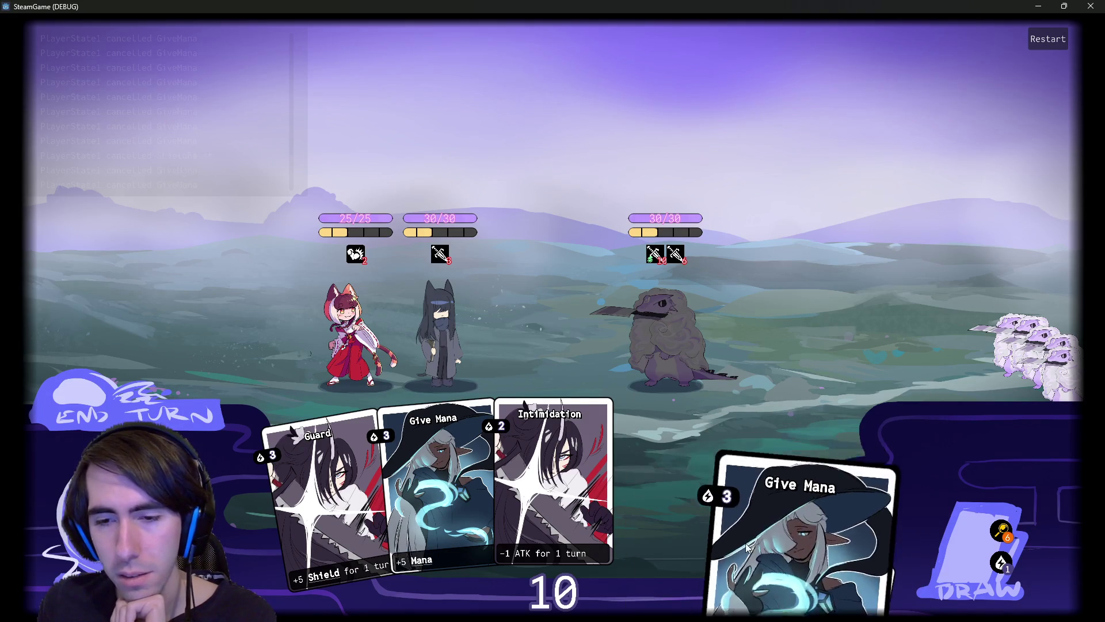
{"action": "mouse_move", "coordinate": [766, 583]}
{"action": "left_mouse_down"}
{"action": "mouse_move", "coordinate": [754, 495]}
{"action": "mouse_move", "coordinate": [725, 480]}
{"action": "left_mouse_up"}
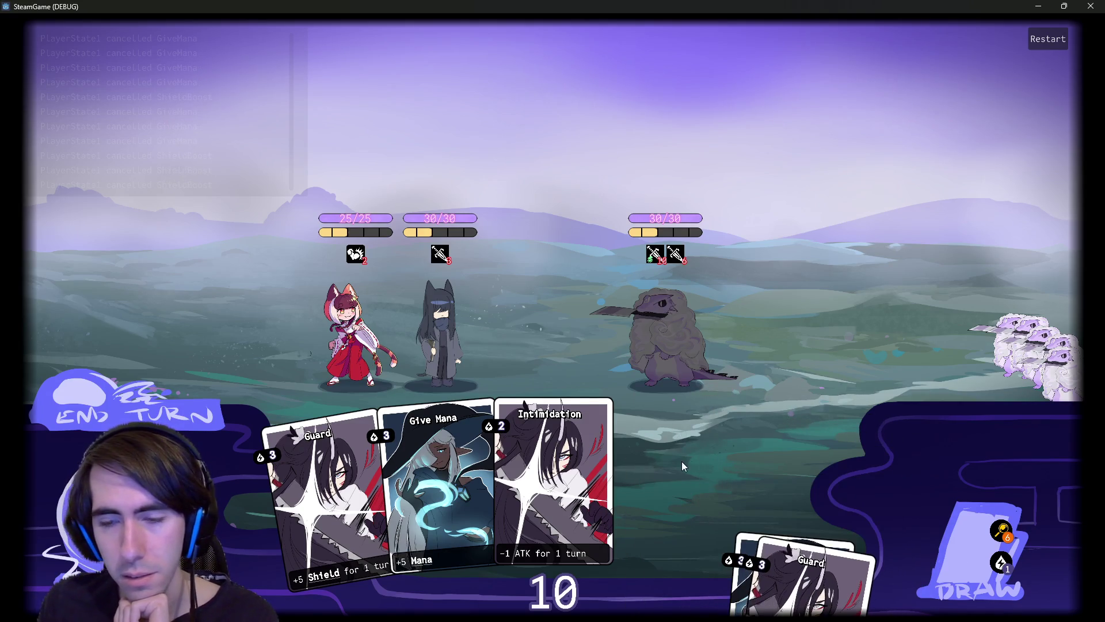
{"action": "left_click", "coordinate": [1036, 5]}
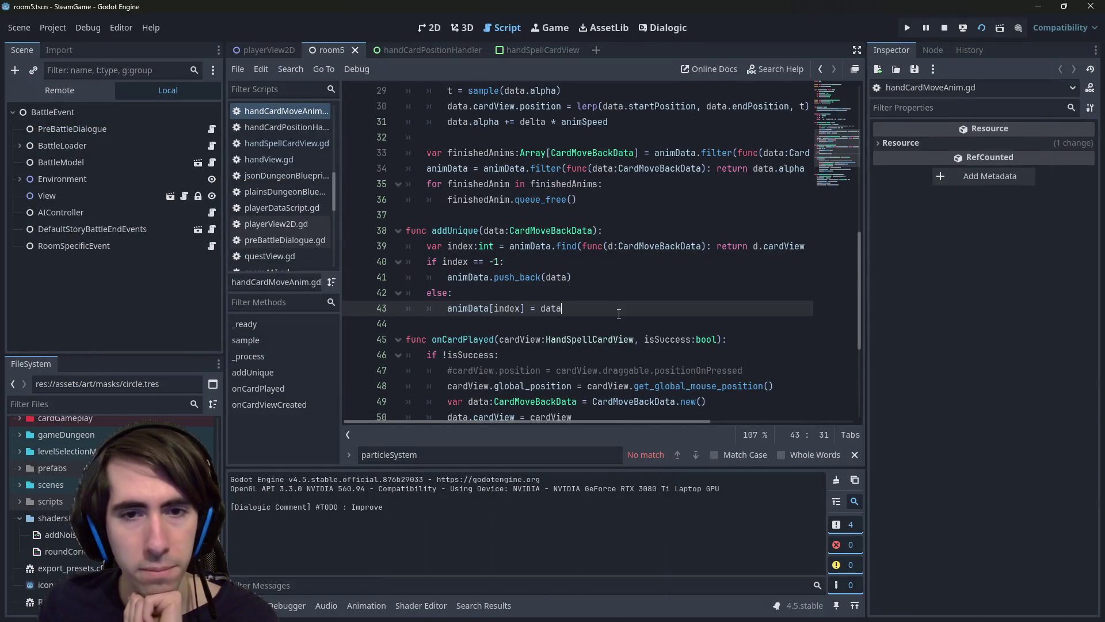
{"action": "scroll", "coordinate": [619, 314], "scroll_direction": "down", "scroll_amount": 3}
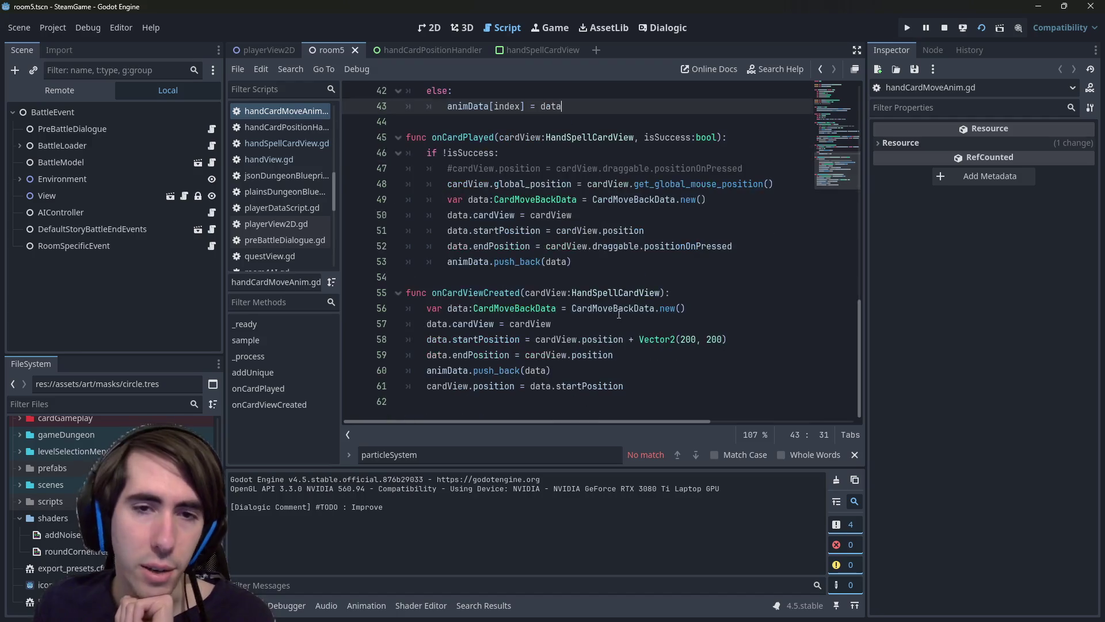
{"action": "left_click", "coordinate": [690, 355]}
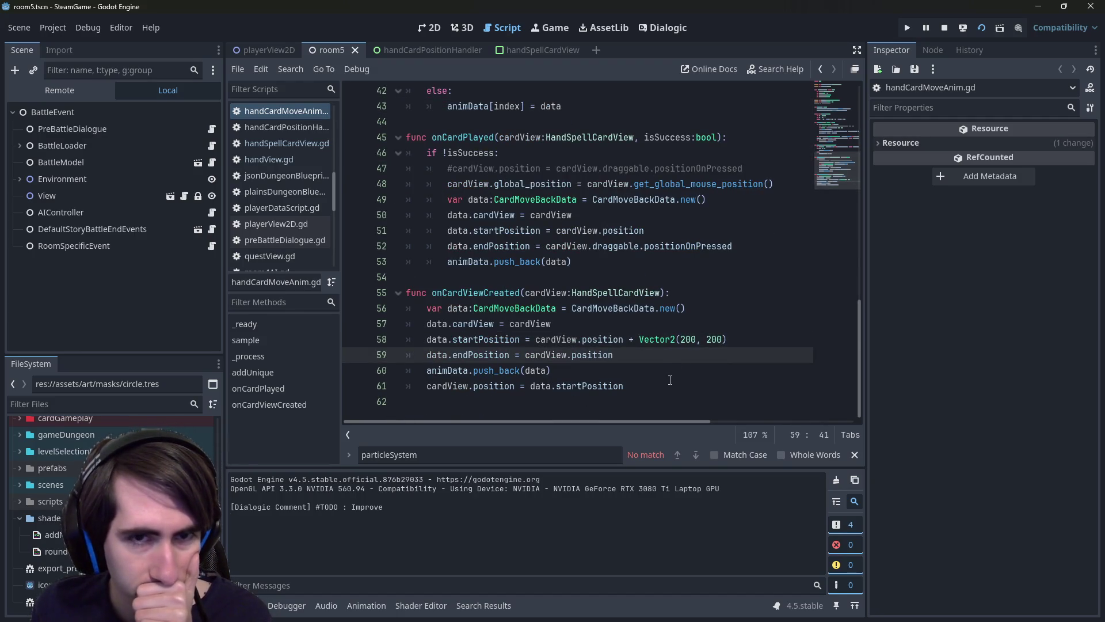
{"action": "scroll", "coordinate": [670, 380], "scroll_direction": "up", "scroll_amount": 1}
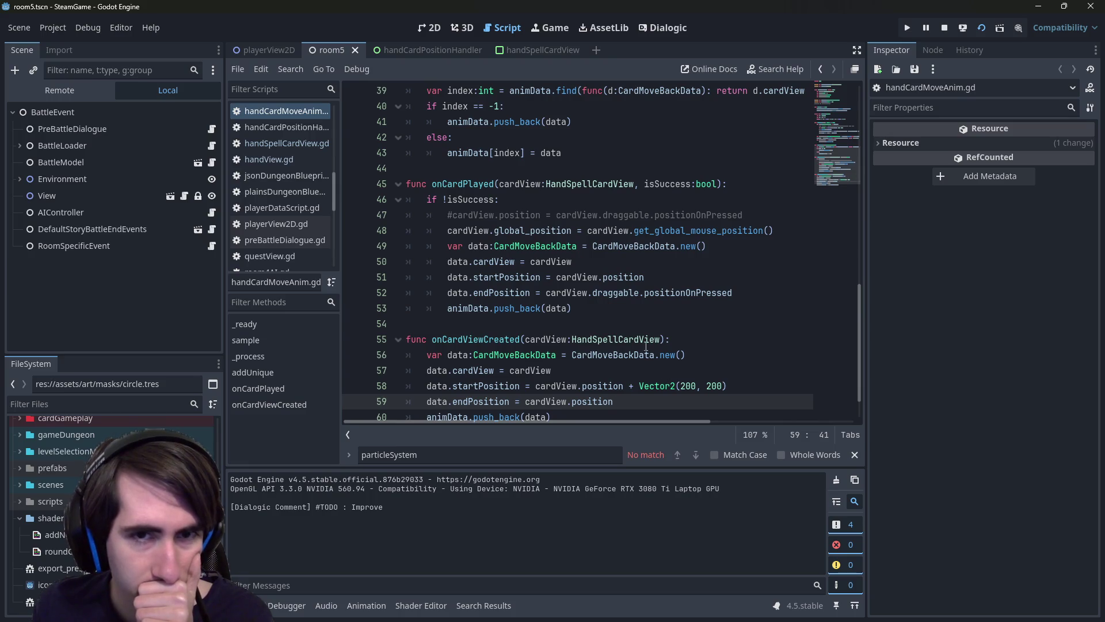
{"action": "left_click_drag", "start_coordinate": [675, 310], "coordinate": [369, 206]}
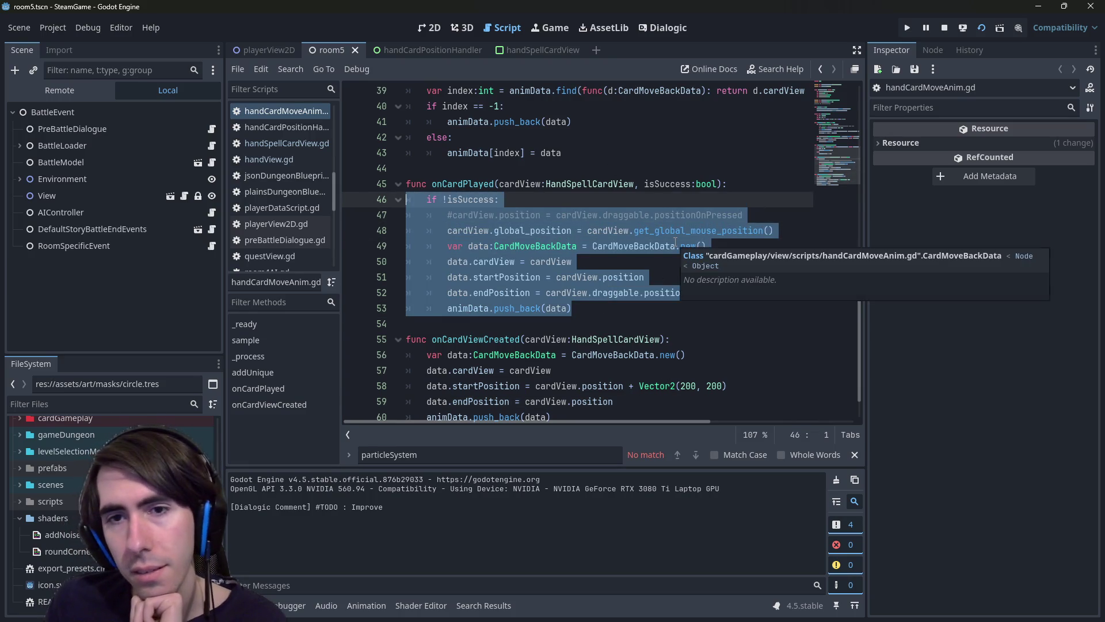
{"action": "left_click", "coordinate": [761, 248]}
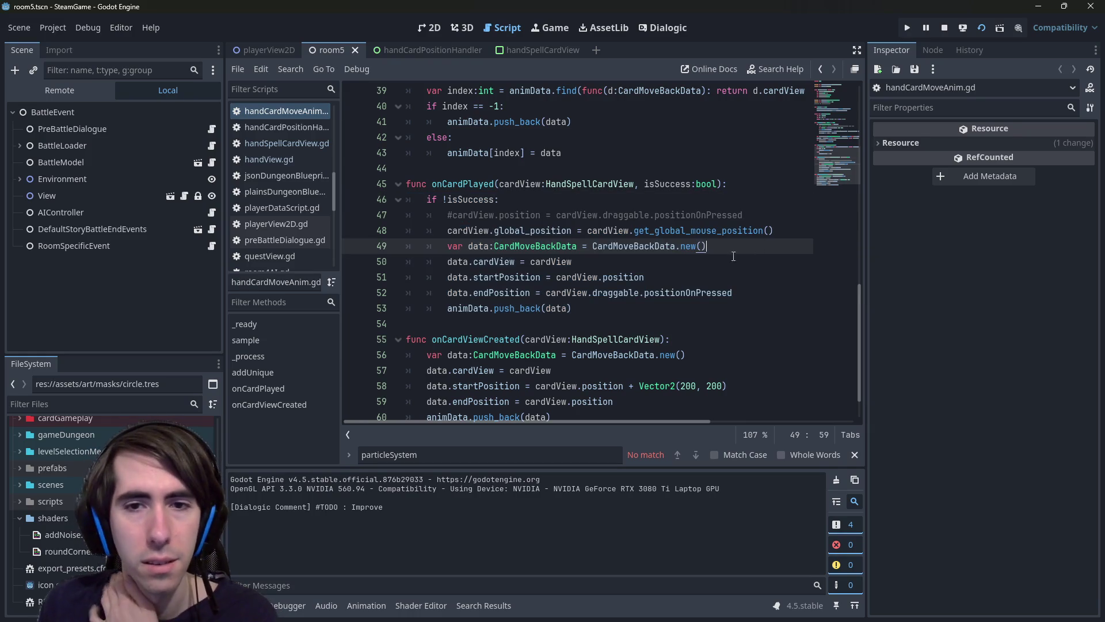
{"action": "left_click", "coordinate": [691, 274]}
{"action": "double_click", "coordinate": [577, 277]}
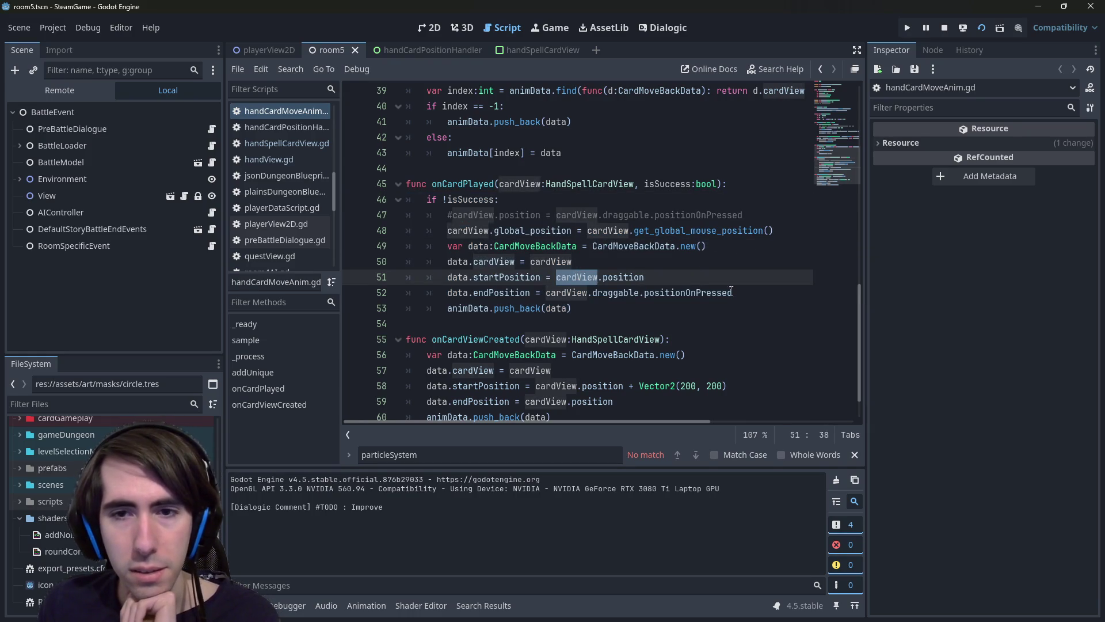
{"action": "left_click", "coordinate": [776, 295]}
{"action": "left_click_drag", "start_coordinate": [776, 294], "coordinate": [545, 293]}
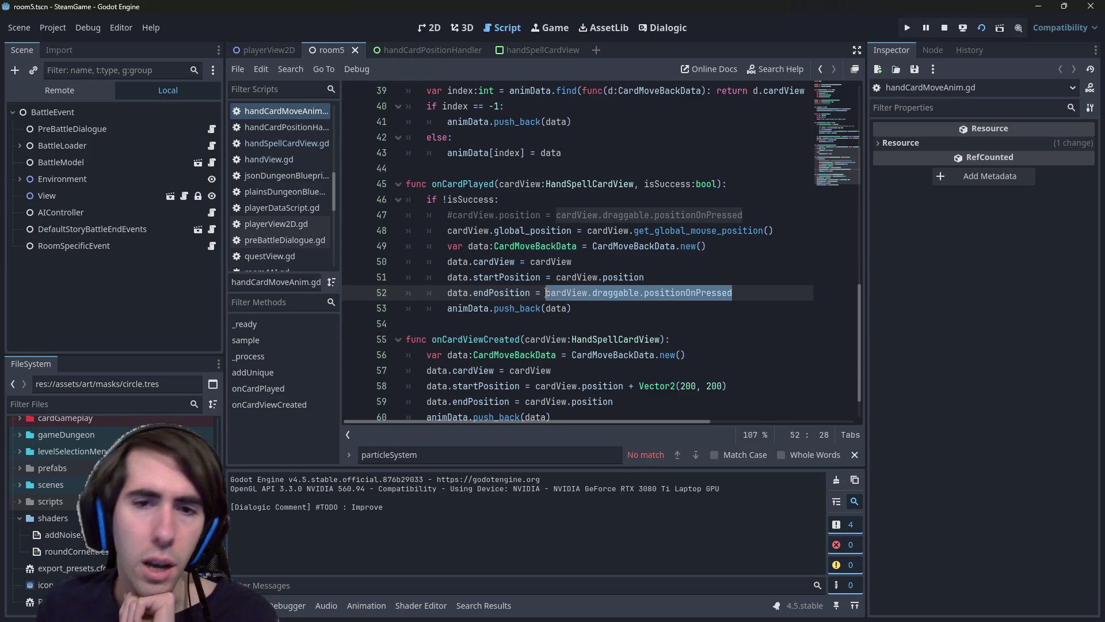
{"action": "left_click", "coordinate": [546, 293]}
{"action": "triple_click", "coordinate": [548, 294]}
{"action": "left_click", "coordinate": [550, 294]}
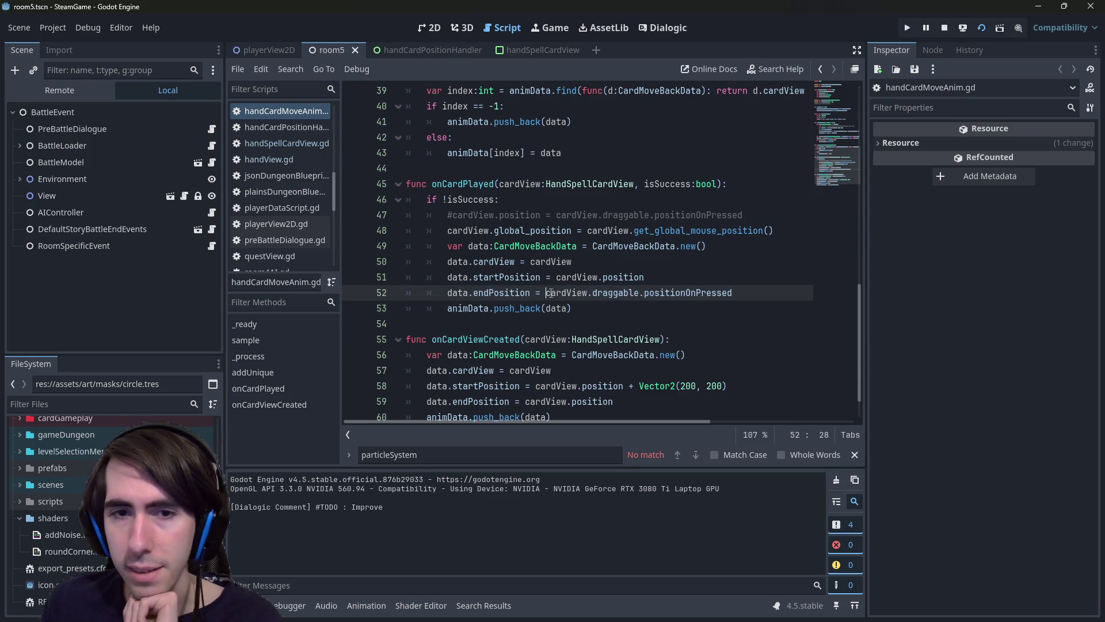
{"action": "left_click_drag", "start_coordinate": [550, 294], "coordinate": [767, 289]}
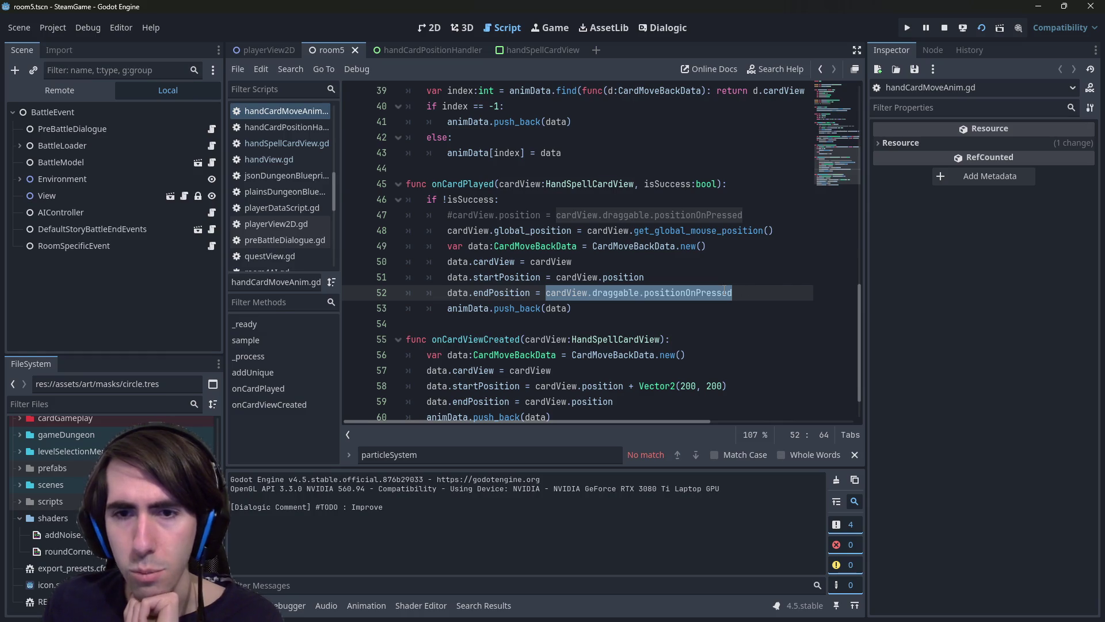
{"action": "mouse_move", "coordinate": [724, 289]}
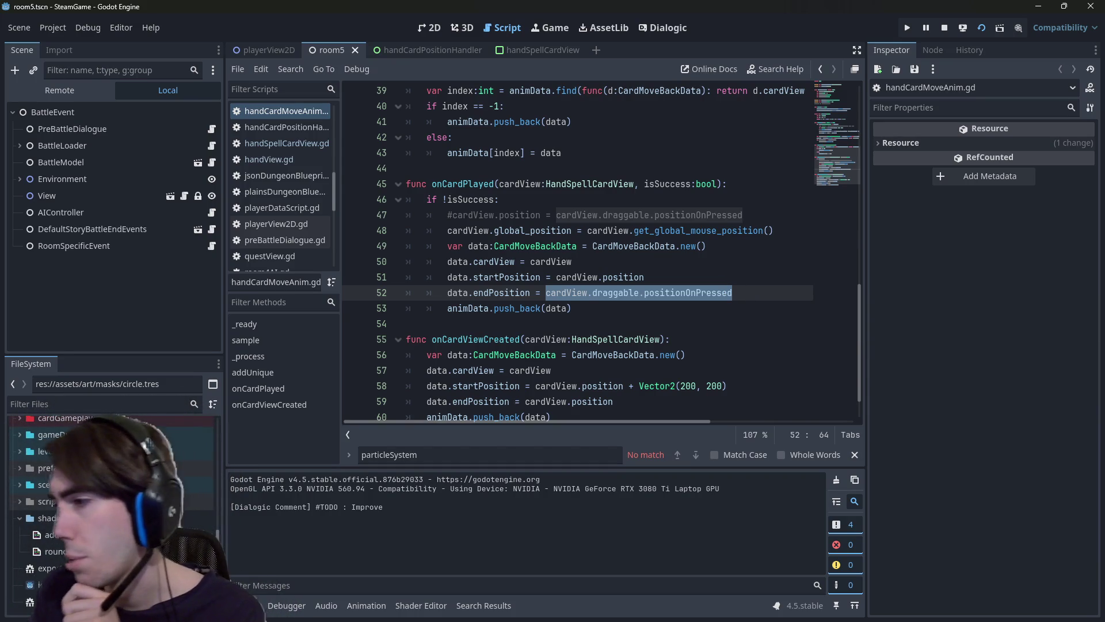
{"action": "left_click", "coordinate": [775, 286]}
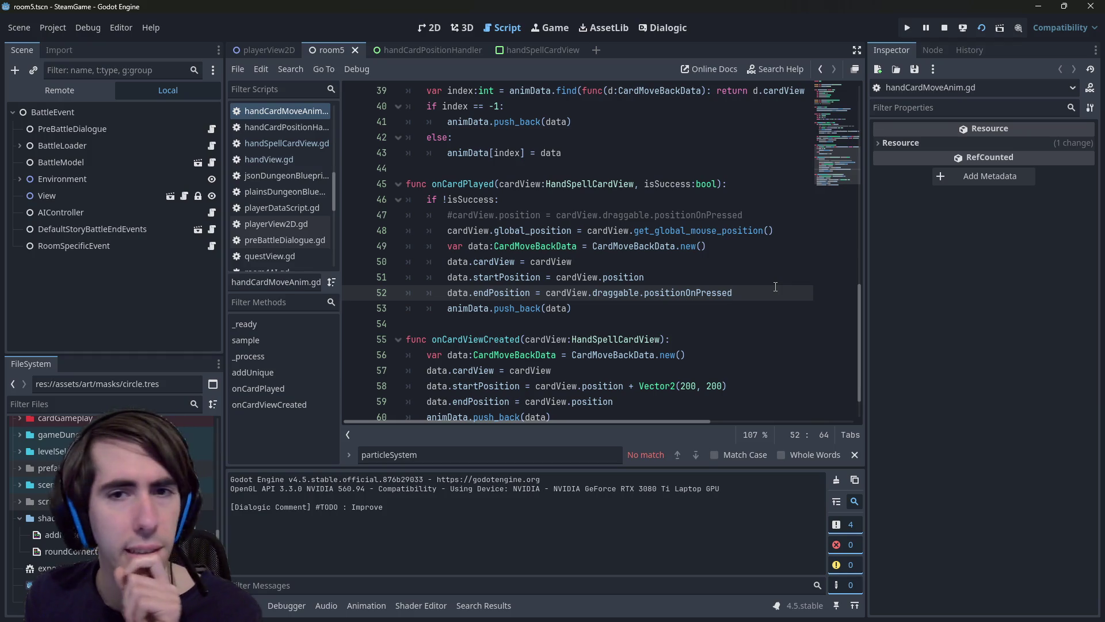
{"action": "scroll", "coordinate": [775, 286], "scroll_direction": "up", "scroll_amount": 10}
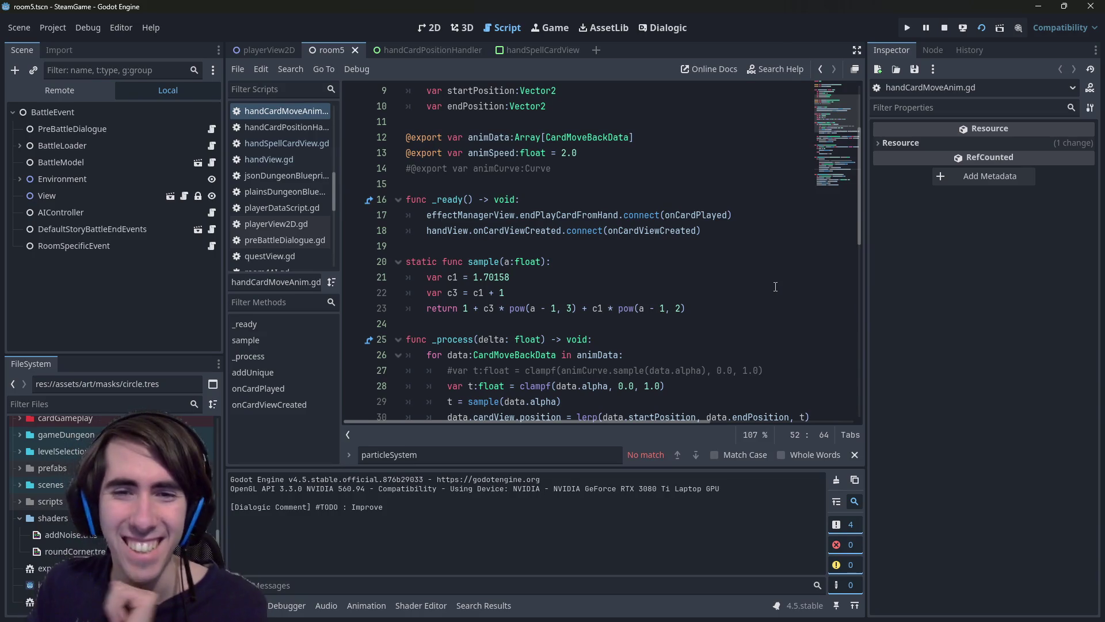
{"action": "scroll", "coordinate": [775, 286], "scroll_direction": "down", "scroll_amount": 11}
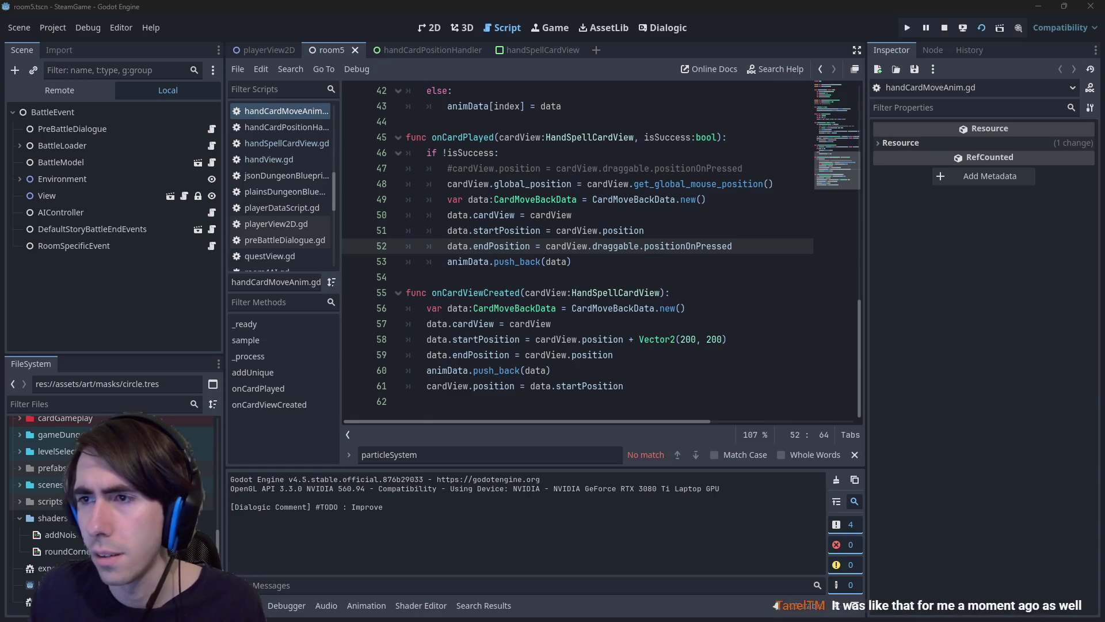
Browse itch.io's Game Jams page and the neko-jump page showing a 522 timeout, then minimise the browser.
{"action": "key", "text": "alt+Tab"}
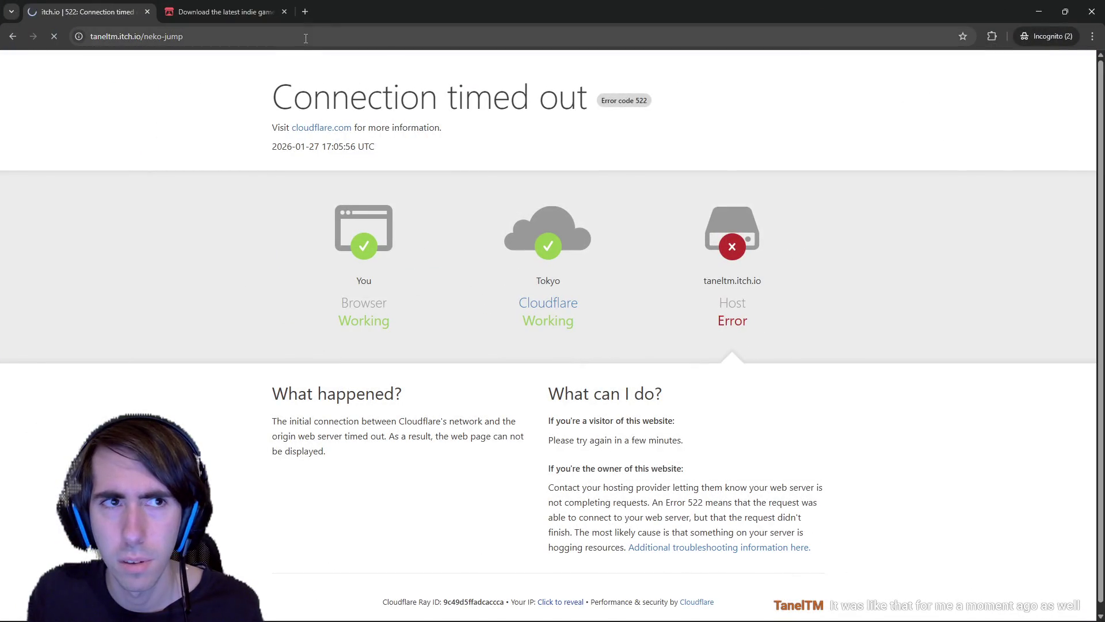
{"action": "left_click", "coordinate": [224, 11]}
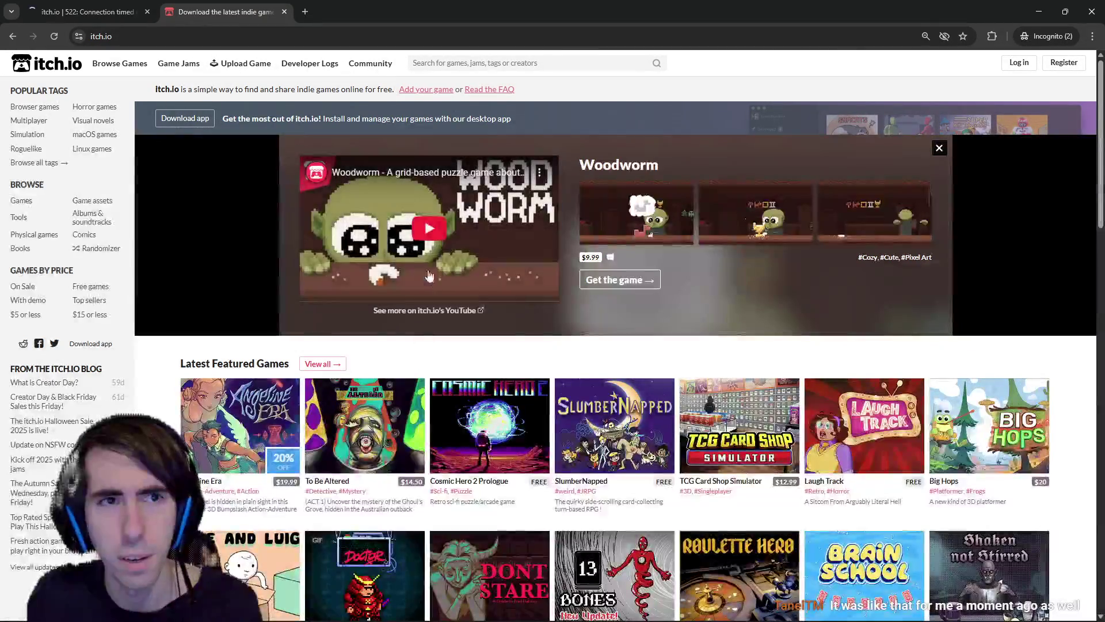
{"action": "left_click", "coordinate": [179, 64]}
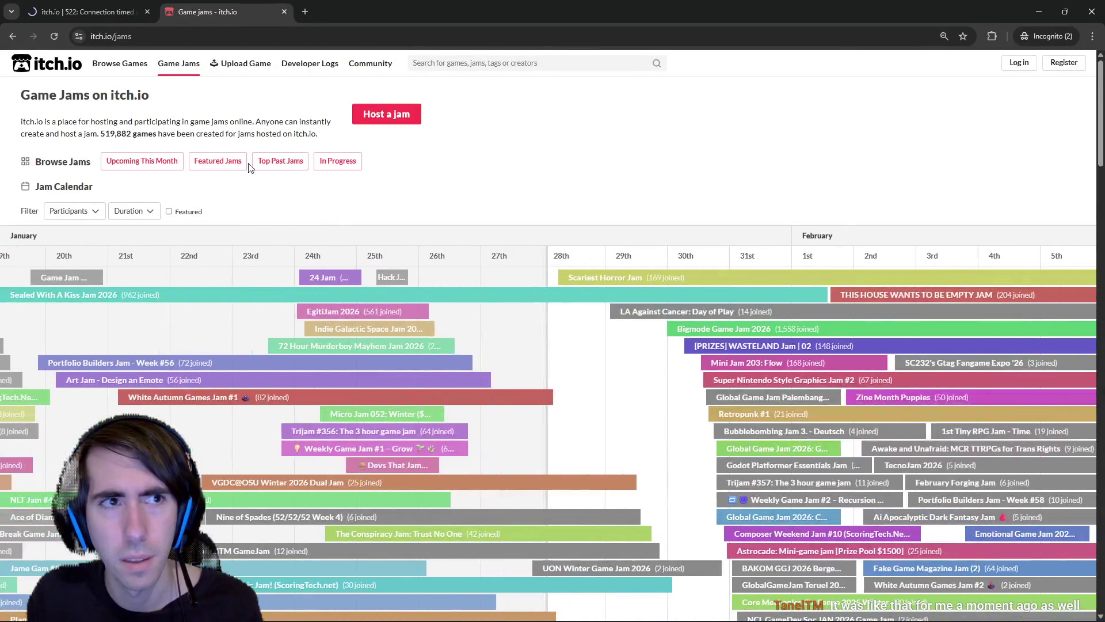
{"action": "left_click", "coordinate": [110, 11]}
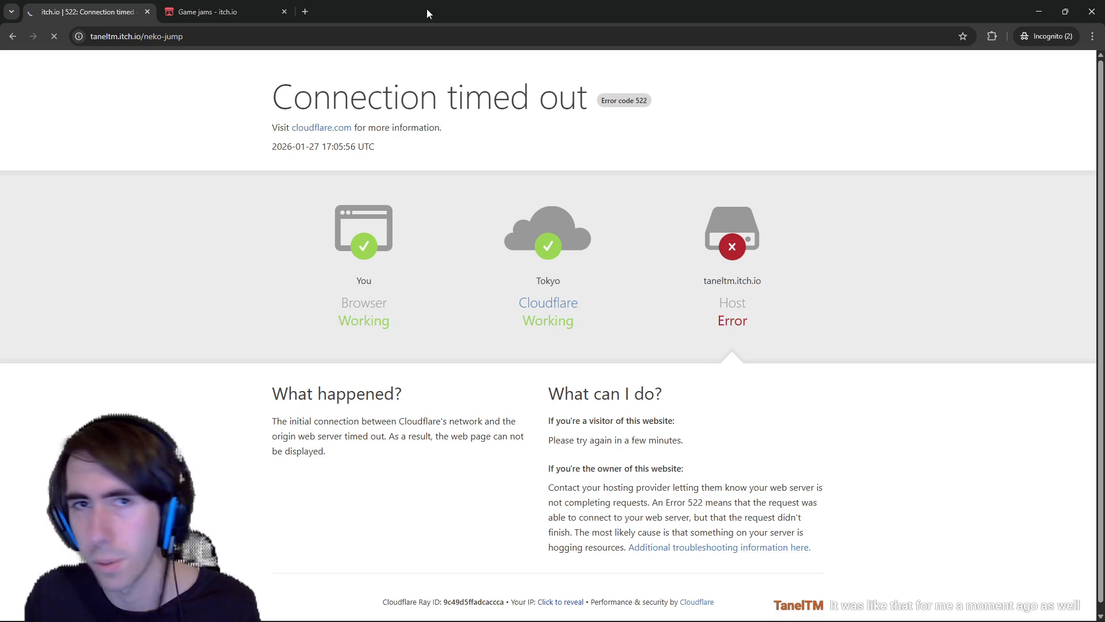
{"action": "left_click", "coordinate": [1039, 12]}
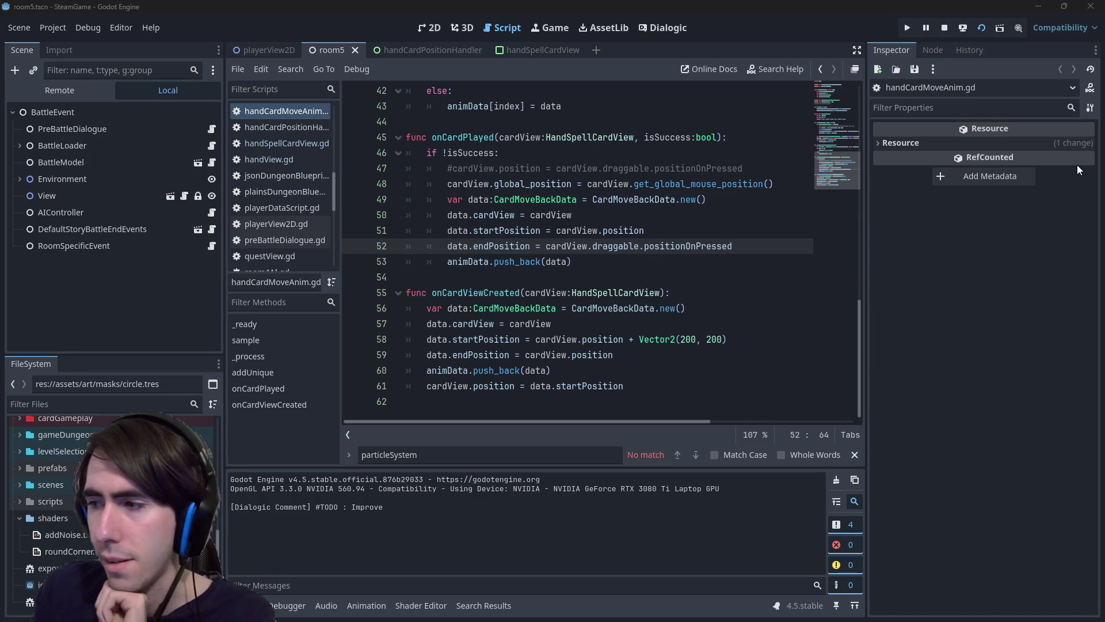
{"action": "left_click", "coordinate": [569, 324]}
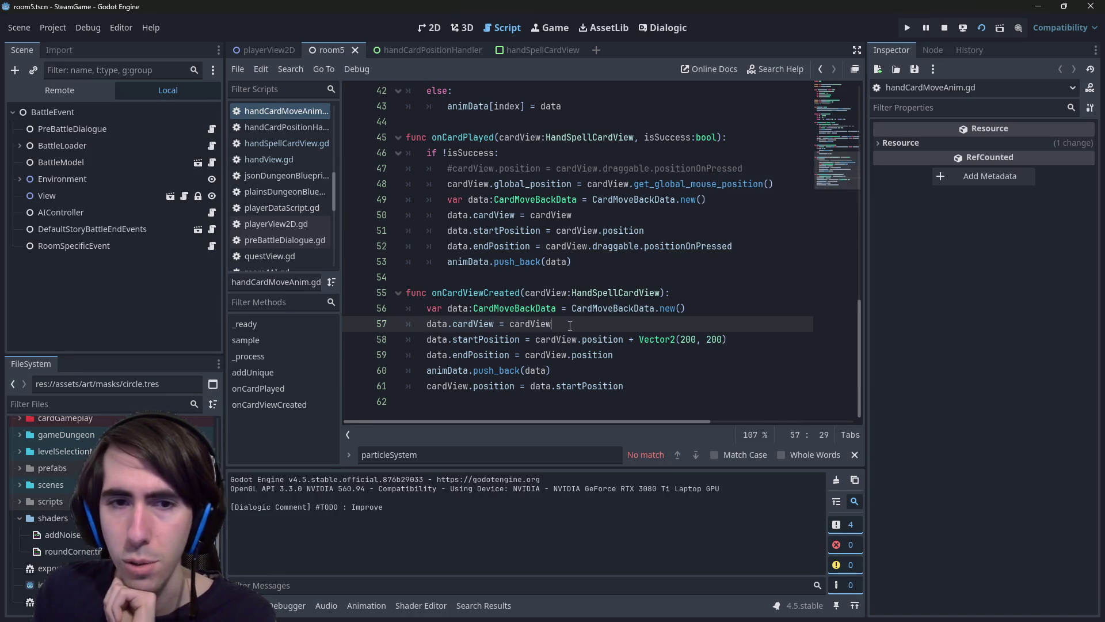
{"action": "mouse_move", "coordinate": [610, 344]}
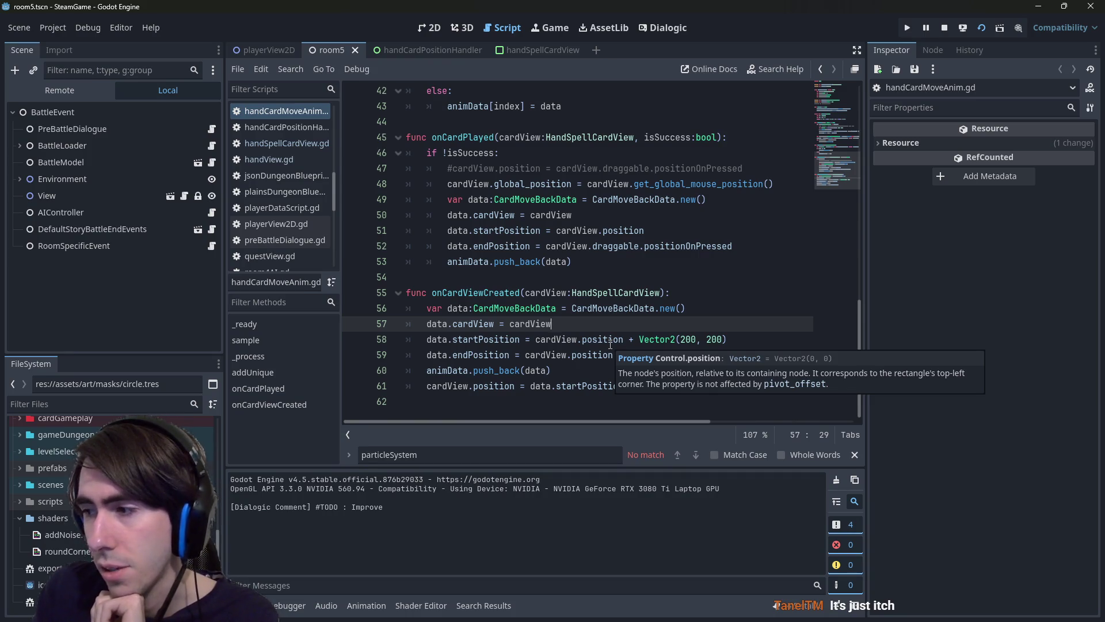
{"action": "left_click", "coordinate": [545, 403]}
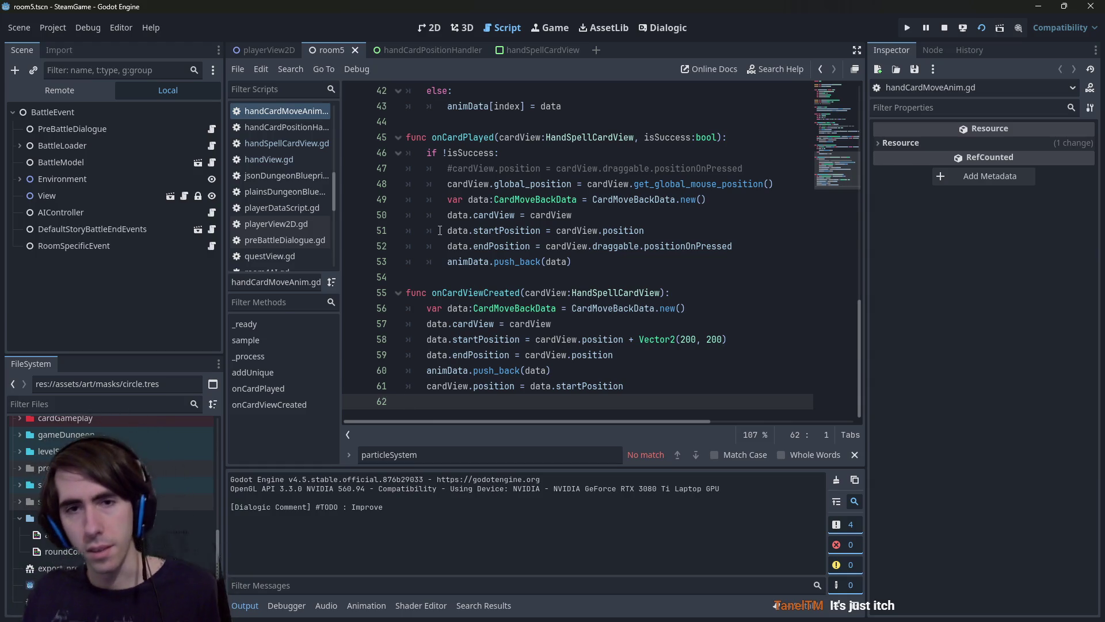
{"action": "left_click", "coordinate": [691, 216]}
{"action": "double_click", "coordinate": [701, 246]}
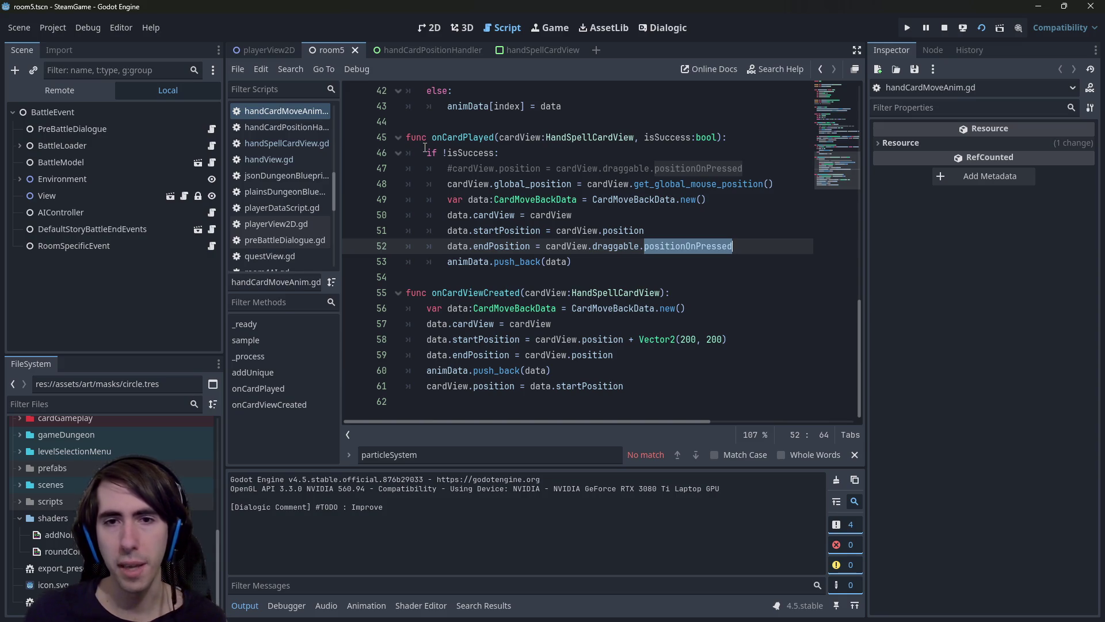
{"action": "left_click_drag", "start_coordinate": [763, 249], "coordinate": [594, 255]}
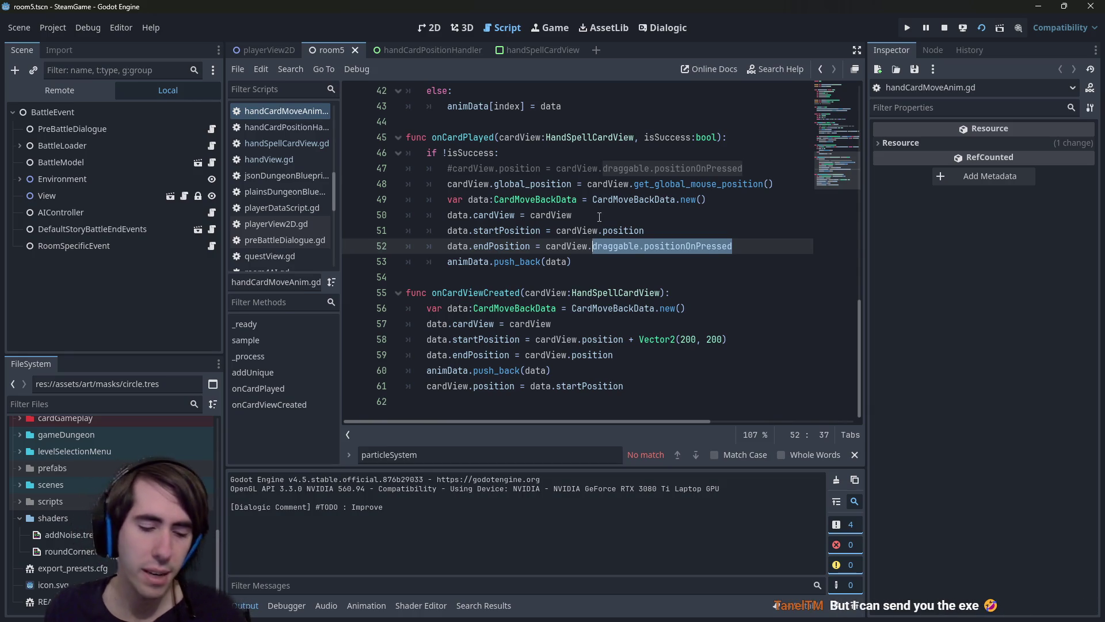
{"action": "scroll", "coordinate": [465, 170], "scroll_direction": "up", "scroll_amount": 10}
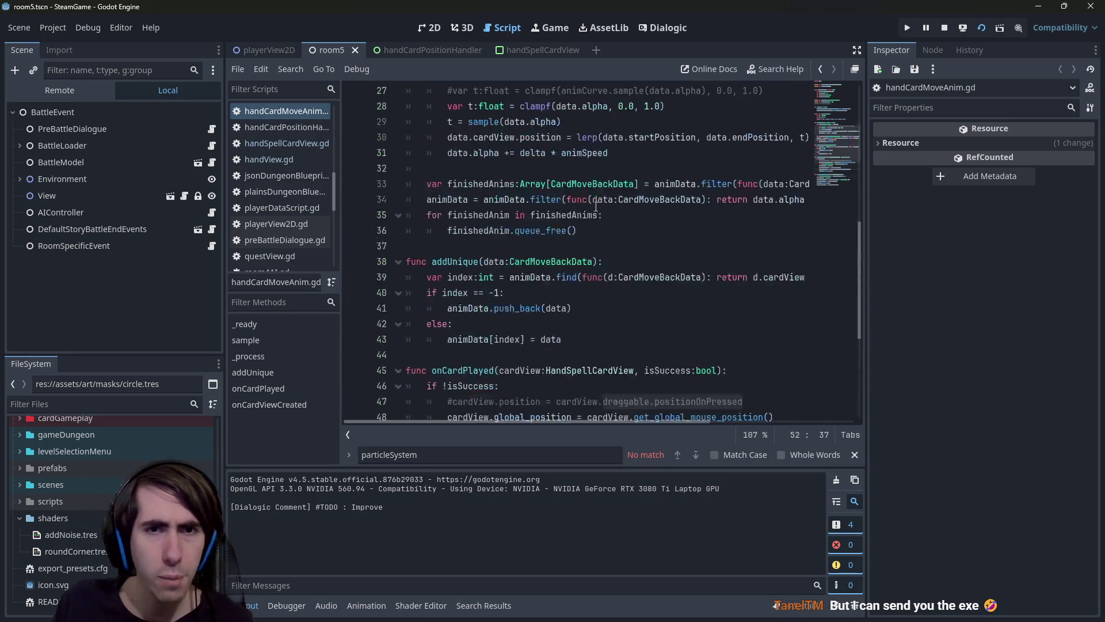
Open handView.gd and jump to assignCard in handCardPositionHandler.gd to check cardView and anchor usage.
{"action": "scroll", "coordinate": [504, 171], "scroll_direction": "down", "scroll_amount": 9}
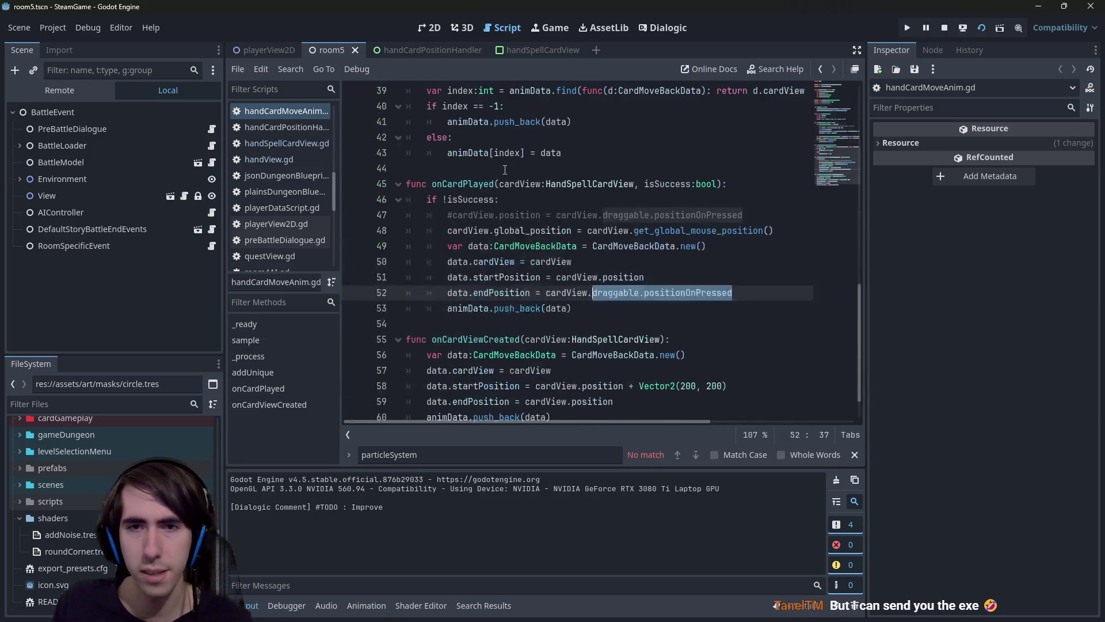
{"action": "scroll", "coordinate": [504, 171], "scroll_direction": "up", "scroll_amount": 6}
{"action": "scroll", "coordinate": [504, 170], "scroll_direction": "down", "scroll_amount": 4}
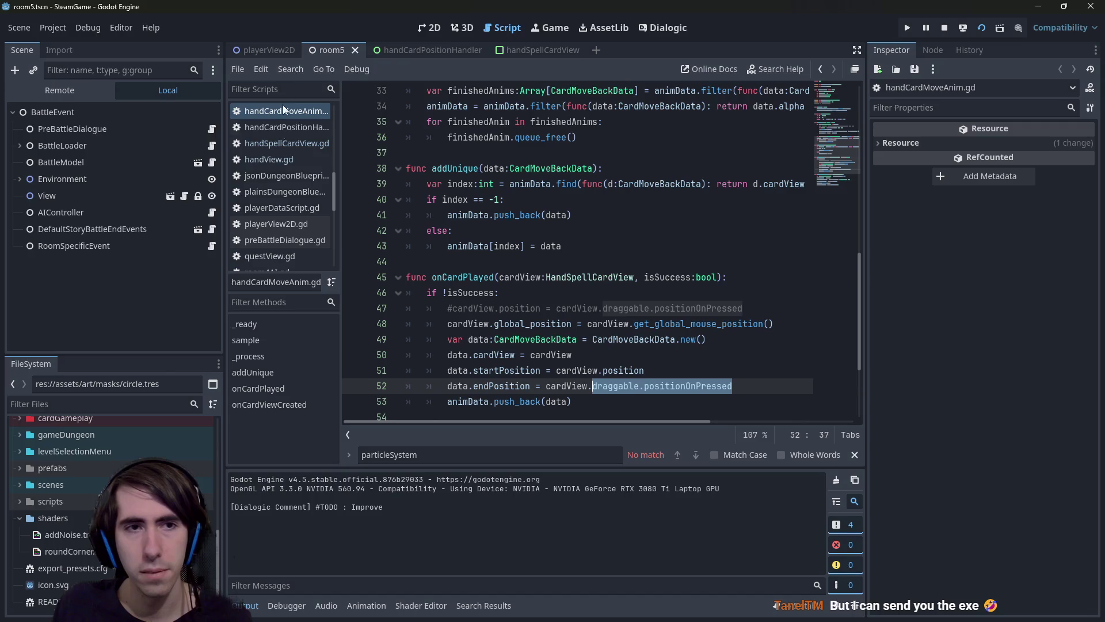
{"action": "left_click", "coordinate": [284, 160]}
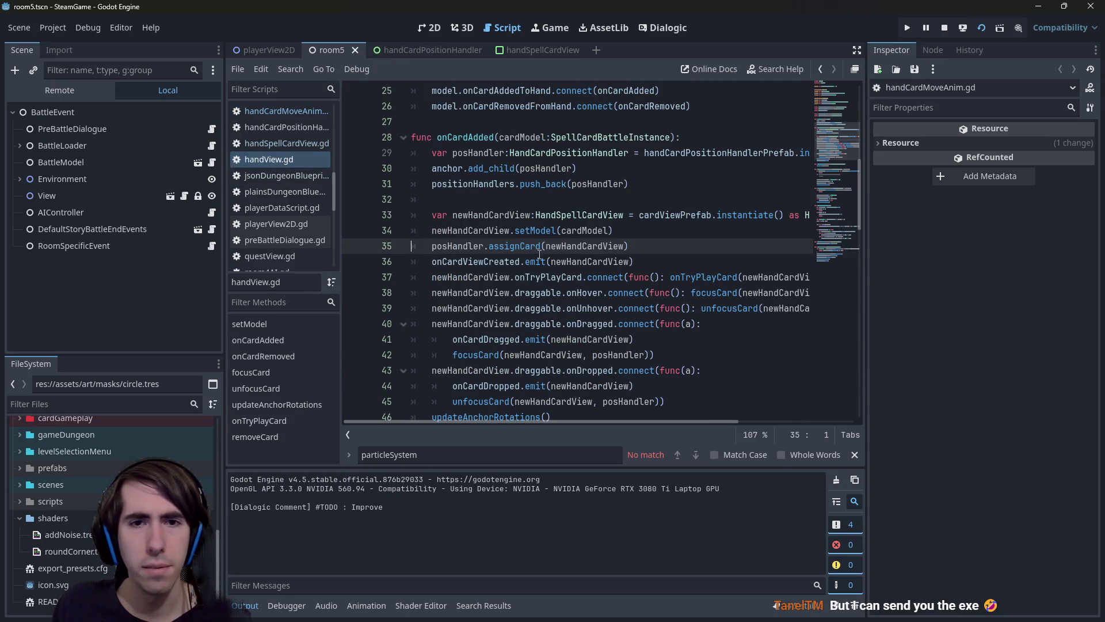
{"action": "left_click", "coordinate": [511, 251], "text": "ctrl"}
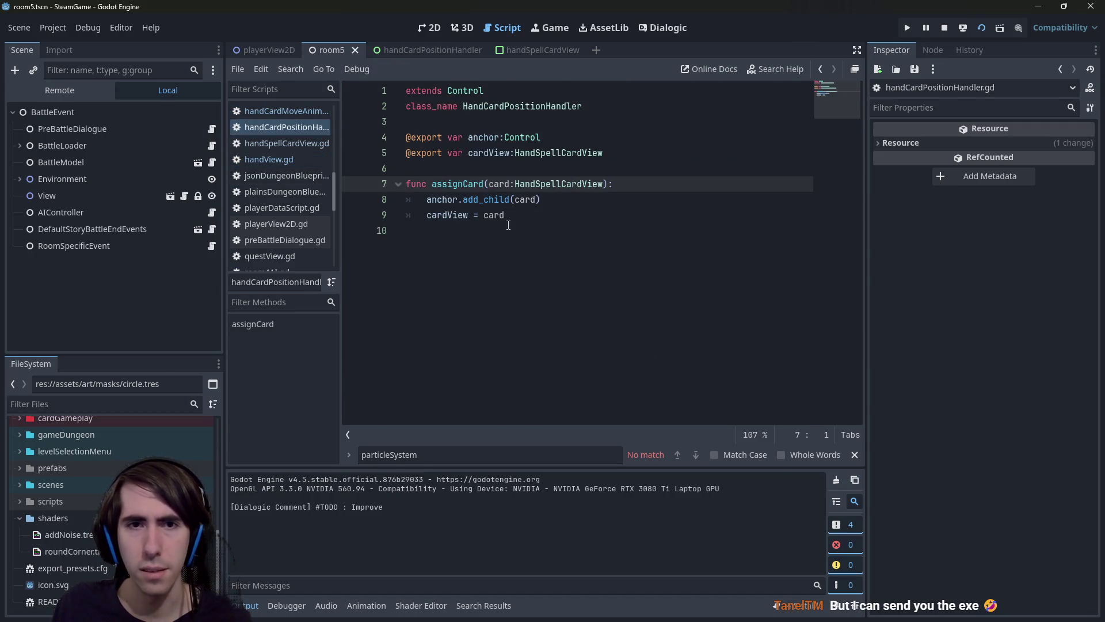
{"action": "double_click", "coordinate": [496, 152]}
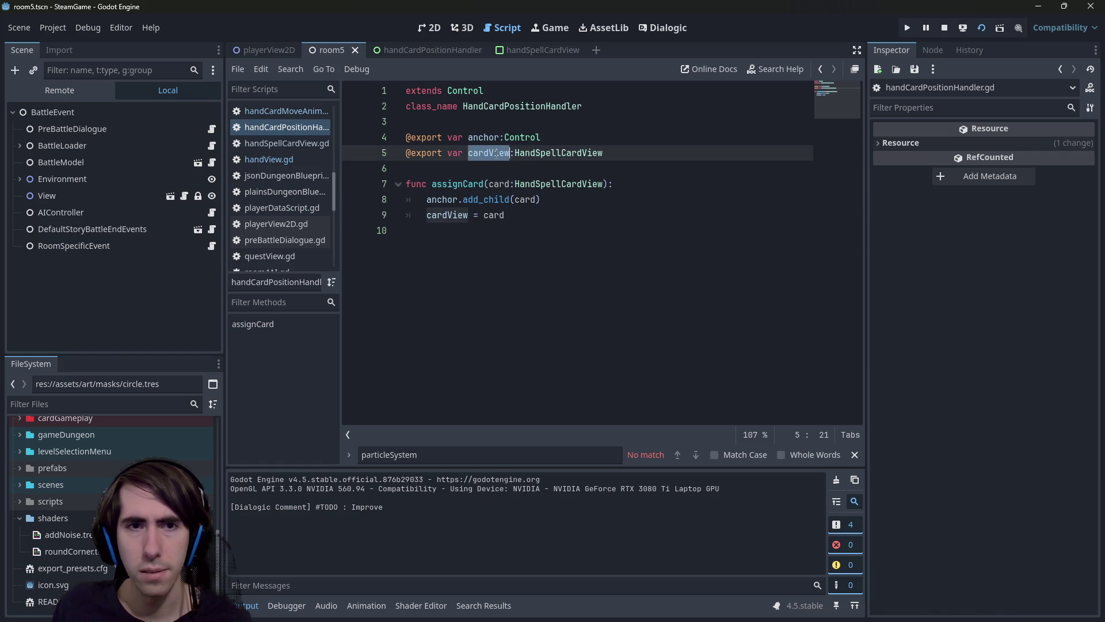
{"action": "mouse_move", "coordinate": [484, 201]}
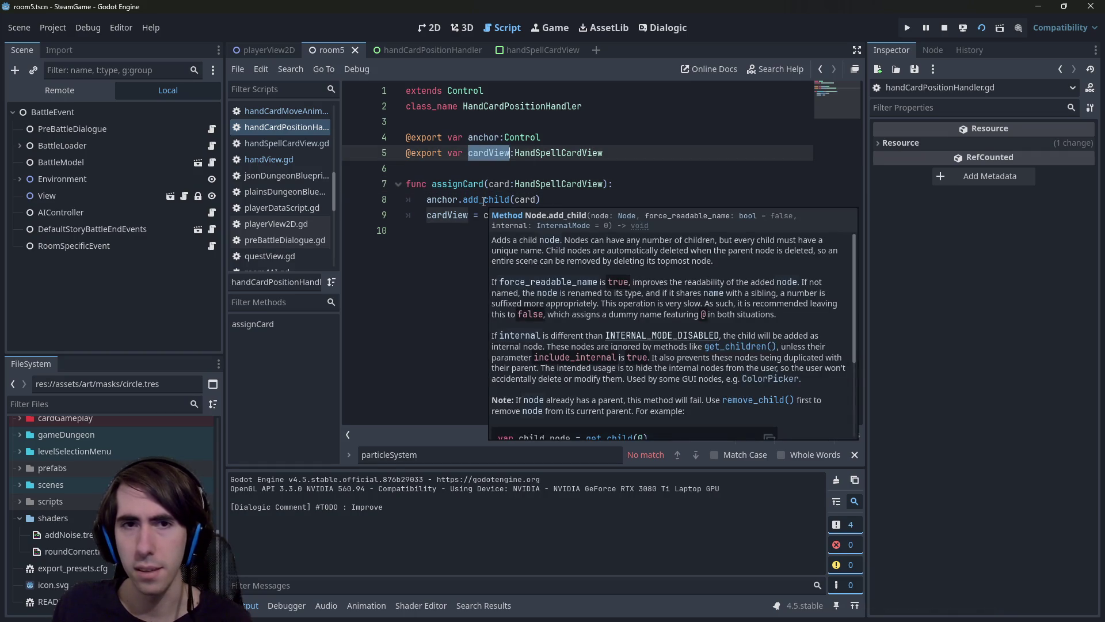
{"action": "double_click", "coordinate": [442, 199]}
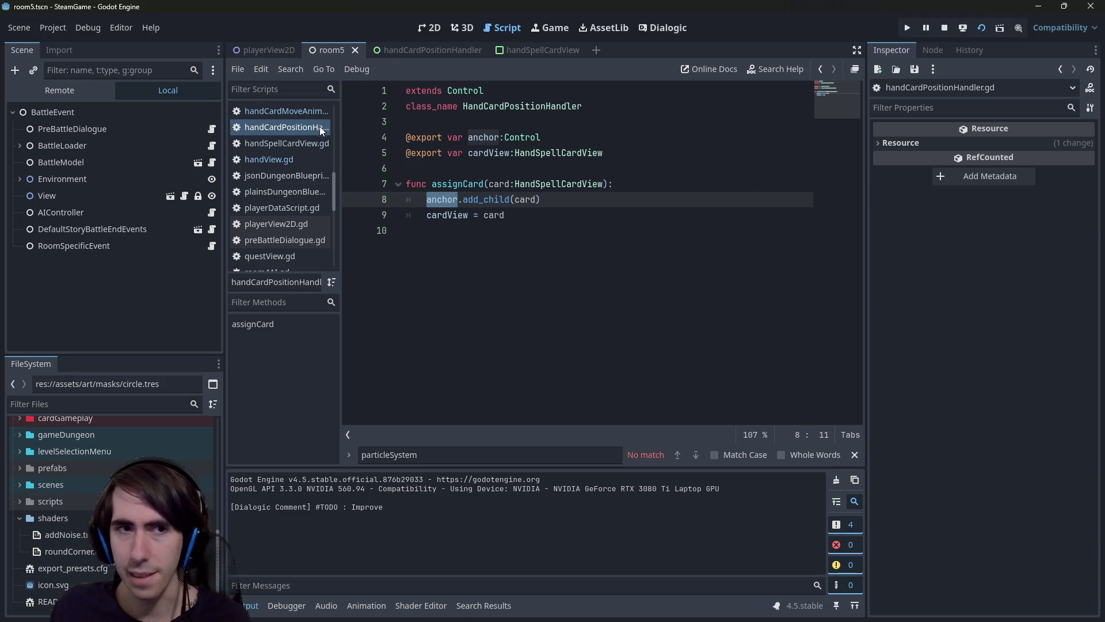
Back in handView.gd, search for 'newHandCardView.position', find no matches, and run the game with F5.
{"action": "left_click", "coordinate": [297, 157]}
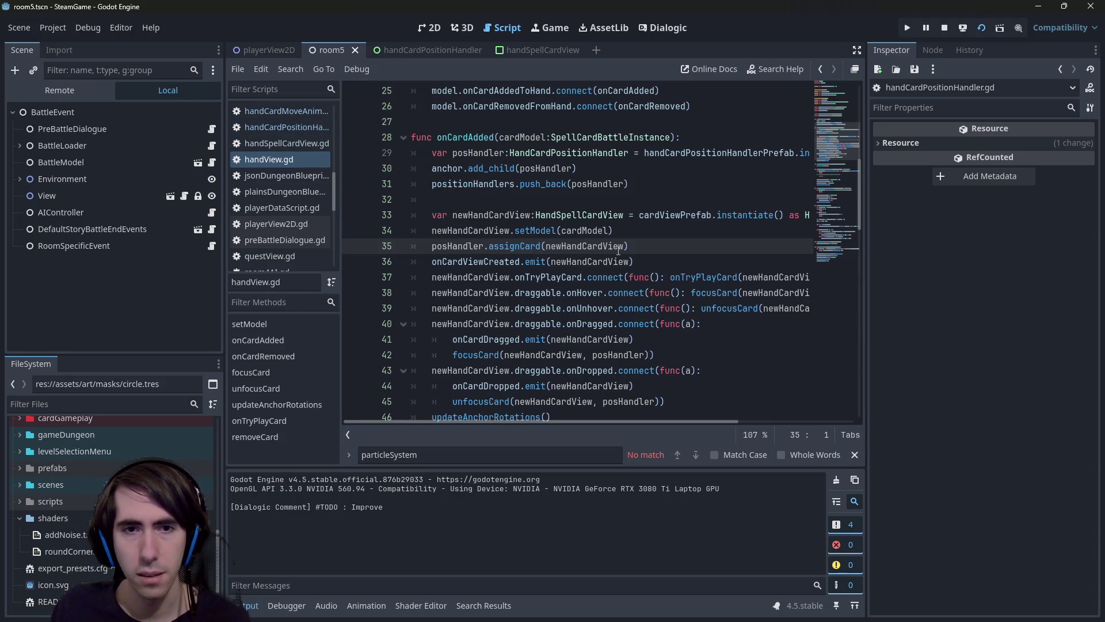
{"action": "double_click", "coordinate": [478, 213]}
{"action": "key", "text": "ctrl+f"}
{"action": "scroll", "coordinate": [529, 219], "scroll_direction": "down", "scroll_amount": 2}
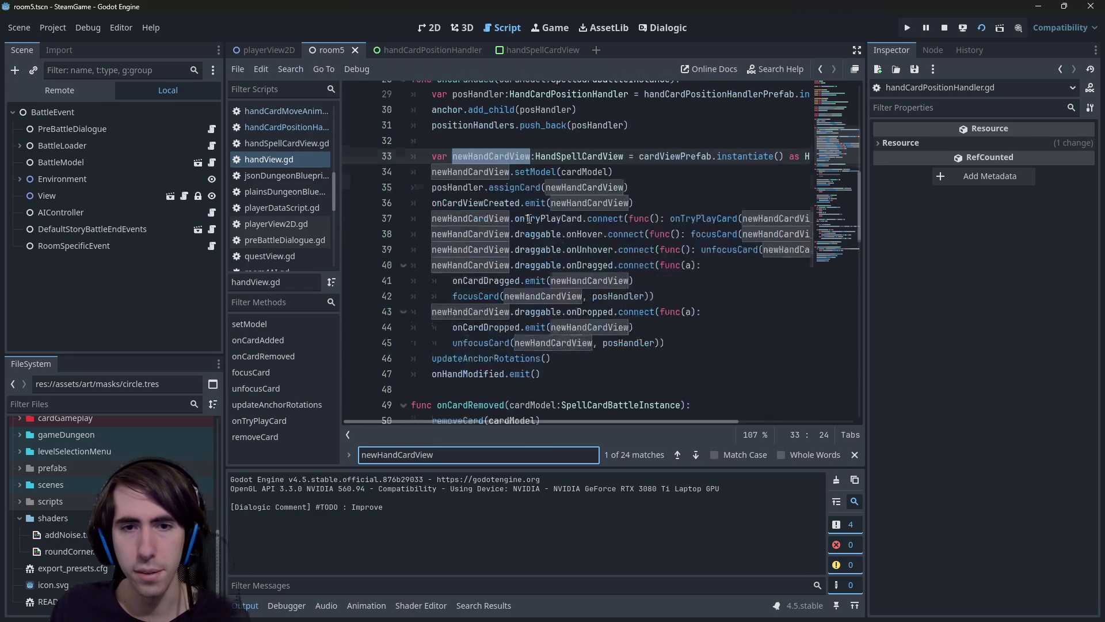
{"action": "type", "text": ".position"}
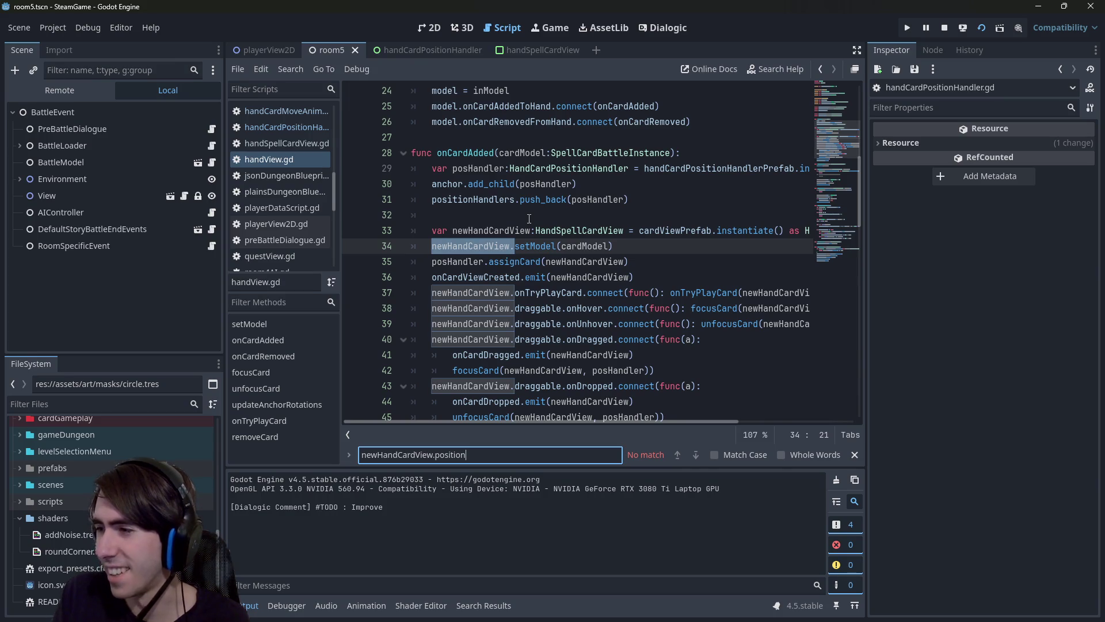
{"action": "scroll", "coordinate": [529, 218], "scroll_direction": "down", "scroll_amount": 6}
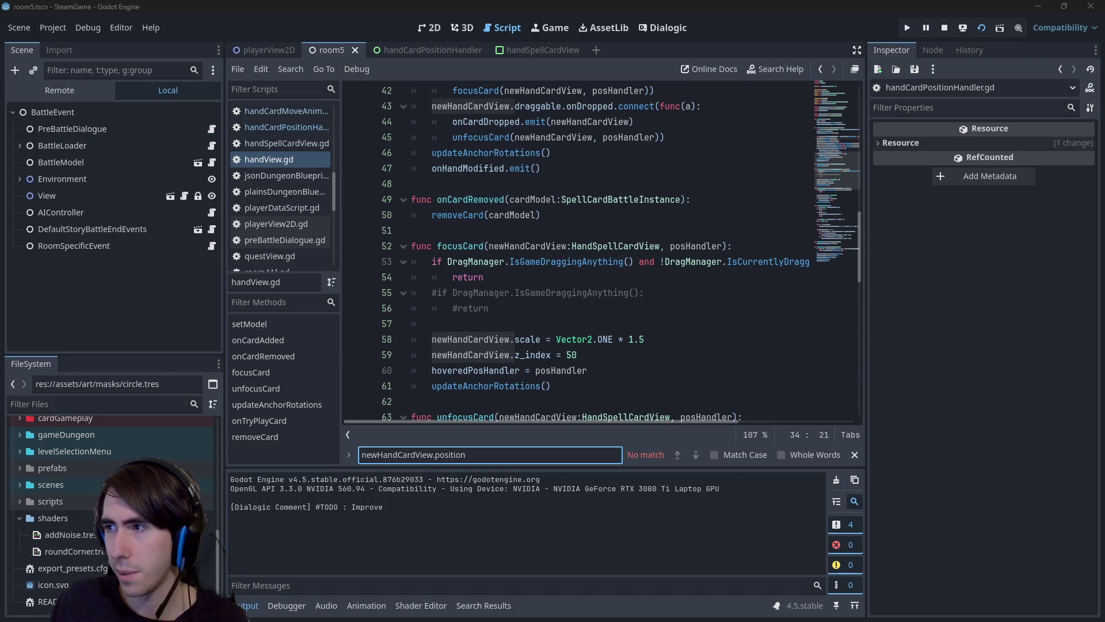
{"action": "scroll", "coordinate": [467, 198], "scroll_direction": "up", "scroll_amount": 1}
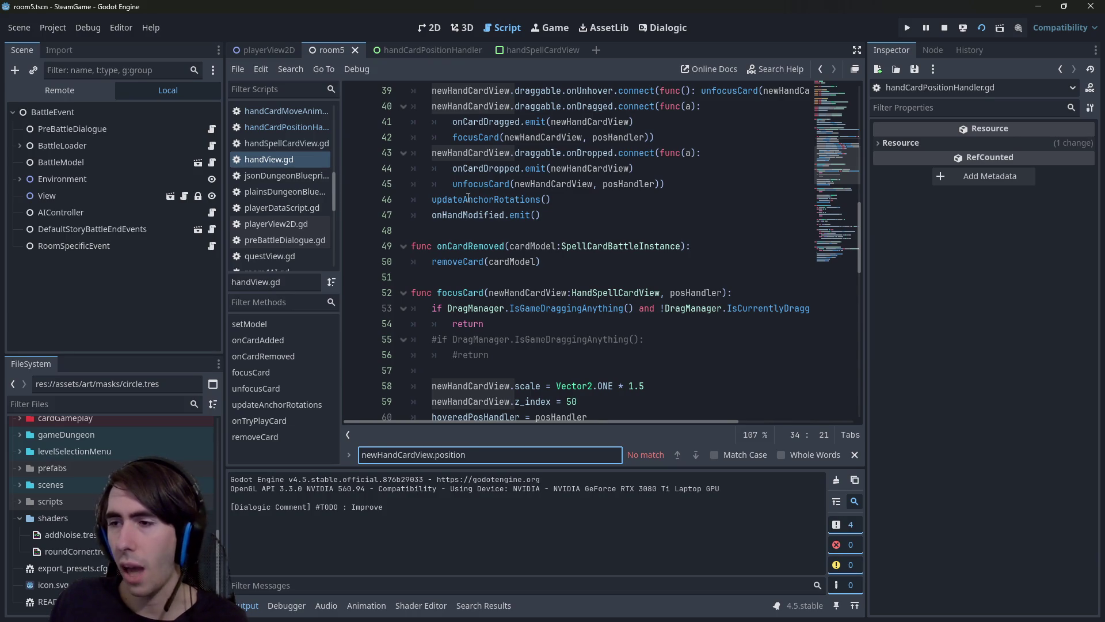
{"action": "mouse_move", "coordinate": [435, 156]}
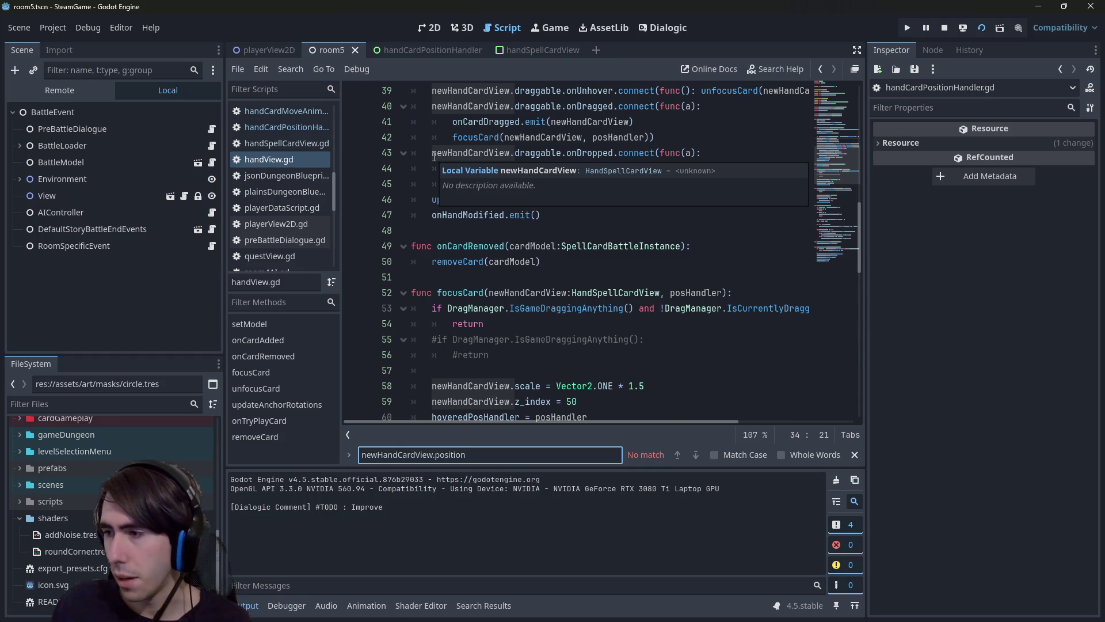
{"action": "scroll", "coordinate": [619, 300], "scroll_direction": "up", "scroll_amount": 7}
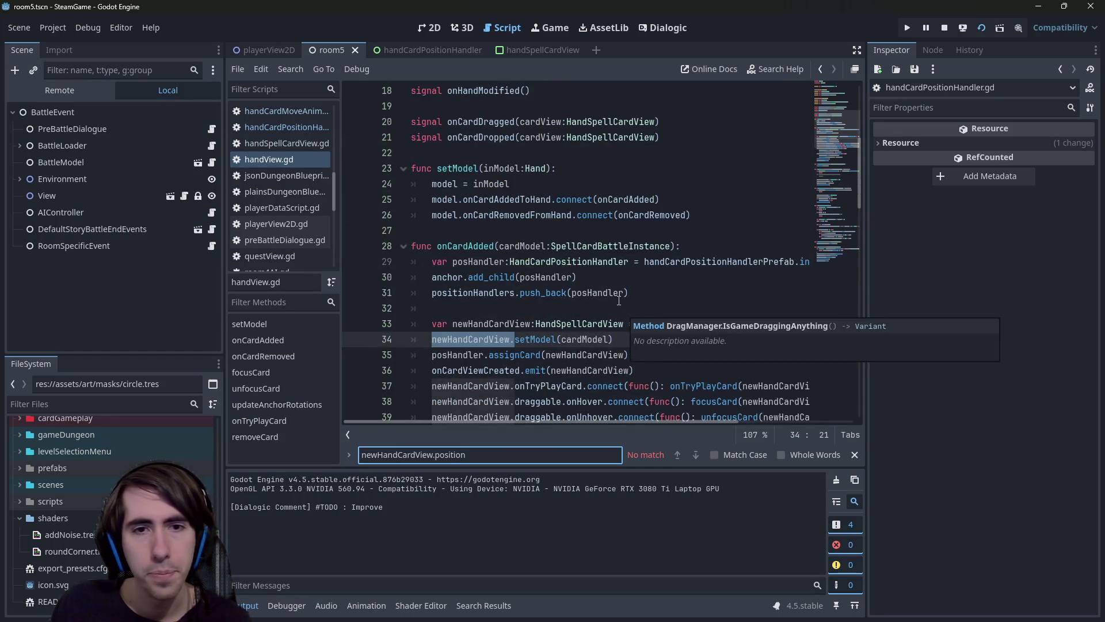
{"action": "scroll", "coordinate": [619, 300], "scroll_direction": "down", "scroll_amount": 9}
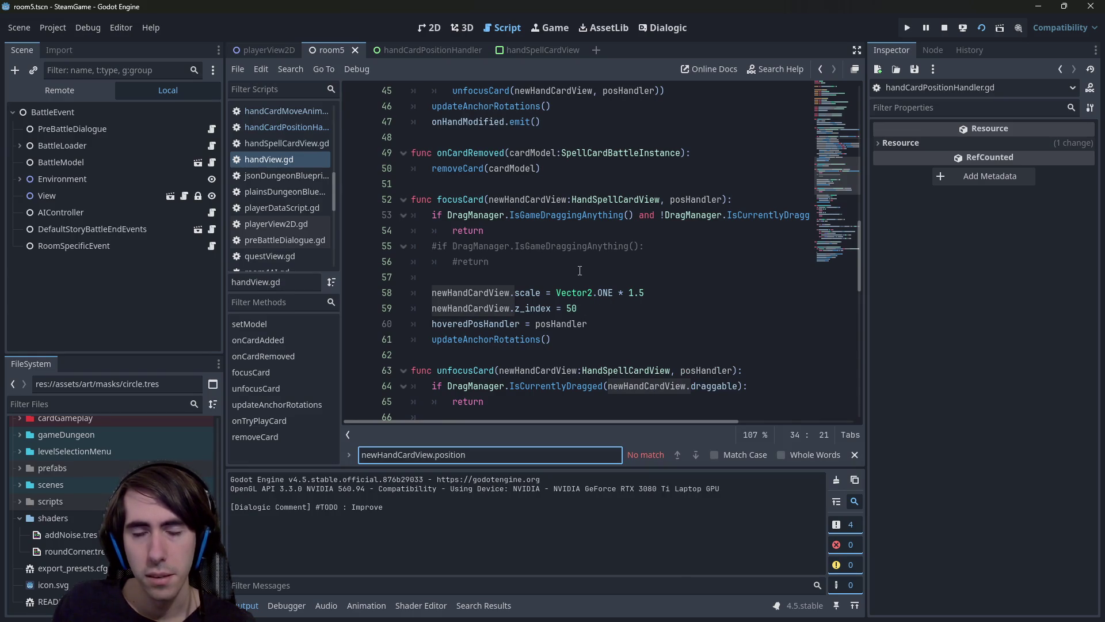
{"action": "scroll", "coordinate": [580, 271], "scroll_direction": "down", "scroll_amount": 14}
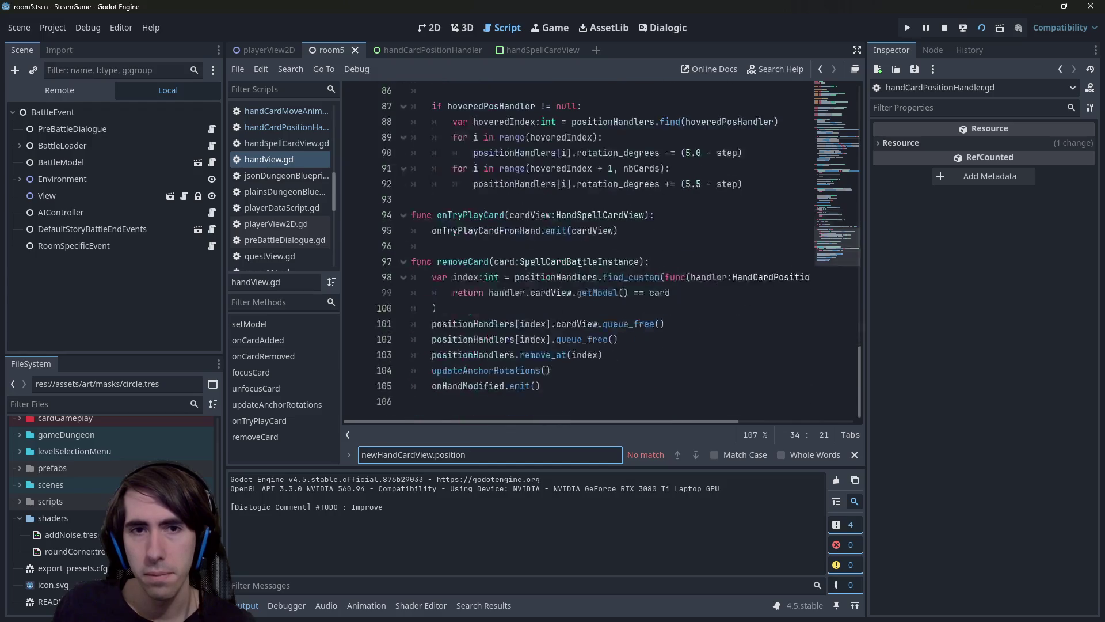
{"action": "scroll", "coordinate": [580, 270], "scroll_direction": "up", "scroll_amount": 8}
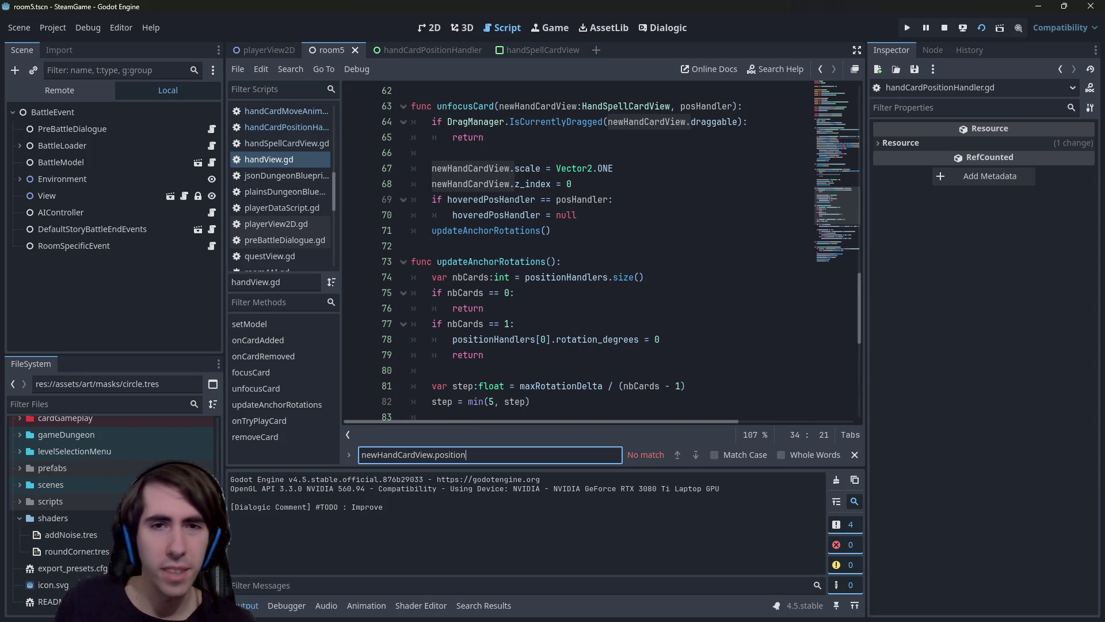
{"action": "key", "text": "F5"}
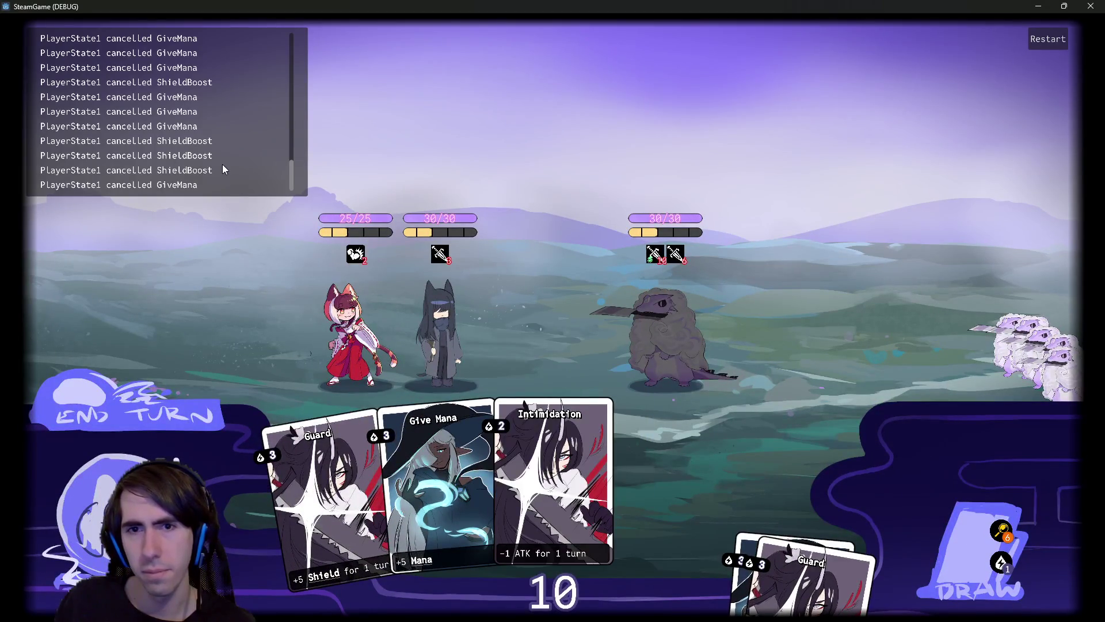
Leave the SteamGame debug window and return to handView.gd in the editor.
{"action": "mouse_move", "coordinate": [810, 567]}
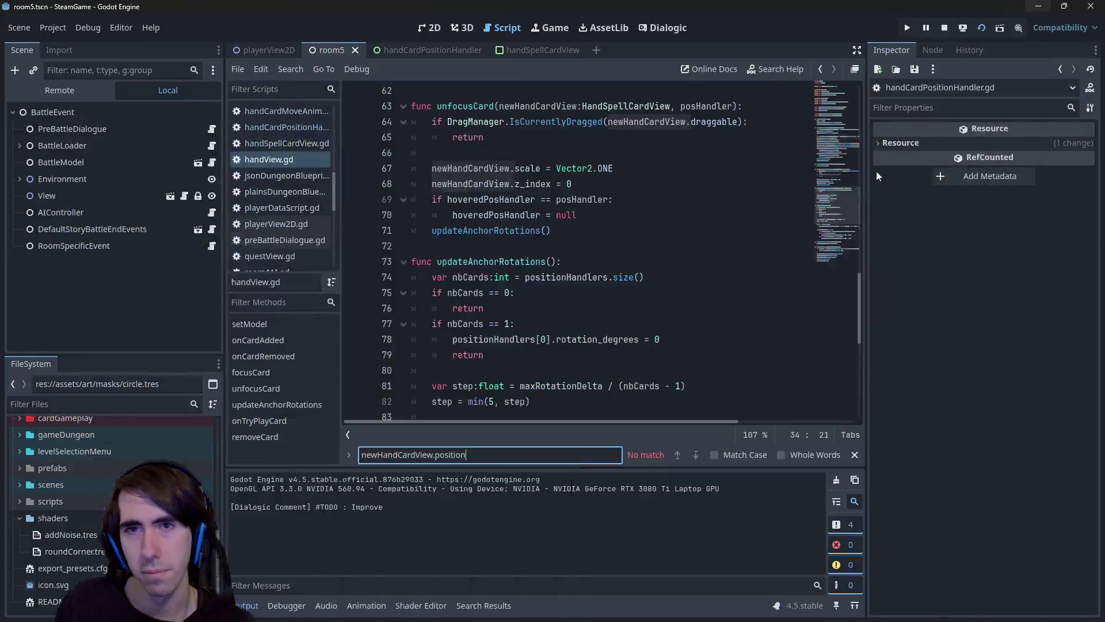
{"action": "left_click", "coordinate": [1038, 6]}
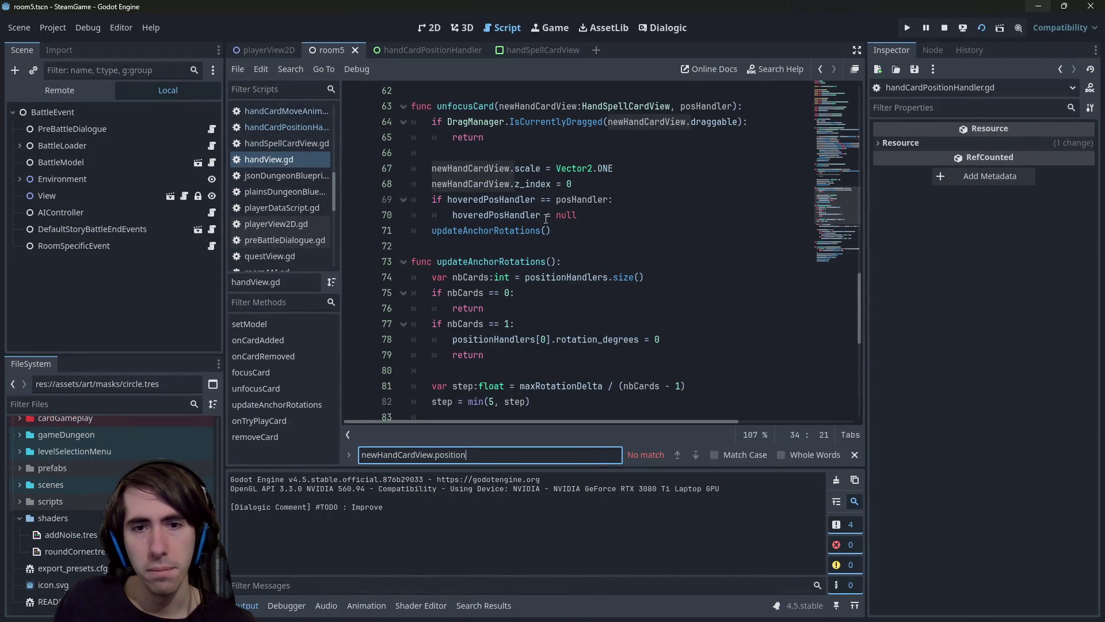
Switch the Scene dock to Remote to show Hand's MainAnchor and its live card slots.
{"action": "scroll", "coordinate": [546, 219], "scroll_direction": "down", "scroll_amount": 3}
{"action": "scroll", "coordinate": [545, 218], "scroll_direction": "down", "scroll_amount": 4}
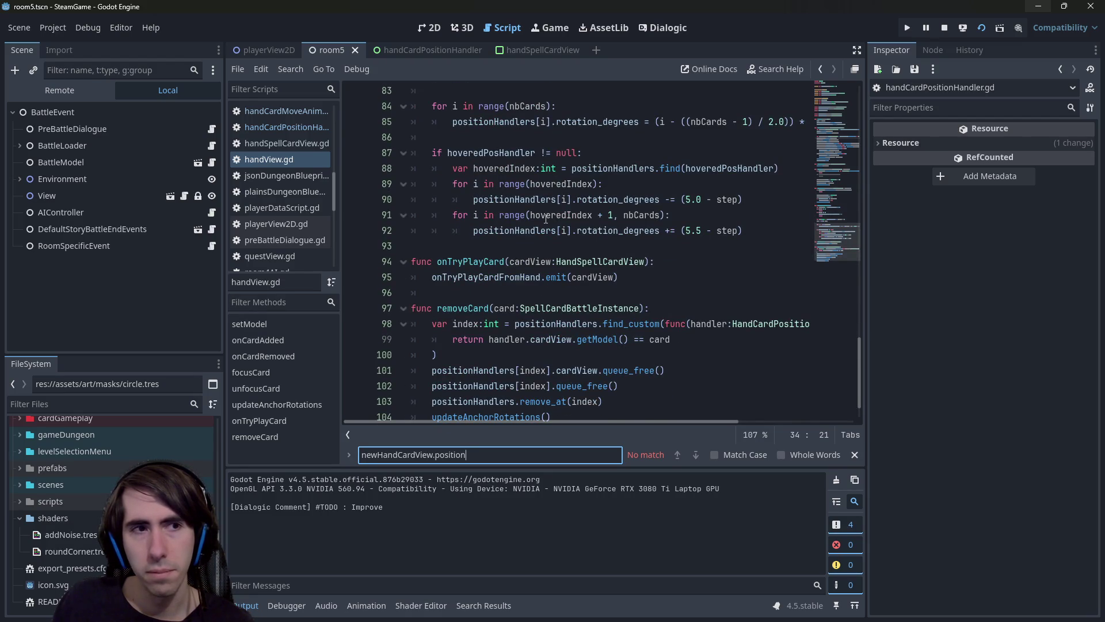
{"action": "left_click", "coordinate": [75, 88]}
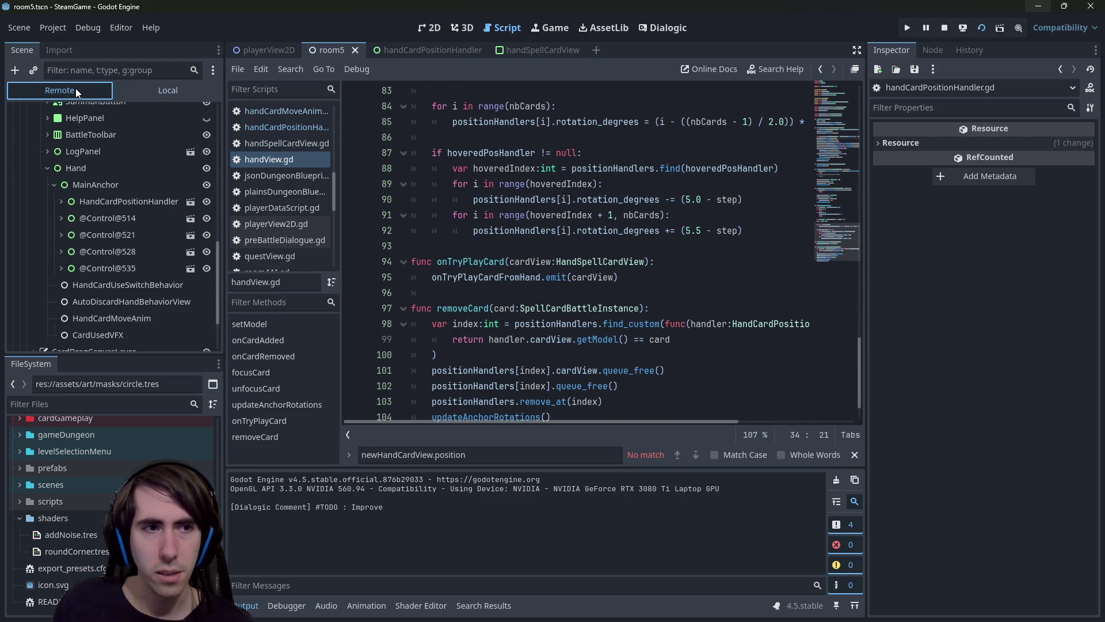
{"action": "left_click", "coordinate": [64, 234]}
{"action": "left_click", "coordinate": [69, 251]}
{"action": "left_click", "coordinate": [93, 268]}
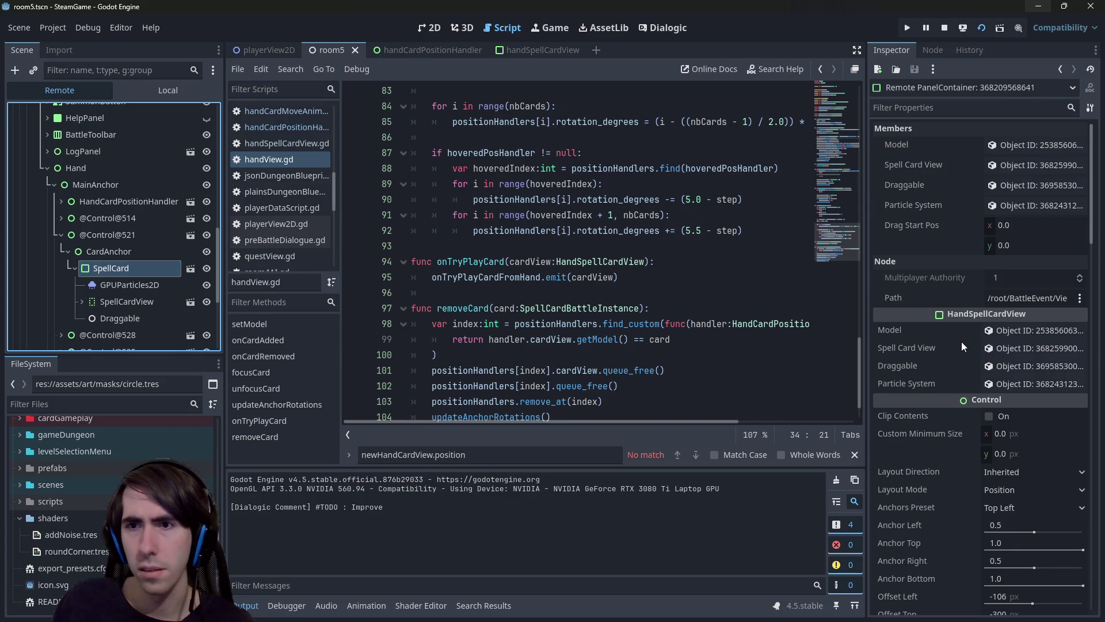
{"action": "scroll", "coordinate": [961, 341], "scroll_direction": "down", "scroll_amount": 5}
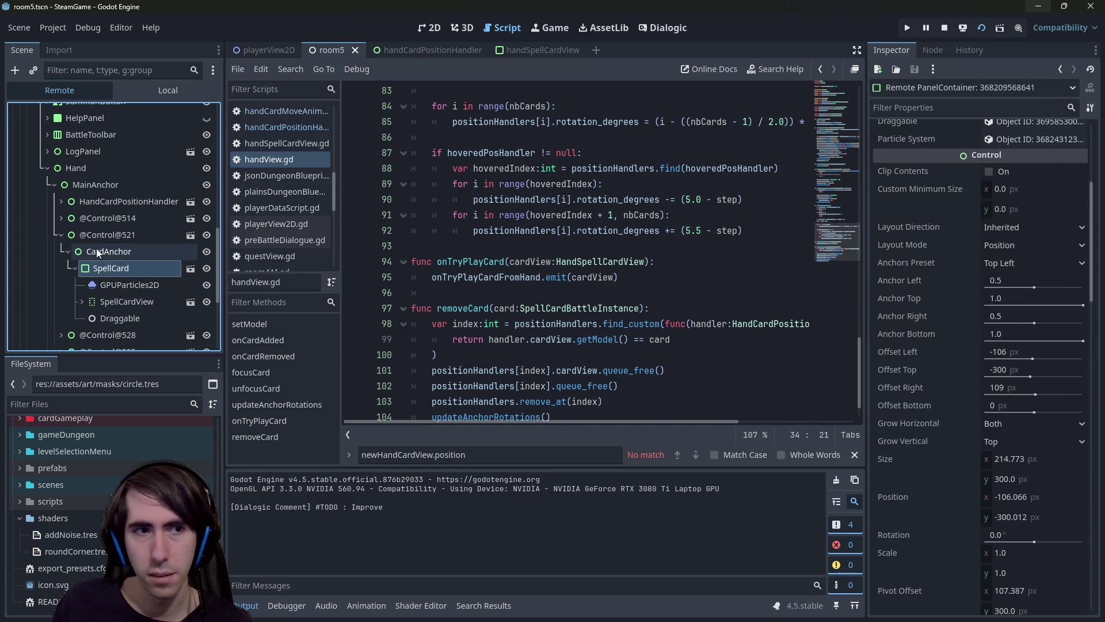
{"action": "left_click", "coordinate": [89, 219]}
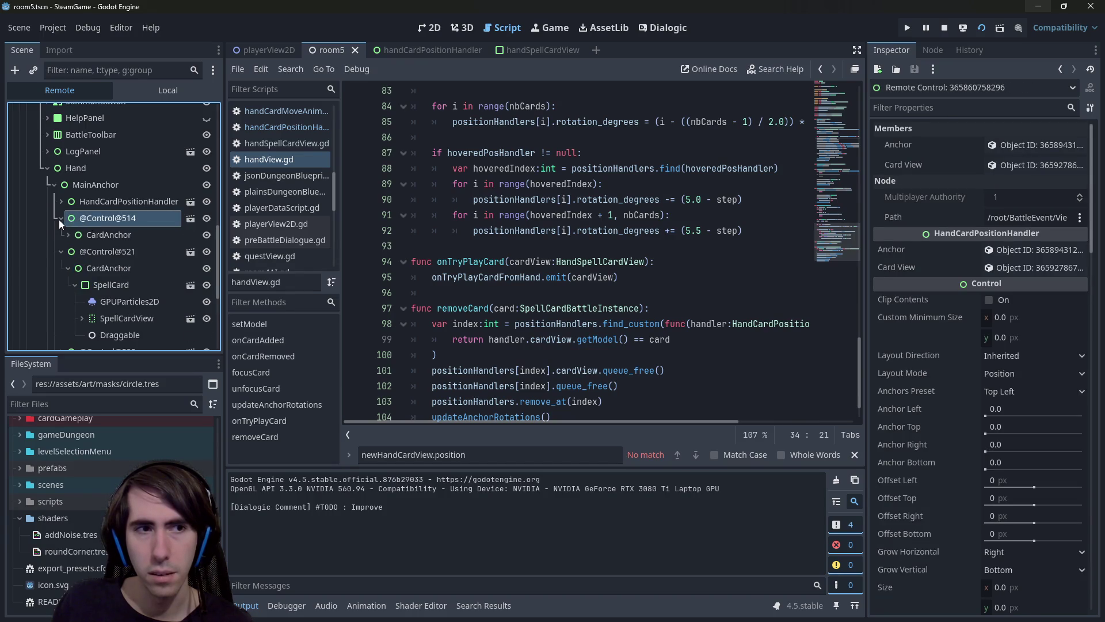
{"action": "scroll", "coordinate": [69, 226], "scroll_direction": "down", "scroll_amount": 1}
{"action": "scroll", "coordinate": [80, 248], "scroll_direction": "down", "scroll_amount": 1}
{"action": "left_click", "coordinate": [83, 268]}
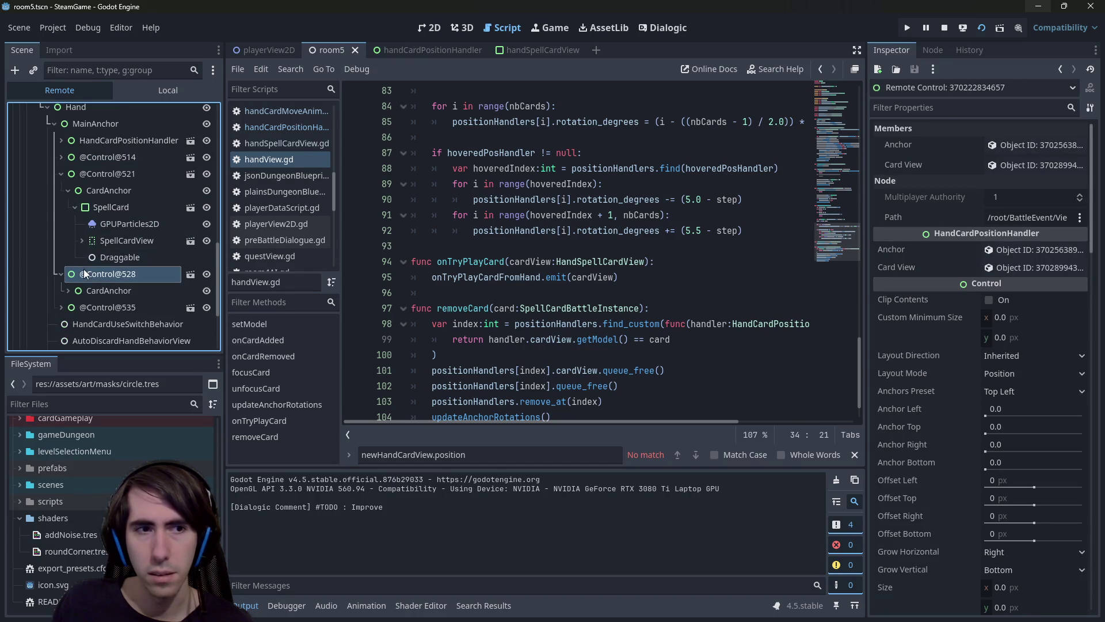
{"action": "left_click", "coordinate": [109, 291]}
{"action": "left_click", "coordinate": [123, 305]}
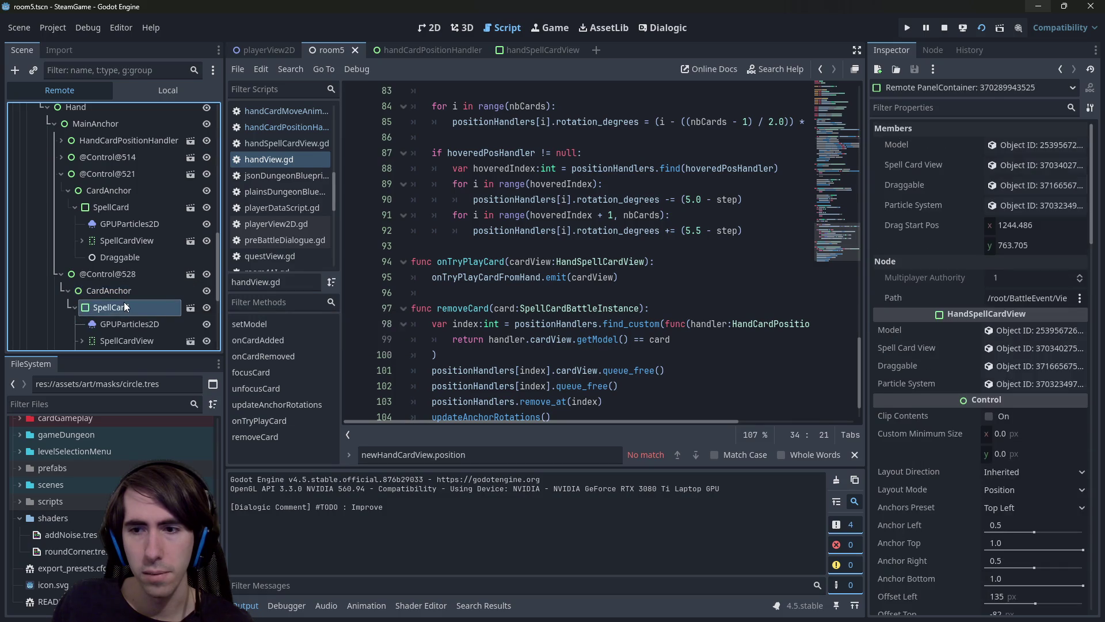
{"action": "scroll", "coordinate": [979, 415], "scroll_direction": "down", "scroll_amount": 5}
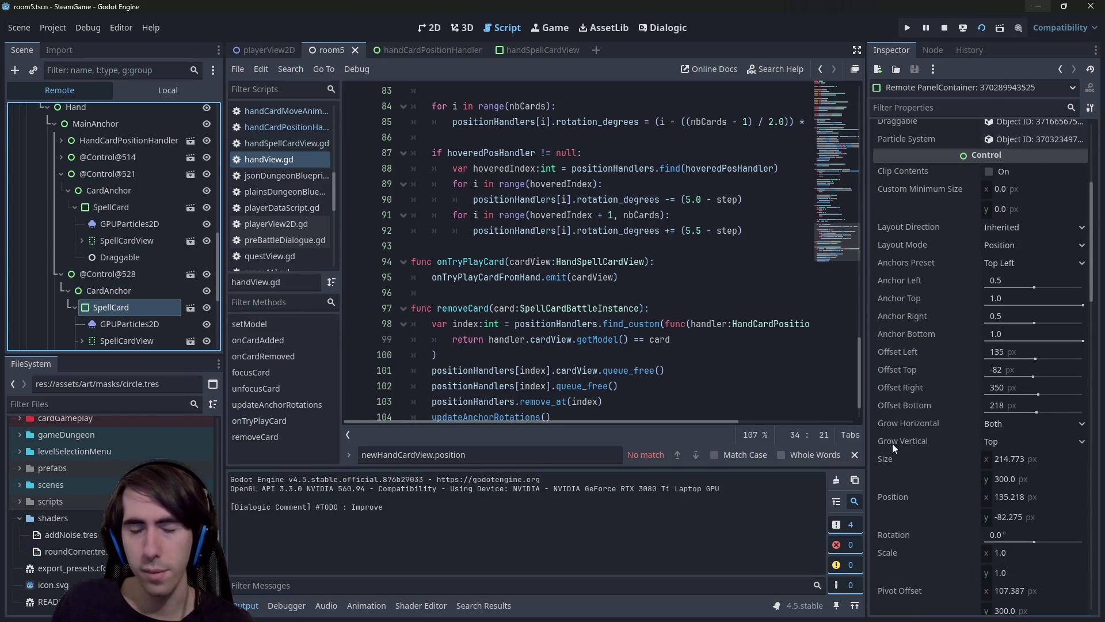
{"action": "left_click", "coordinate": [130, 206]}
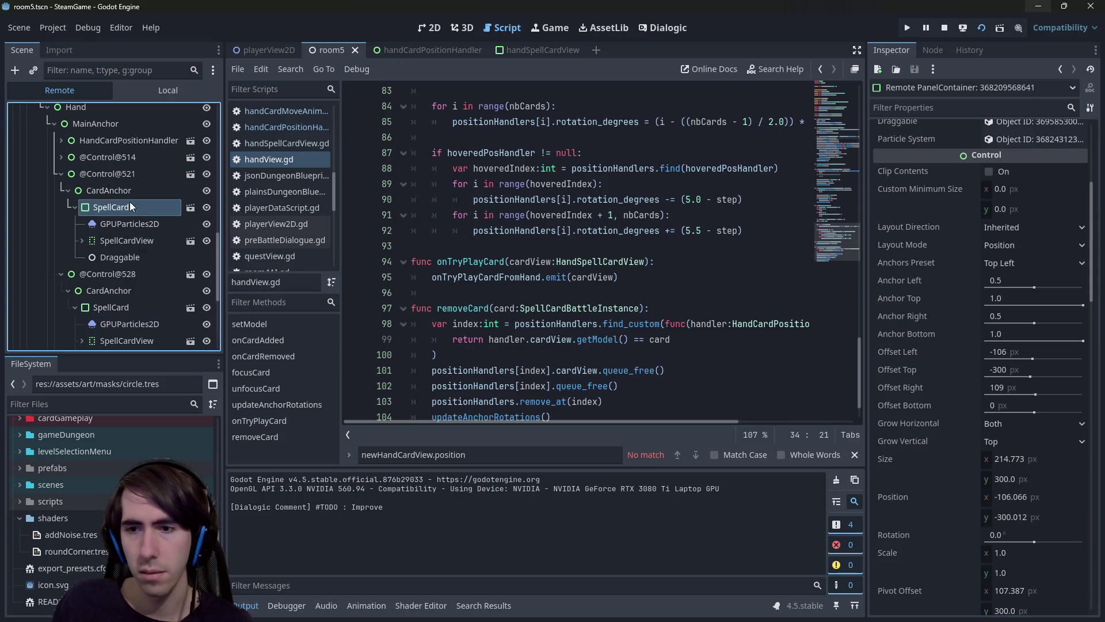
{"action": "left_click", "coordinate": [116, 308]}
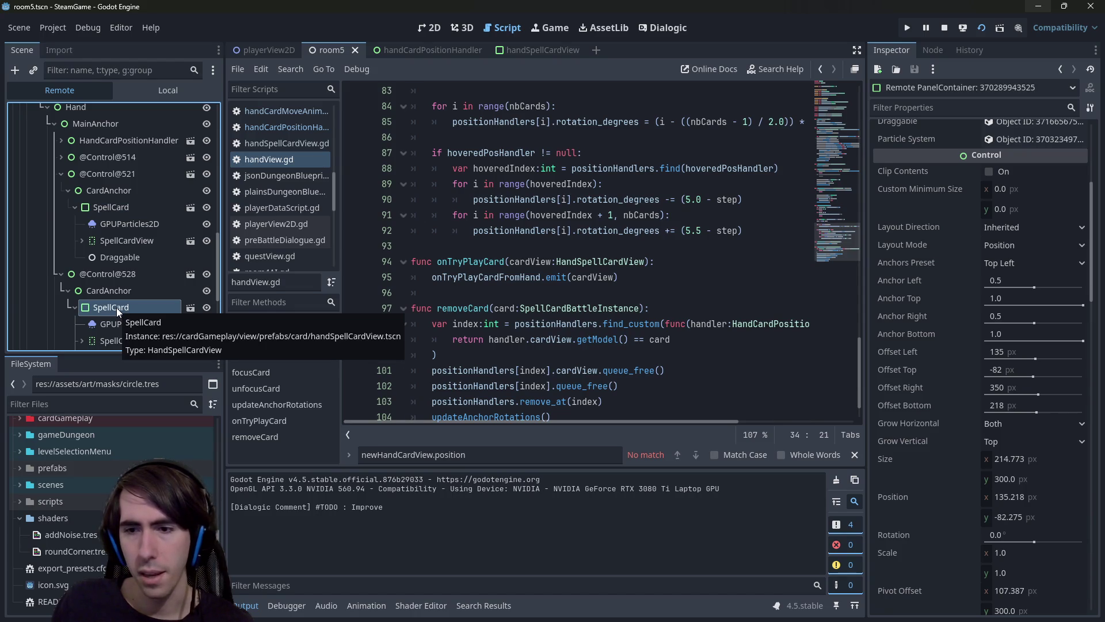
{"action": "left_click", "coordinate": [149, 206]}
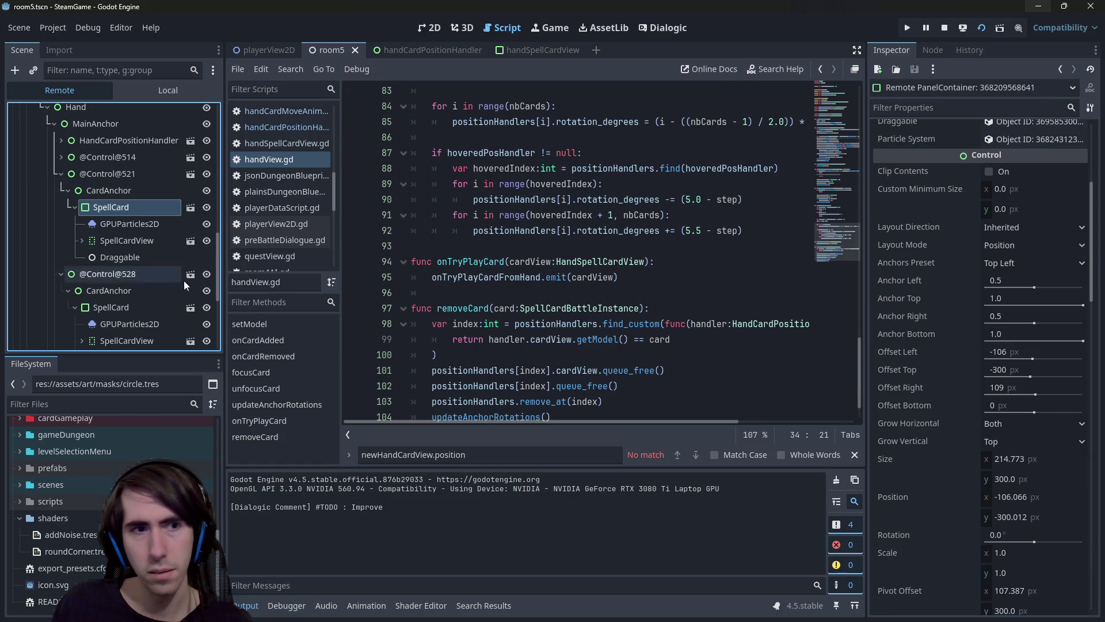
{"action": "left_click", "coordinate": [129, 305]}
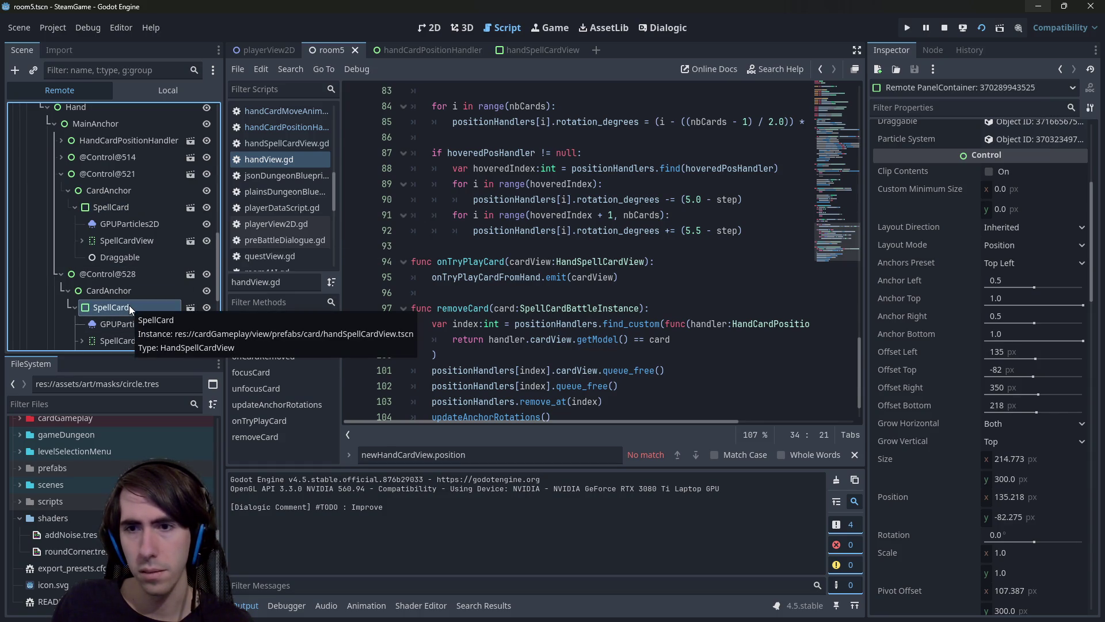
{"action": "left_click", "coordinate": [120, 209]}
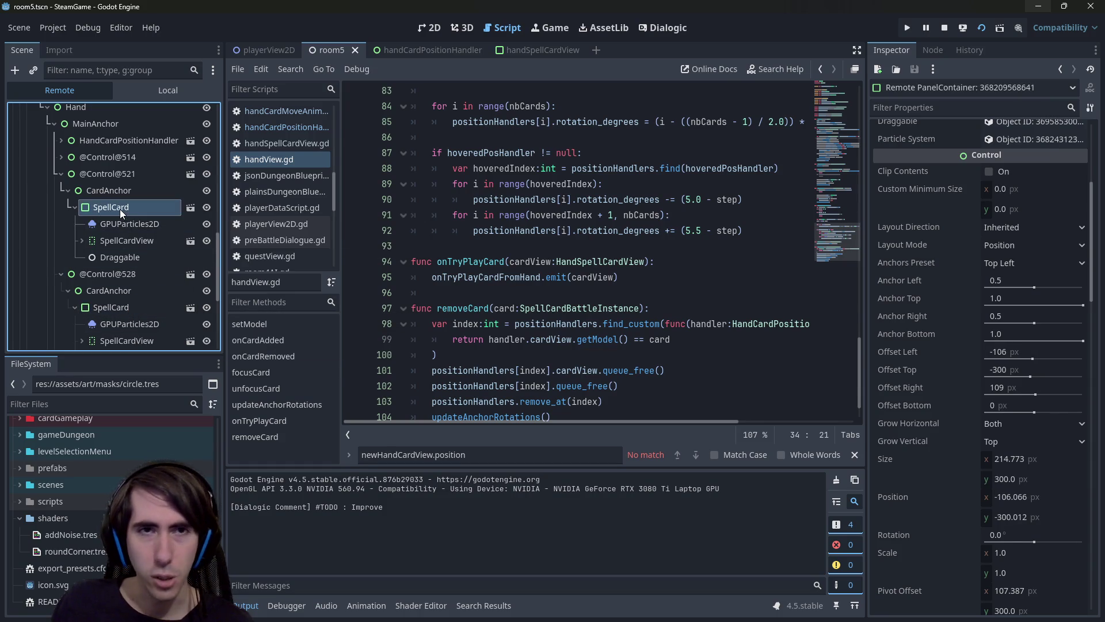
{"action": "scroll", "coordinate": [120, 209], "scroll_direction": "down", "scroll_amount": 1}
{"action": "scroll", "coordinate": [507, 201], "scroll_direction": "up", "scroll_amount": 2}
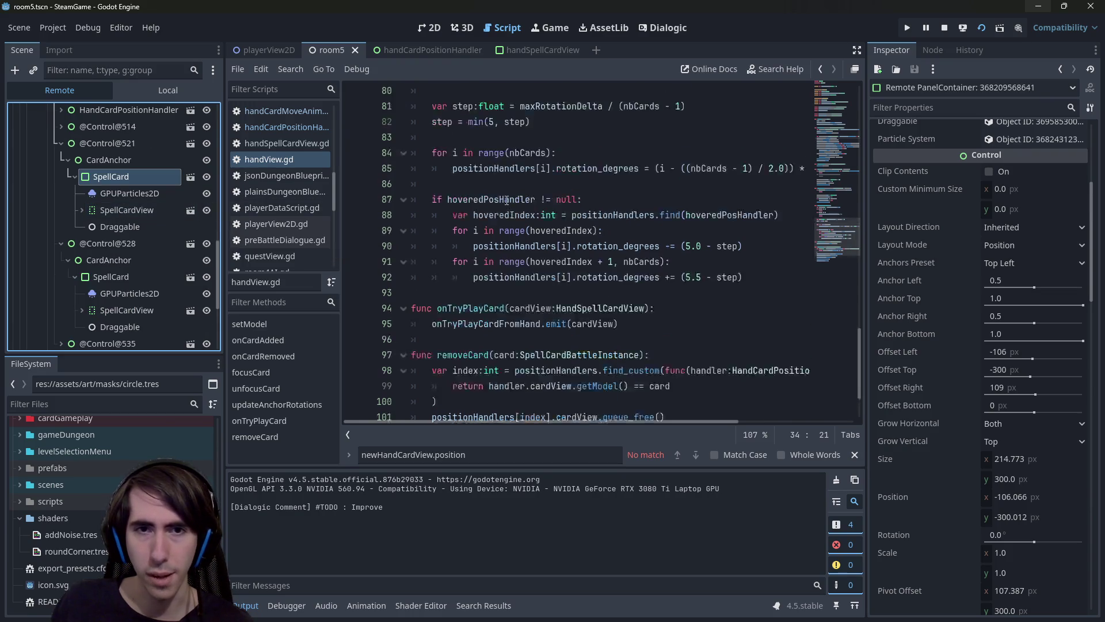
{"action": "scroll", "coordinate": [507, 200], "scroll_direction": "down", "scroll_amount": 3}
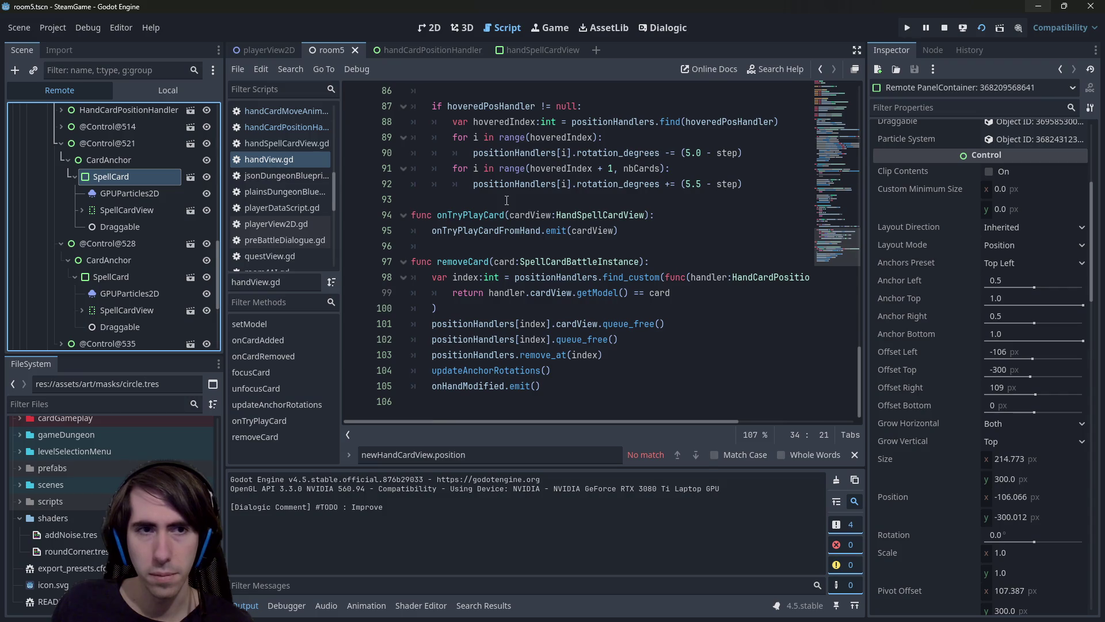
Jump from removeCard to the updateAnchorRotations definition and scroll back through focusCard and unfocusCard.
{"action": "left_click", "coordinate": [495, 371]}
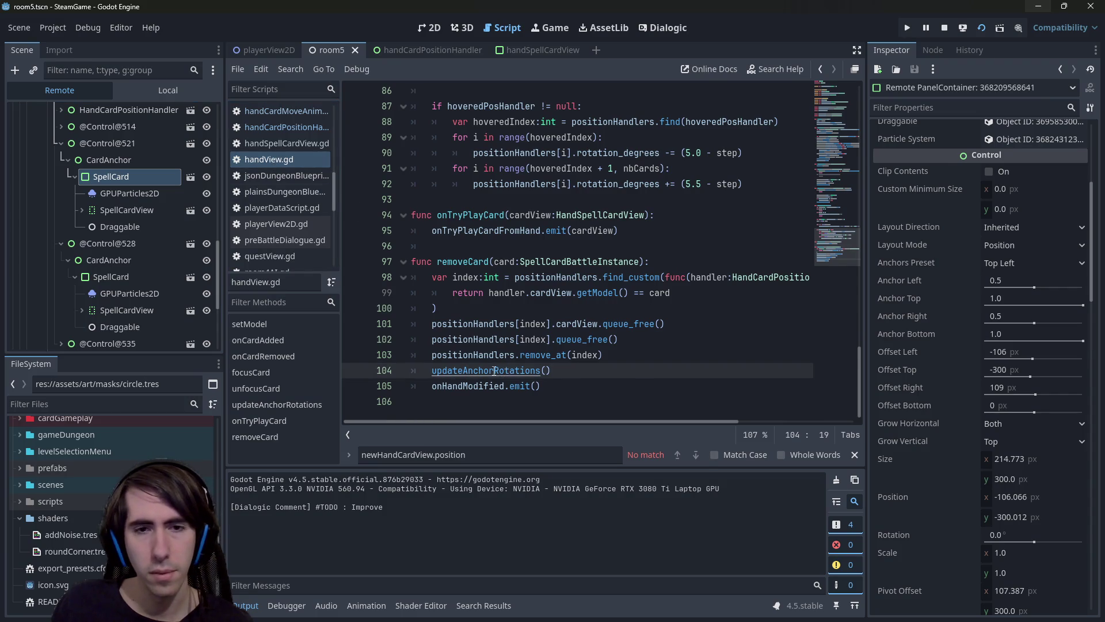
{"action": "left_click", "coordinate": [495, 371], "text": "ctrl"}
{"action": "scroll", "coordinate": [517, 311], "scroll_direction": "down", "scroll_amount": 3}
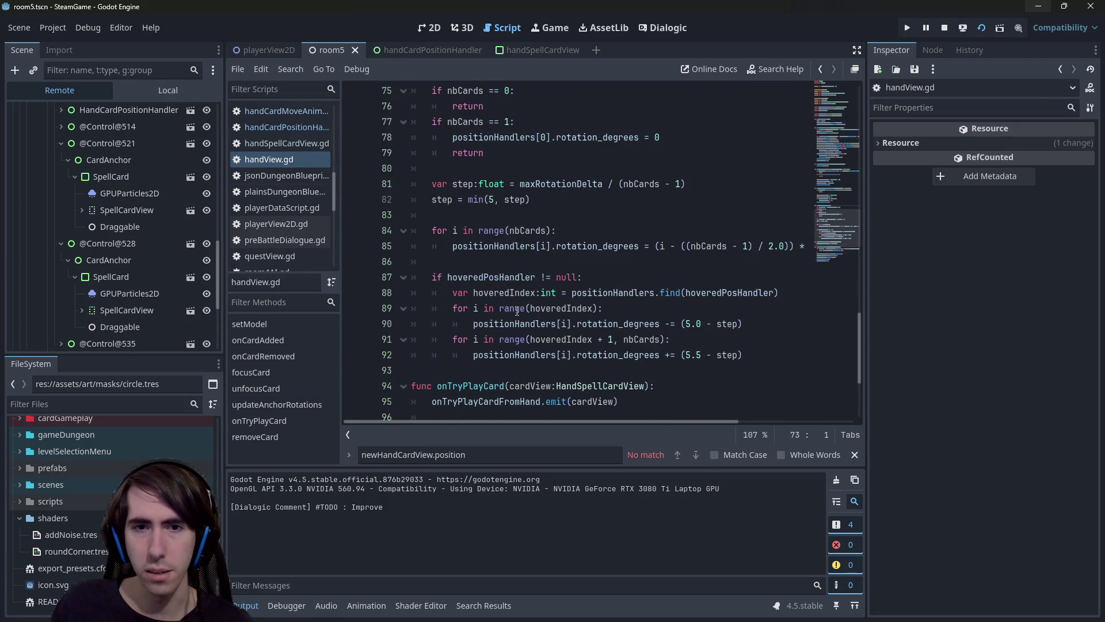
{"action": "scroll", "coordinate": [639, 357], "scroll_direction": "down", "scroll_amount": 1}
{"action": "scroll", "coordinate": [639, 358], "scroll_direction": "up", "scroll_amount": 1}
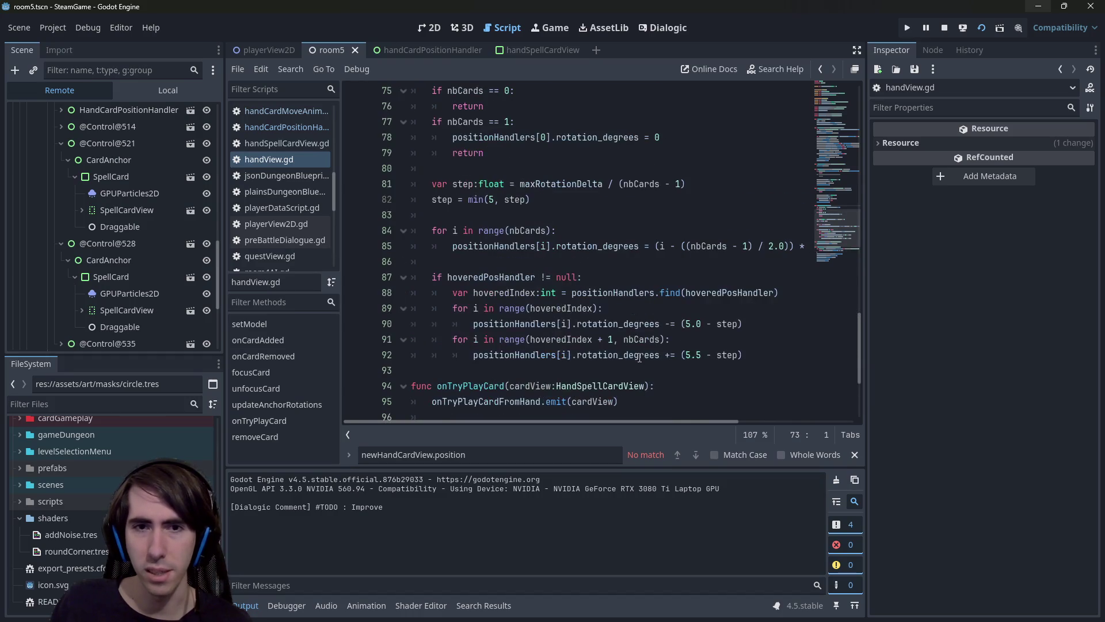
{"action": "left_click", "coordinate": [628, 314]}
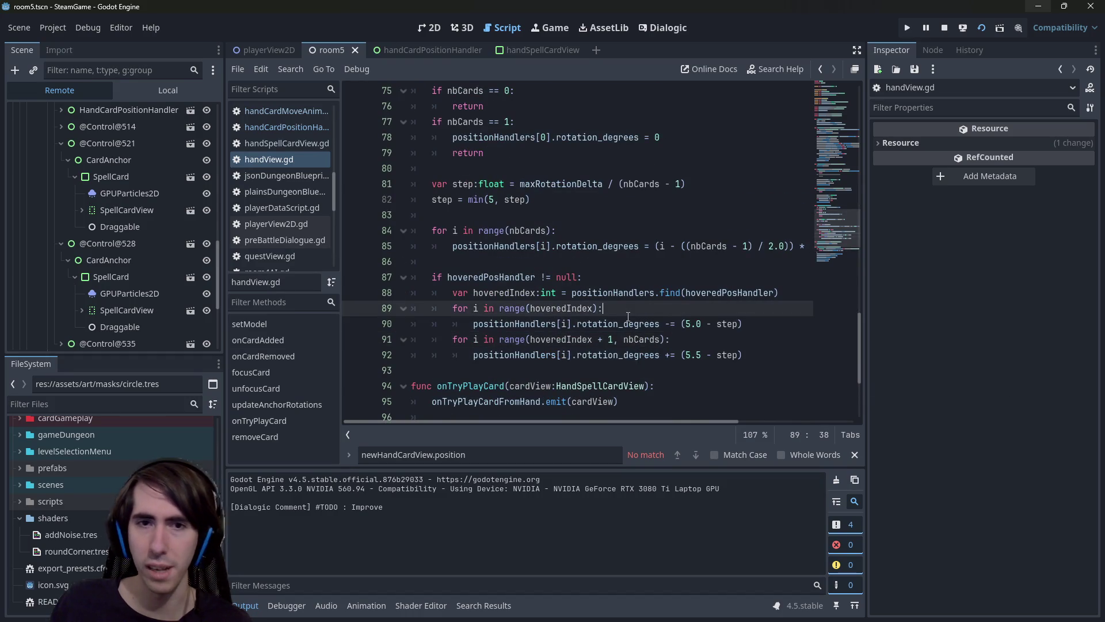
{"action": "scroll", "coordinate": [628, 316], "scroll_direction": "up", "scroll_amount": 2}
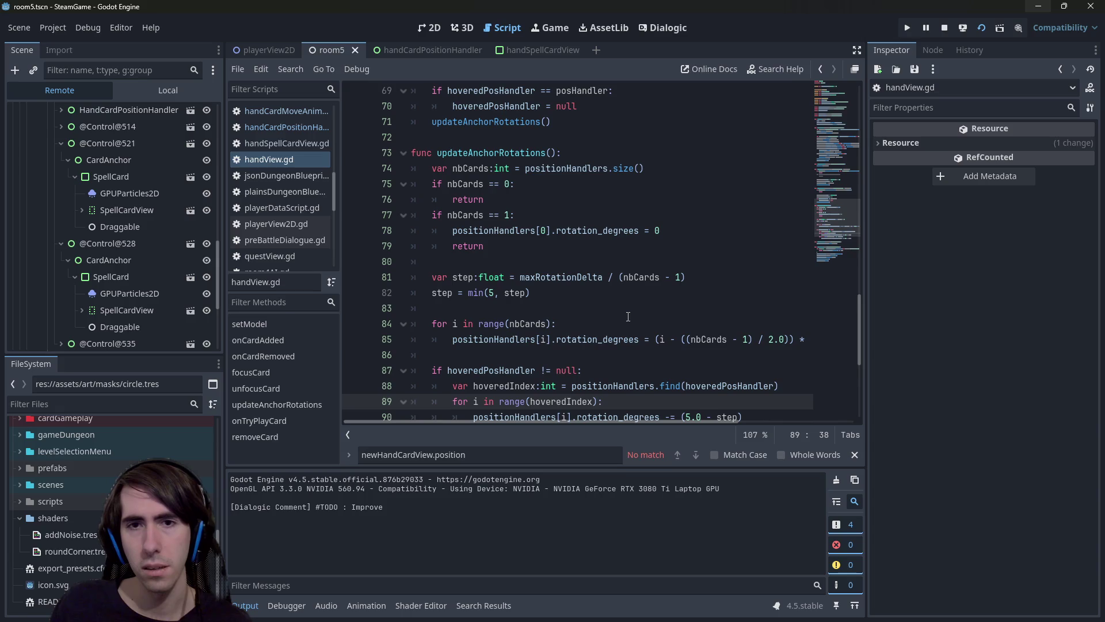
{"action": "scroll", "coordinate": [628, 316], "scroll_direction": "up", "scroll_amount": 5}
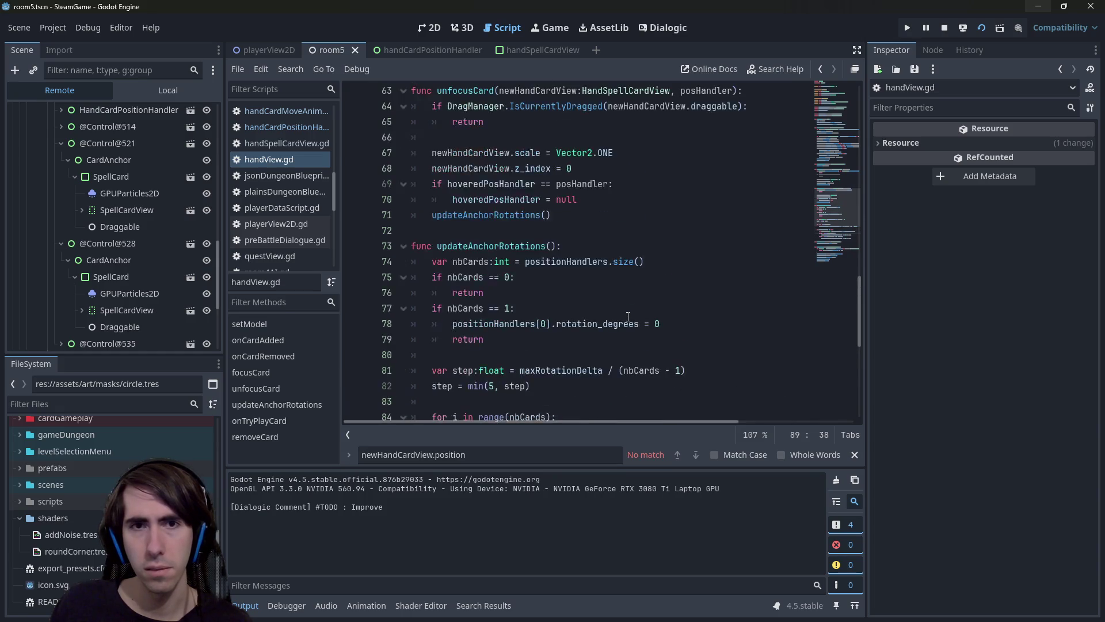
{"action": "scroll", "coordinate": [628, 316], "scroll_direction": "up", "scroll_amount": 3}
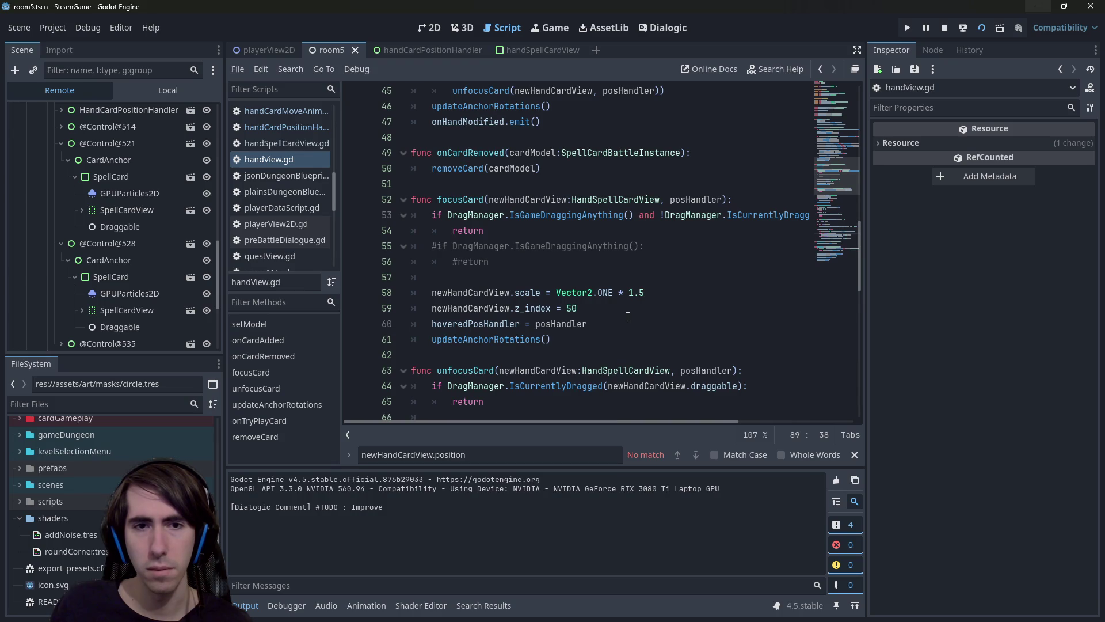
{"action": "scroll", "coordinate": [628, 316], "scroll_direction": "down", "scroll_amount": 1}
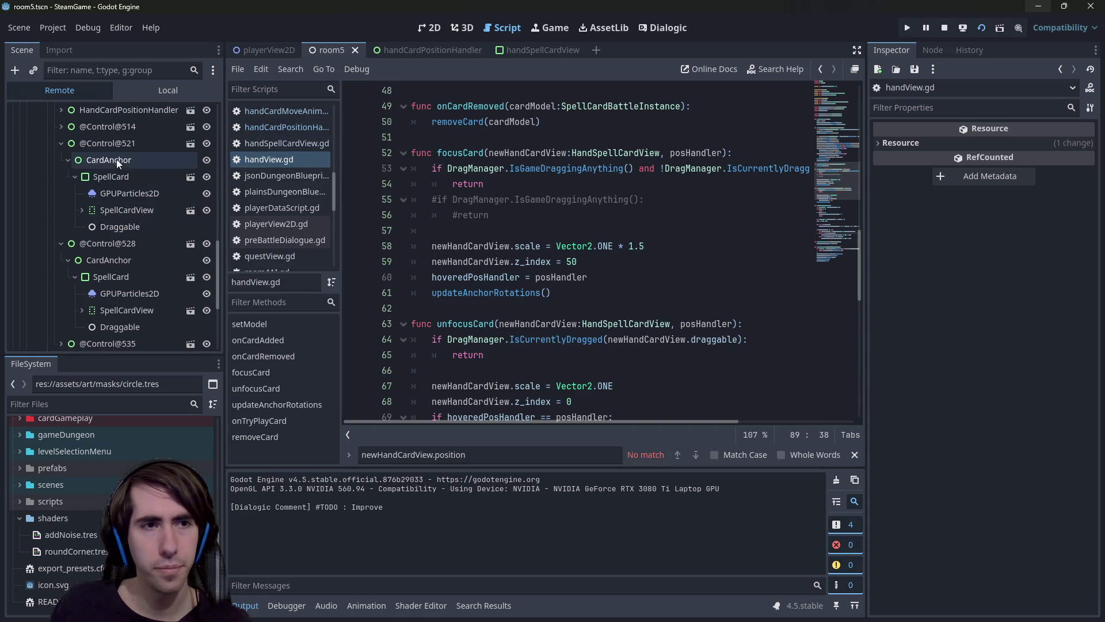
{"action": "left_click", "coordinate": [104, 125]}
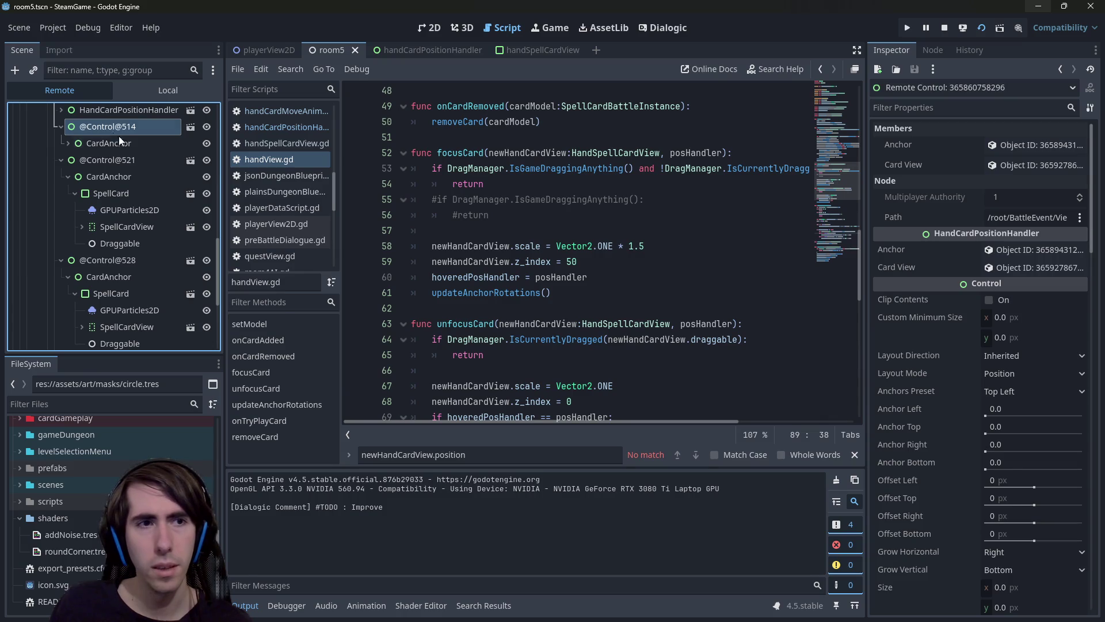
{"action": "left_click", "coordinate": [117, 137]}
{"action": "left_click", "coordinate": [126, 162]}
{"action": "scroll", "coordinate": [904, 476], "scroll_direction": "down", "scroll_amount": 5}
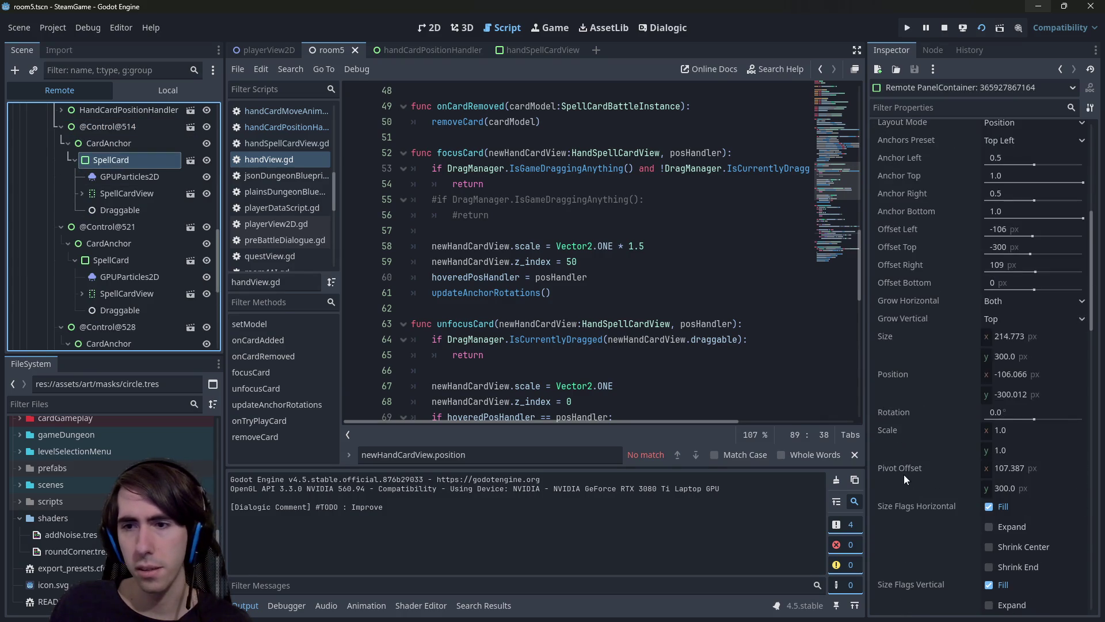